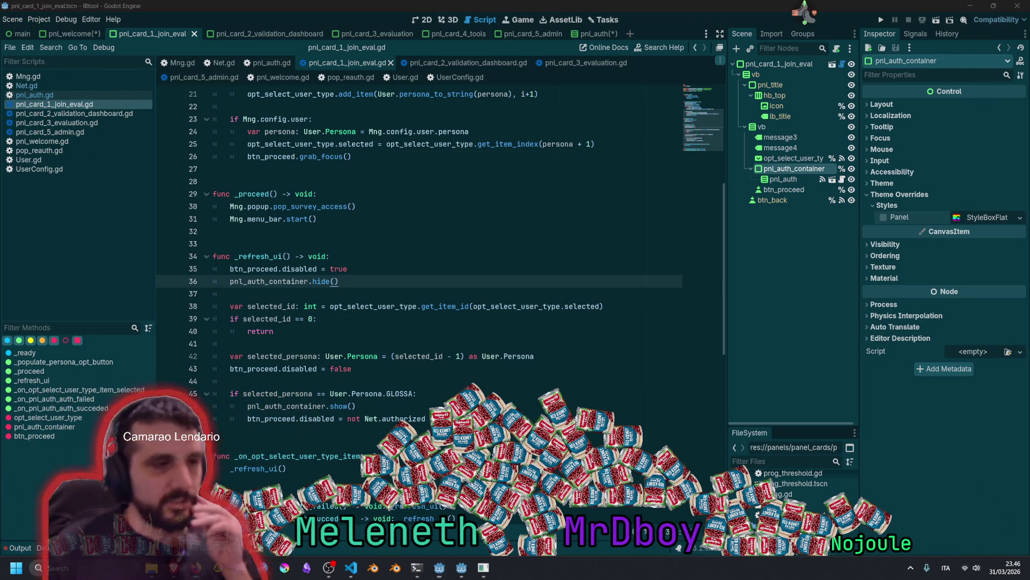
Open and dismiss the desktop mascot's menu, then look over the blank lines in pnl_card_1_join_eval.gd
left_click(803, 14)
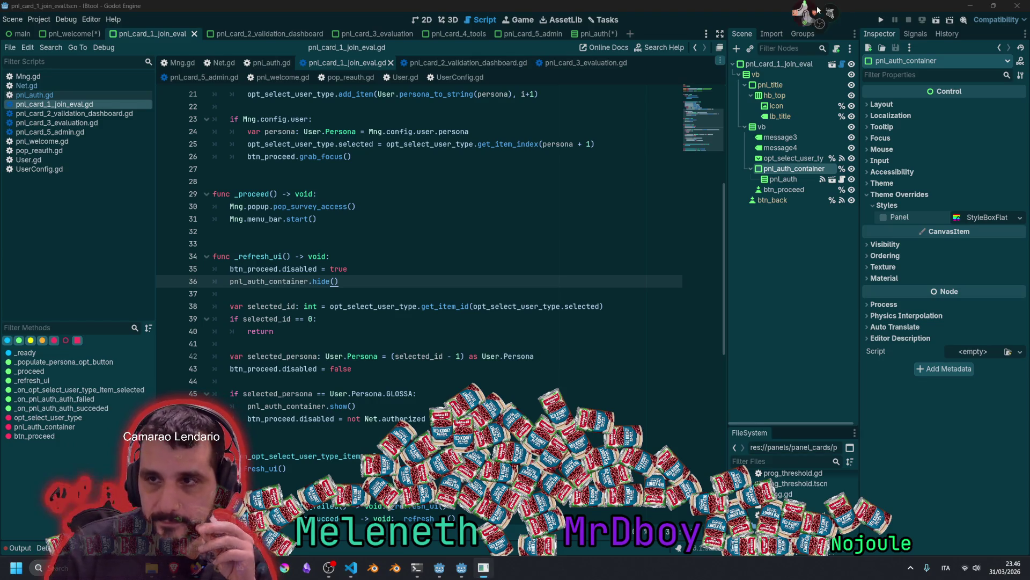
left_click(879, 14)
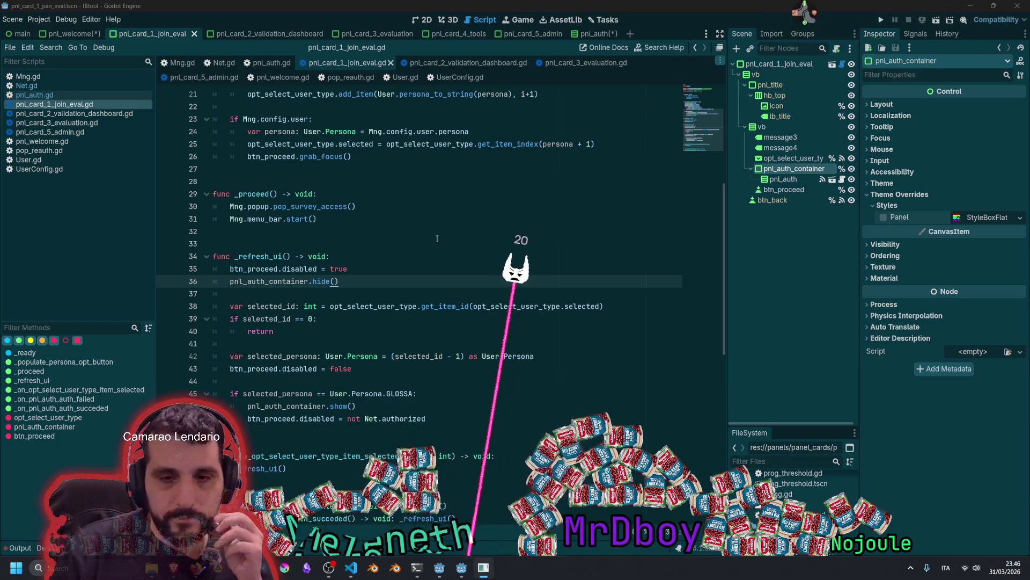
scroll(337, 317, "down", 3)
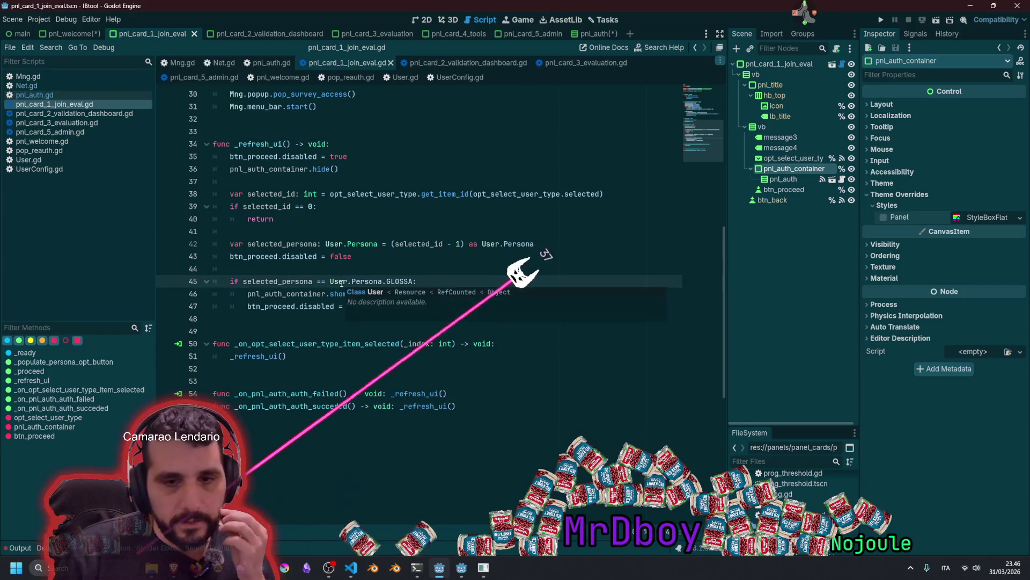
scroll(341, 283, "up", 5)
left_click(352, 244)
scroll(363, 215, "up", 3)
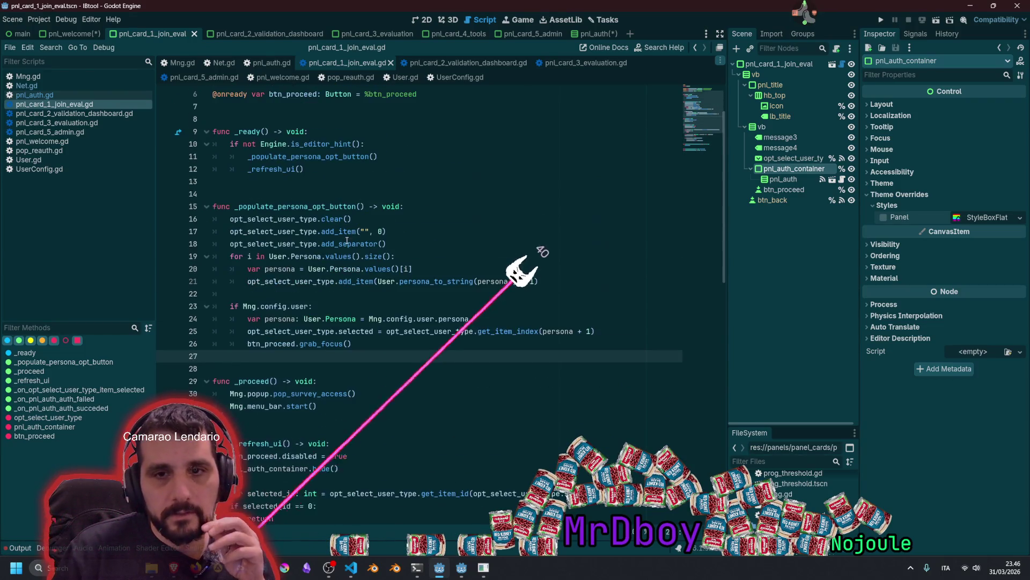
left_click(363, 193)
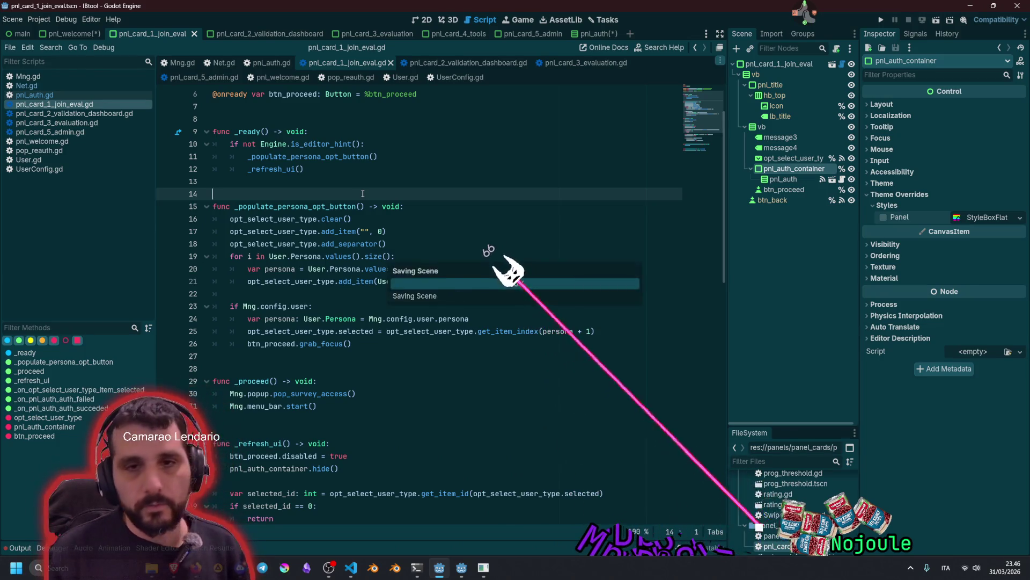
scroll(341, 208, "down", 7)
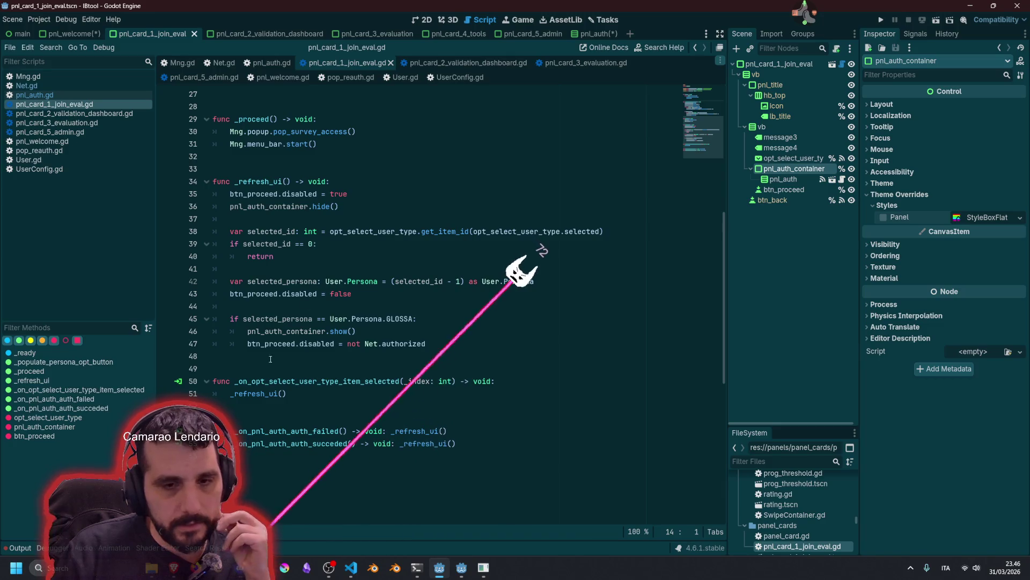
Join the _refresh_ui() call on line 51 onto line 50 and drop the leftover blank line
double_click(257, 393)
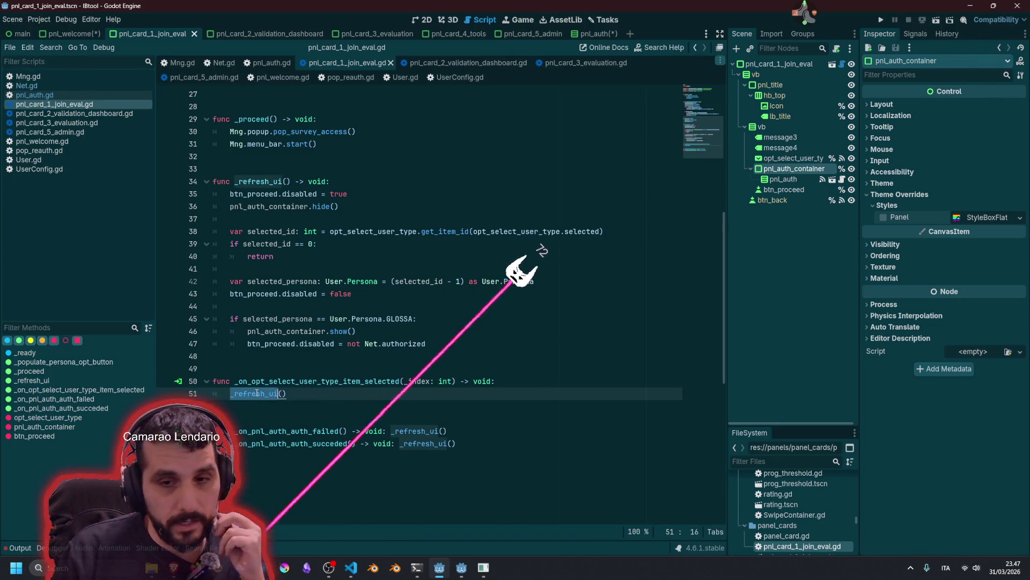
key("Up")
key("End")
key("Delete")
key("Delete")
key("Down")
key("Delete")
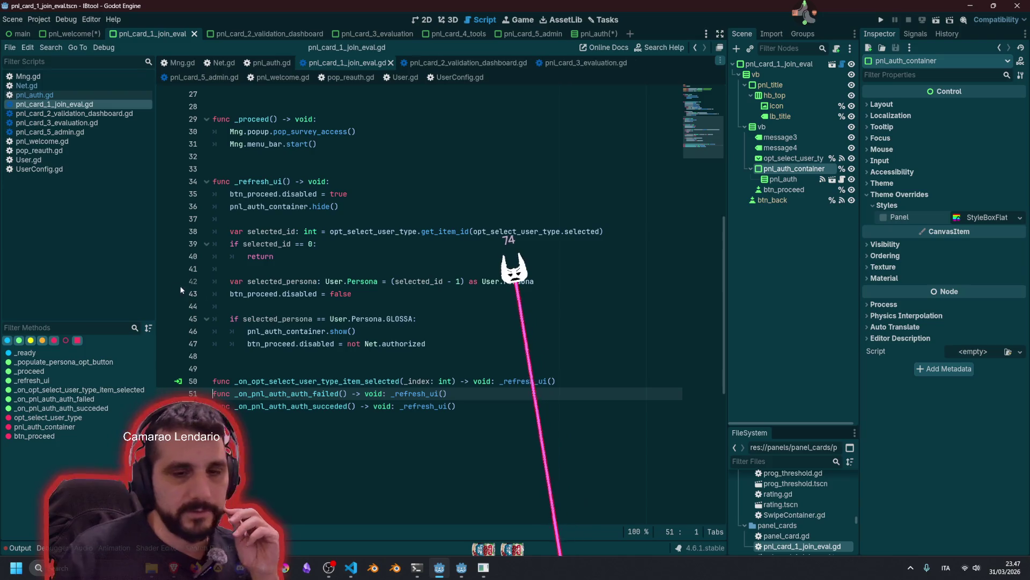
Review lines 43 back to 28 in _proceed, then open the desktop mascot's action menu
left_click(288, 293)
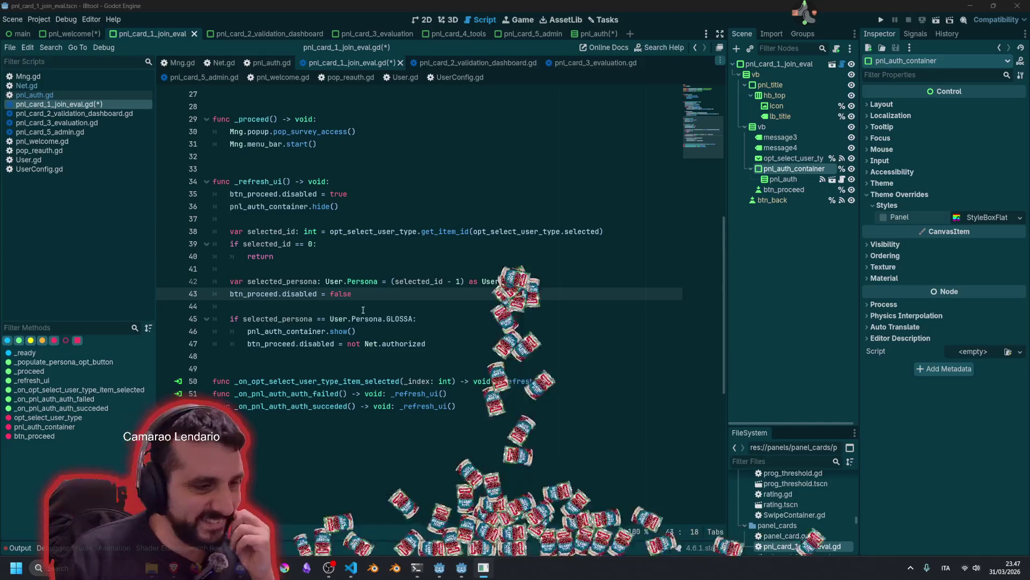
left_click(356, 248)
scroll(356, 247, "up", 3)
left_click(330, 244)
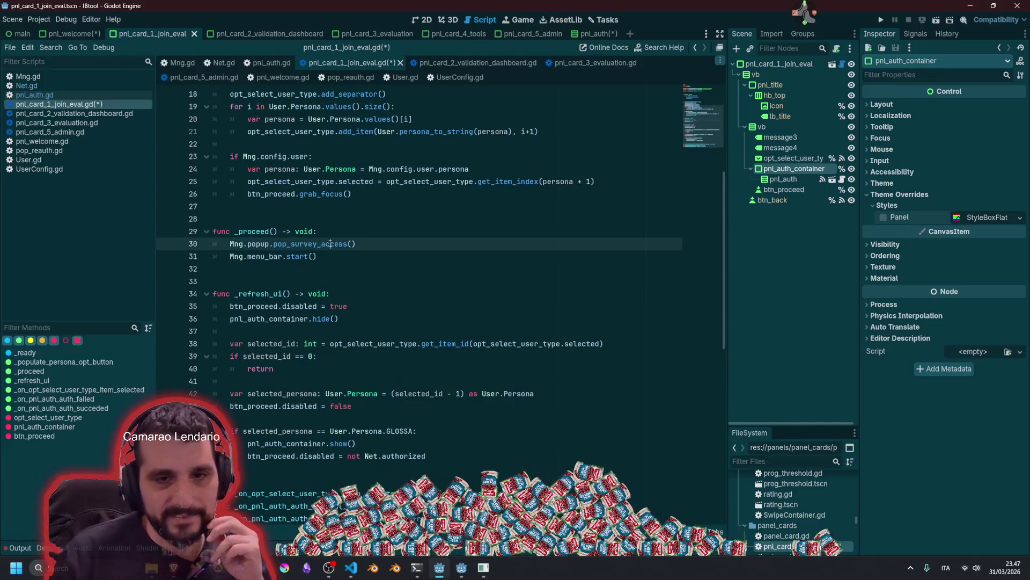
left_click(288, 219)
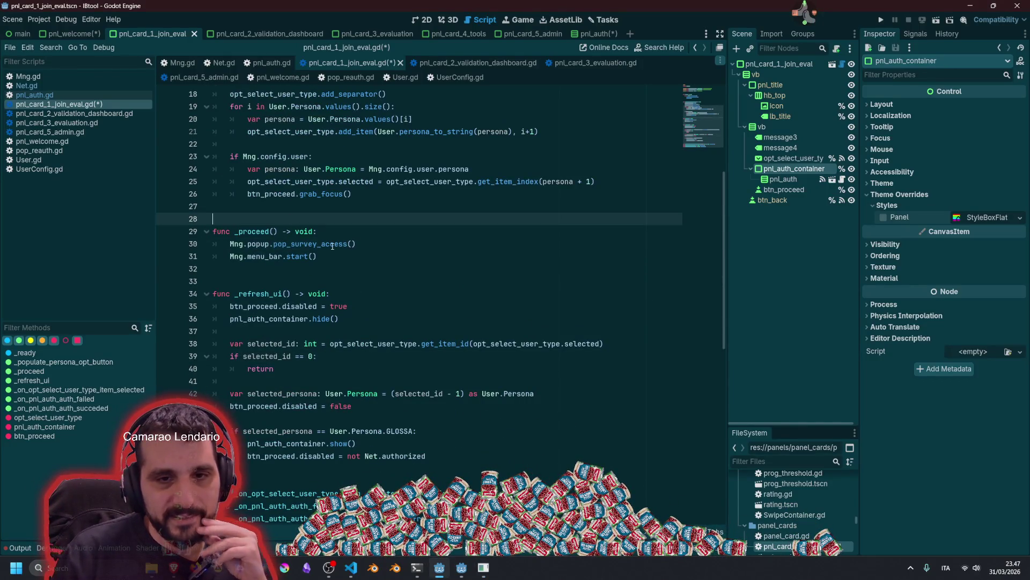
scroll(321, 245, "up", 2)
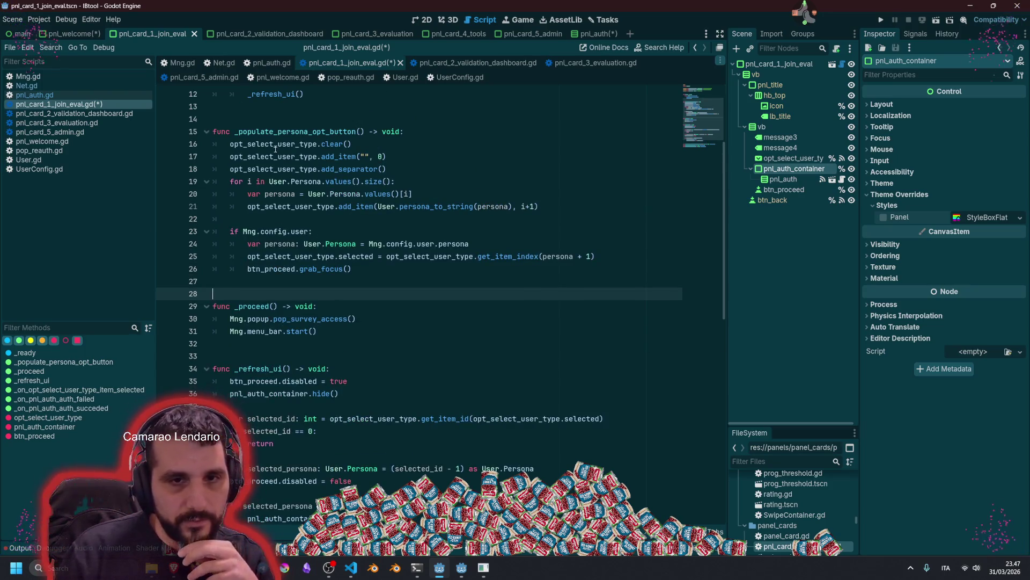
mouse_move(275, 148)
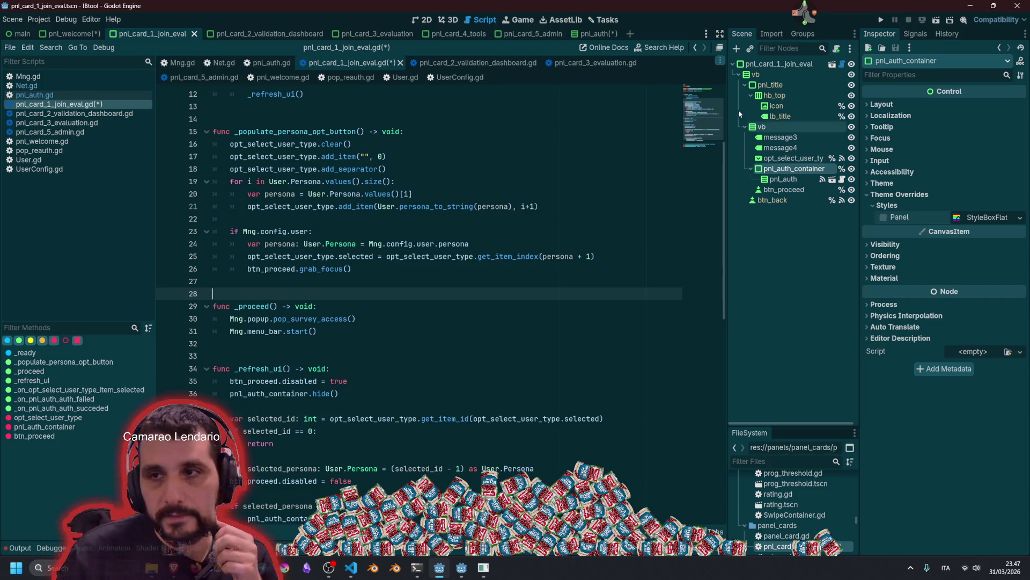
left_click(810, 22)
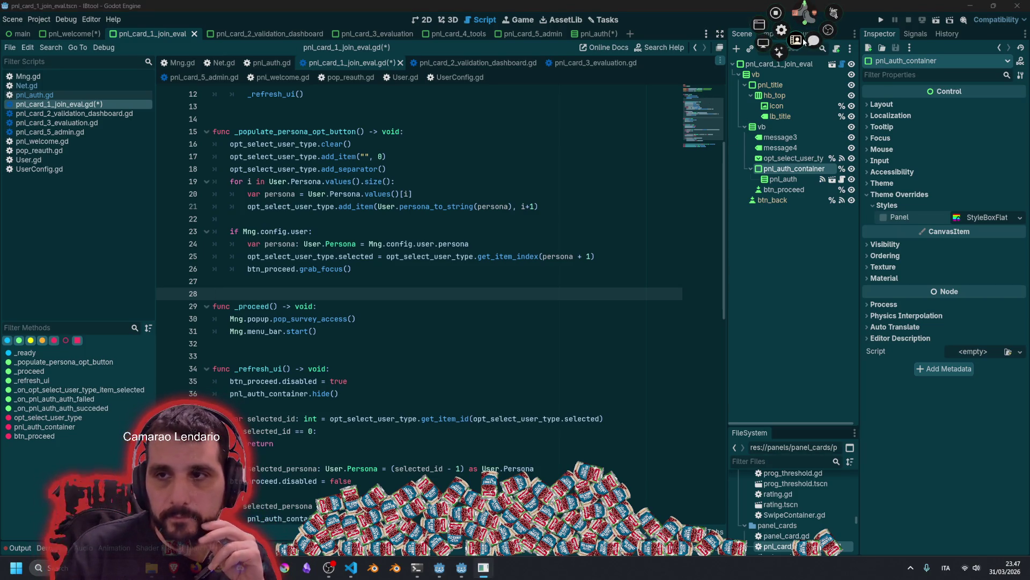
Launch the stream user manager, filter the user list by 'sir', and show the first match
left_click(797, 40)
left_click(162, 12)
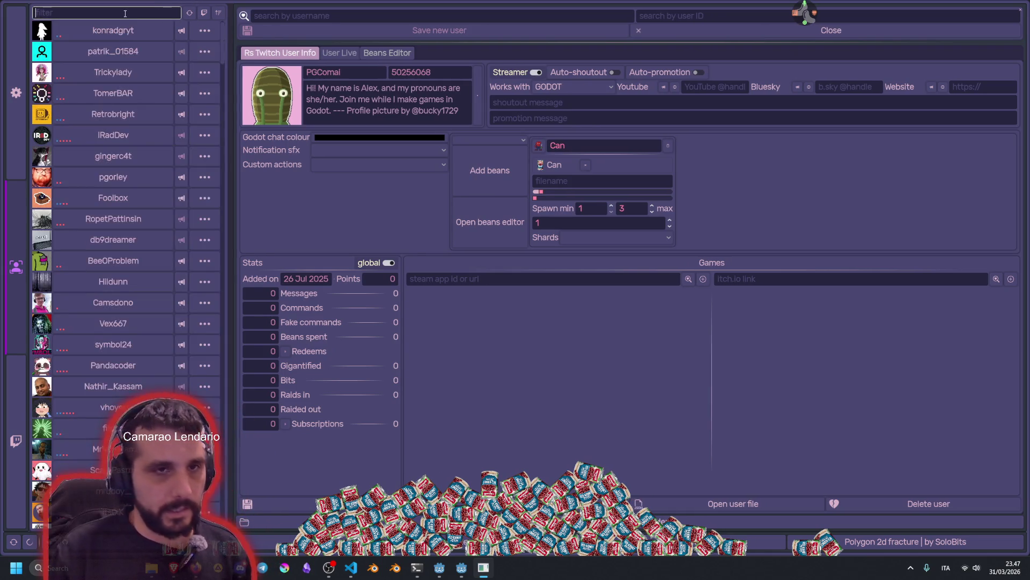
type("sir")
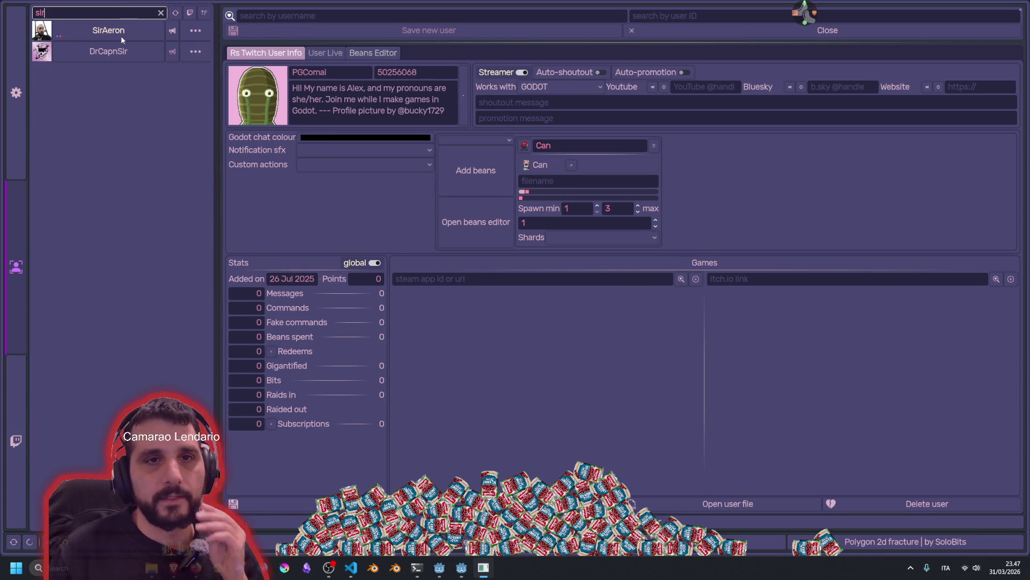
left_click(121, 34)
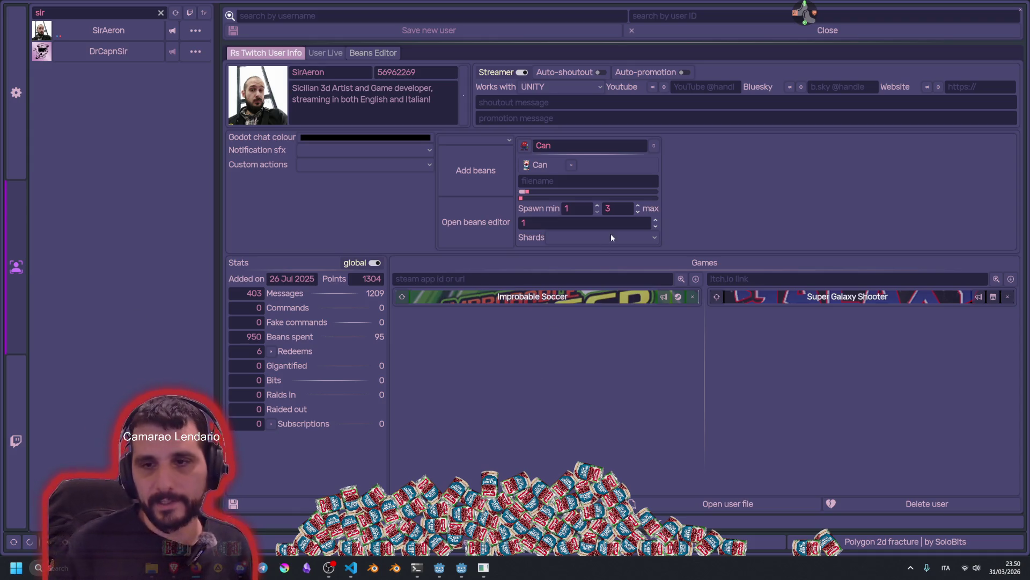
Close the stream user manager window to get back to the Godot script editor
left_click(1021, 12)
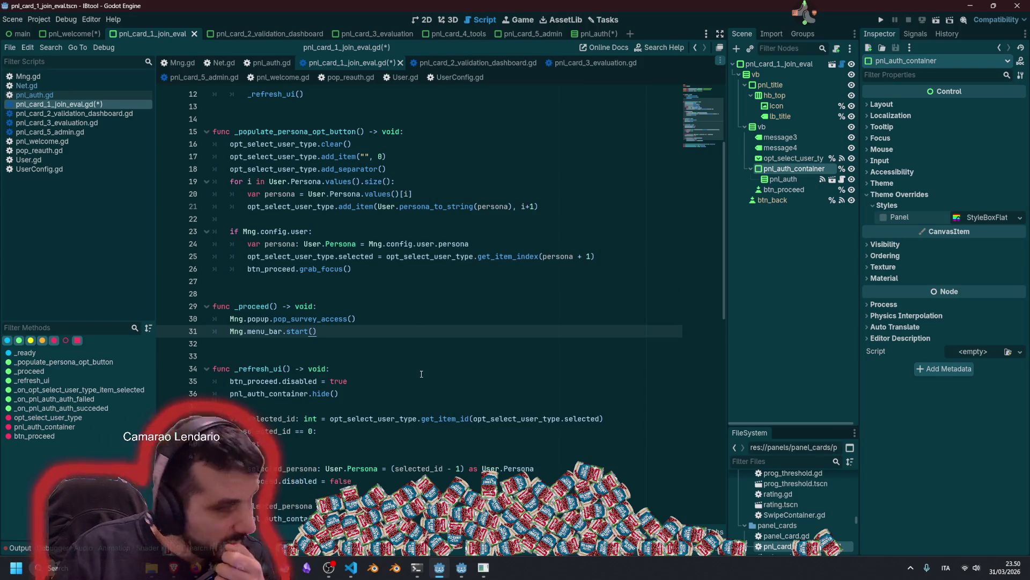
Check btn_proceed's BTN_PROCEED text key in the Inspector, then switch to the web browser
left_click(413, 306)
scroll(412, 305, "down", 3)
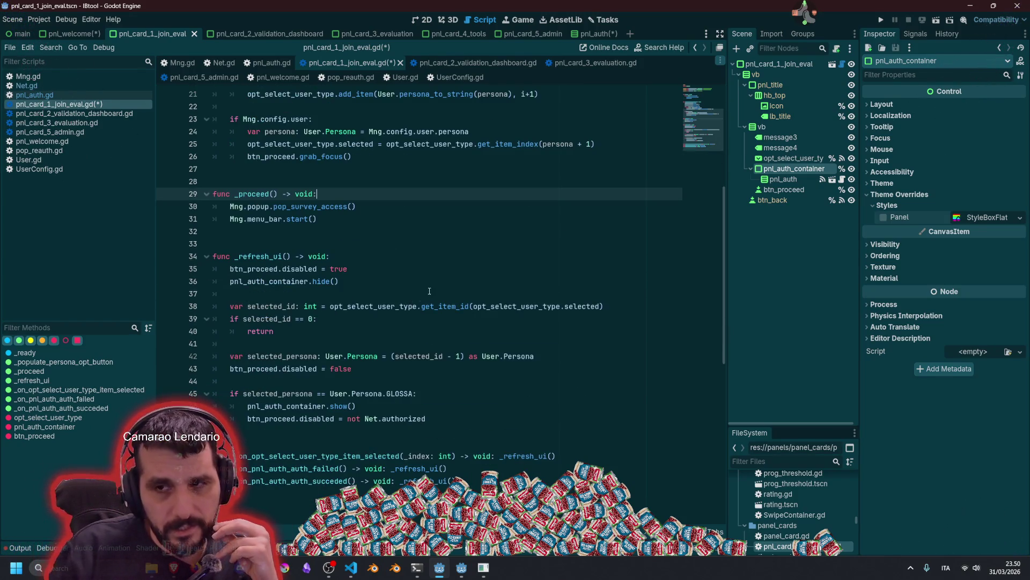
scroll(429, 290, "up", 5)
scroll(298, 164, "up", 2)
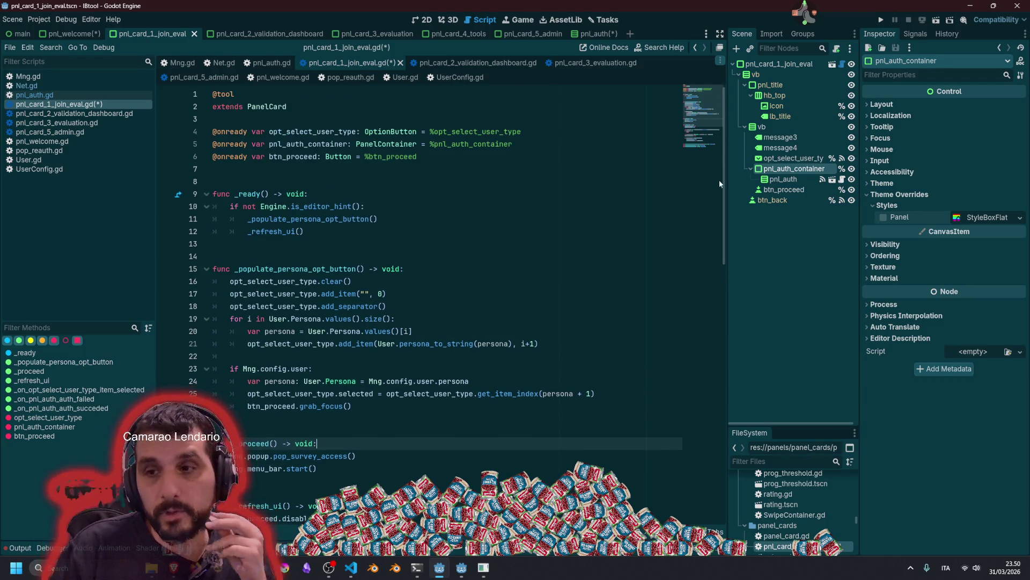
left_click(786, 191)
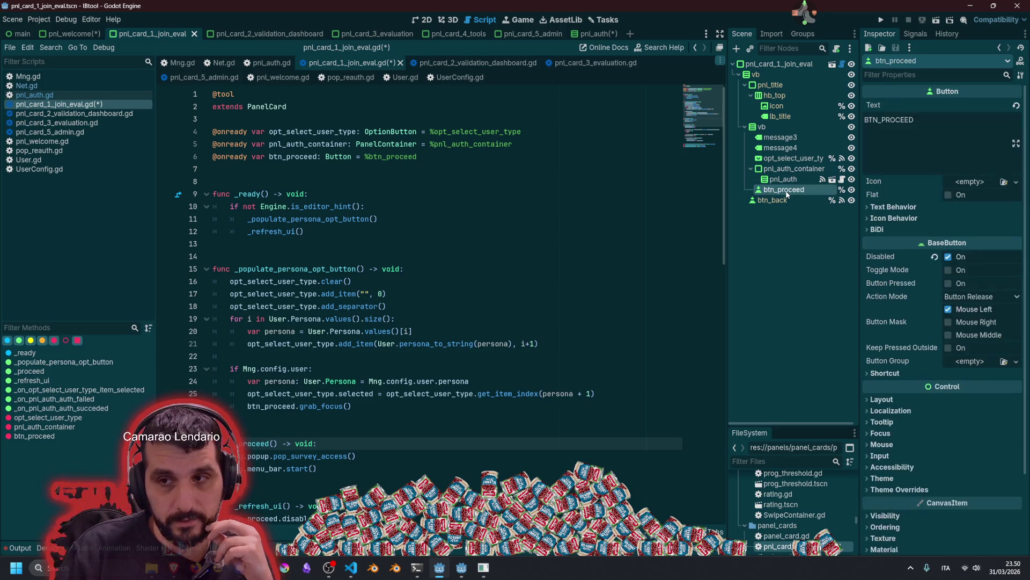
double_click(895, 125)
key("ctrl+c")
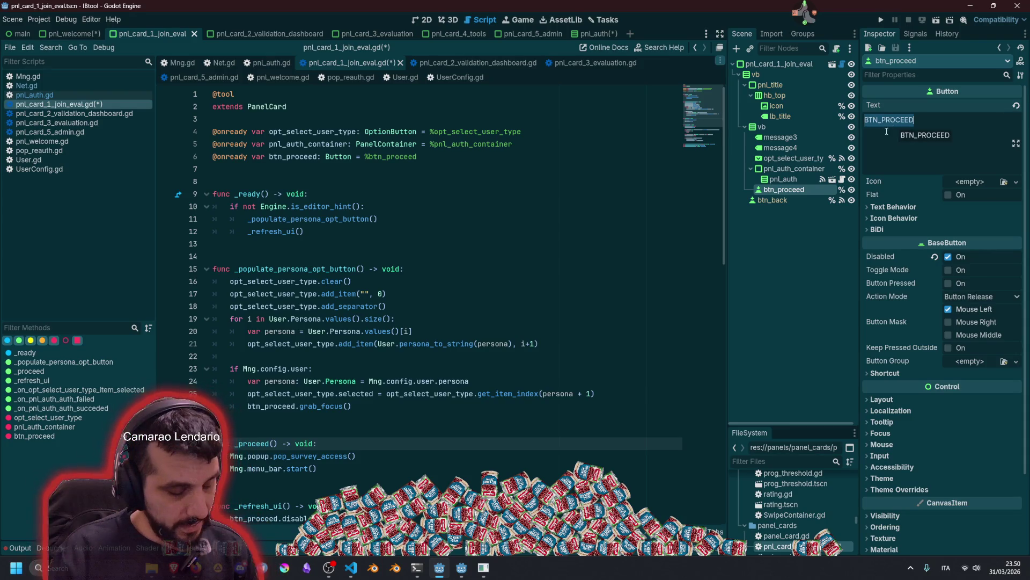
left_click(487, 237)
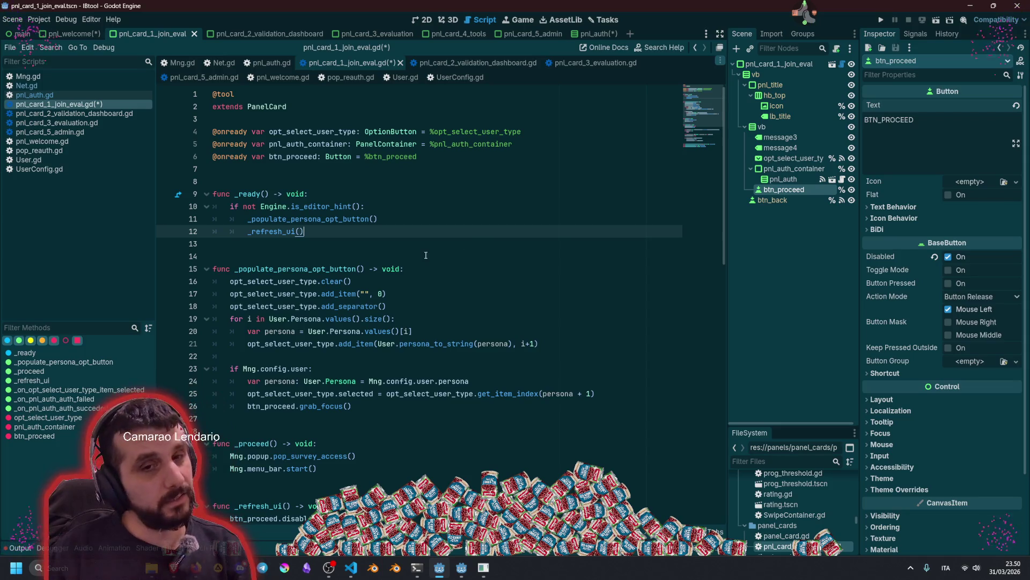
key("alt+Tab")
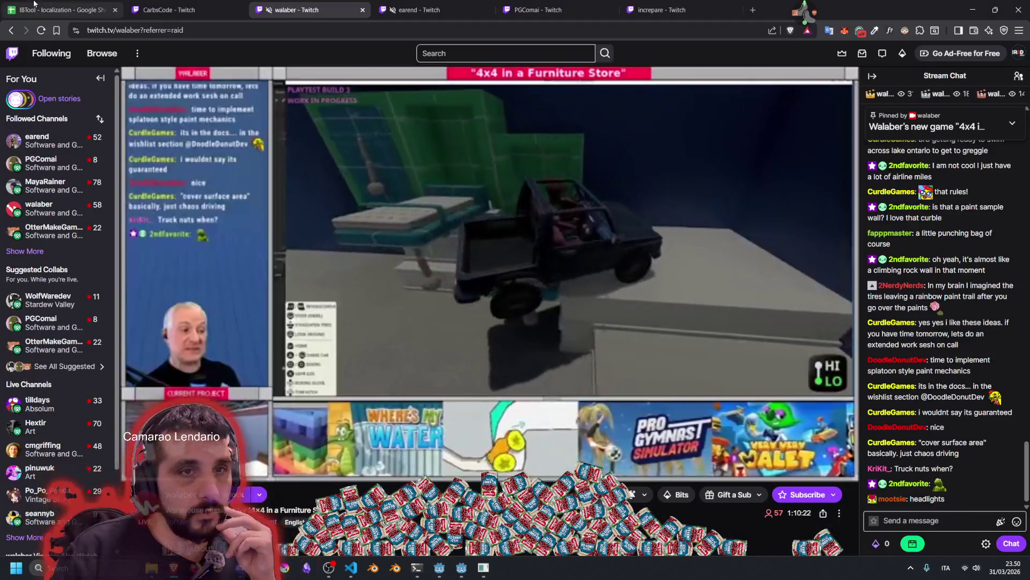
Insert an empty row below BTN_ACCESS (row 5) in the IBTool - localization sheet
key("ctrl+1")
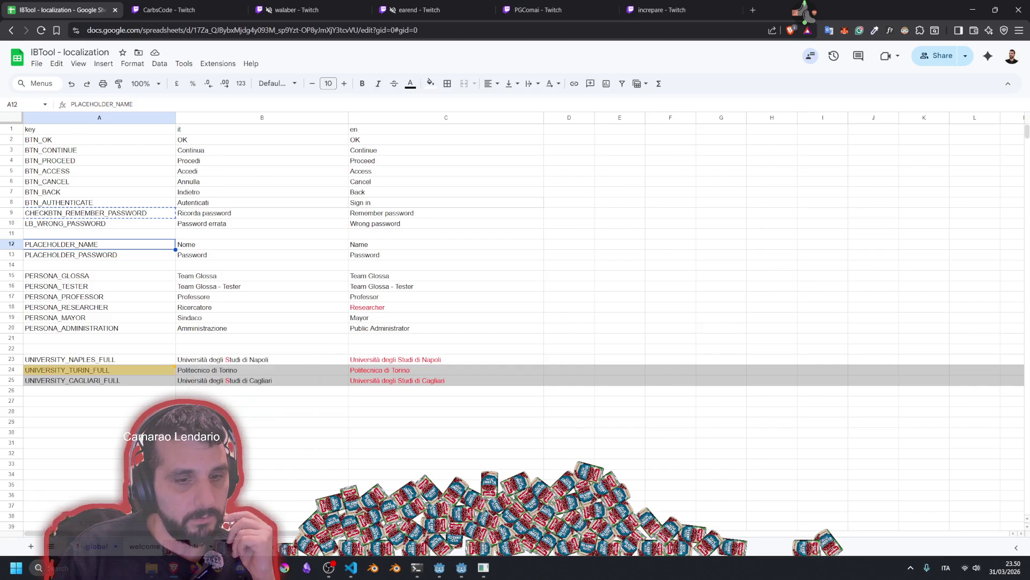
left_click(79, 165)
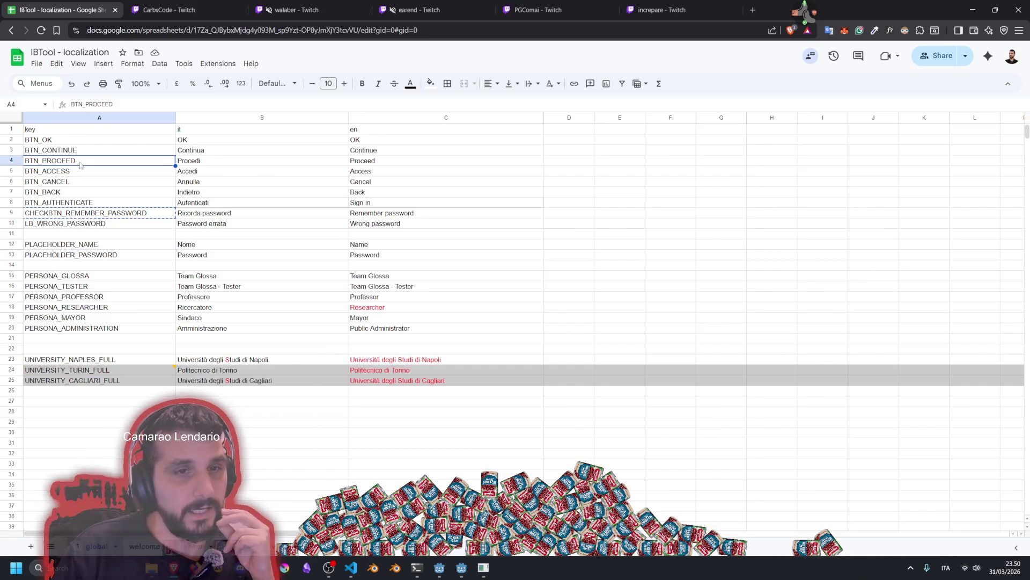
left_click(71, 175)
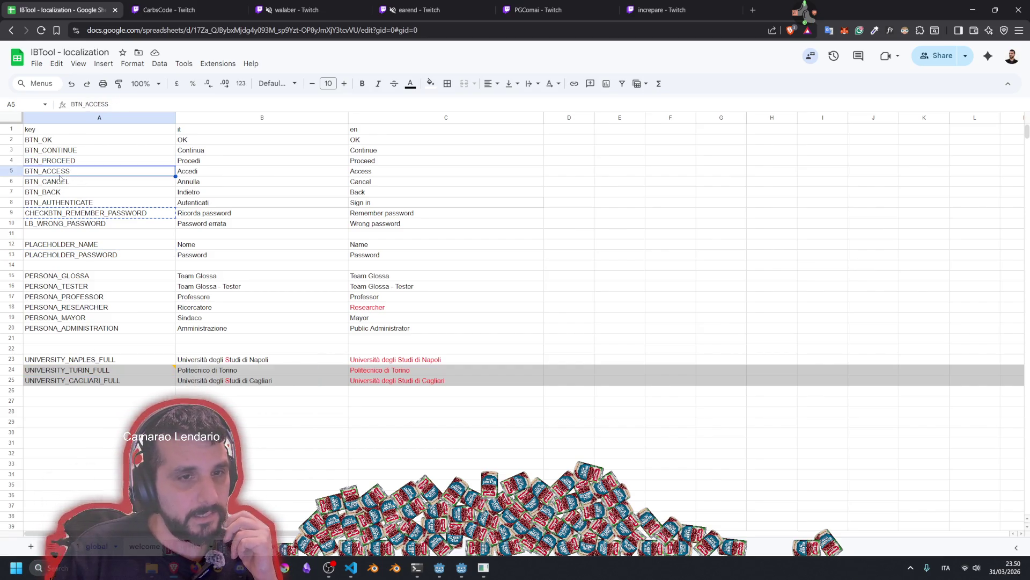
right_click(16, 175)
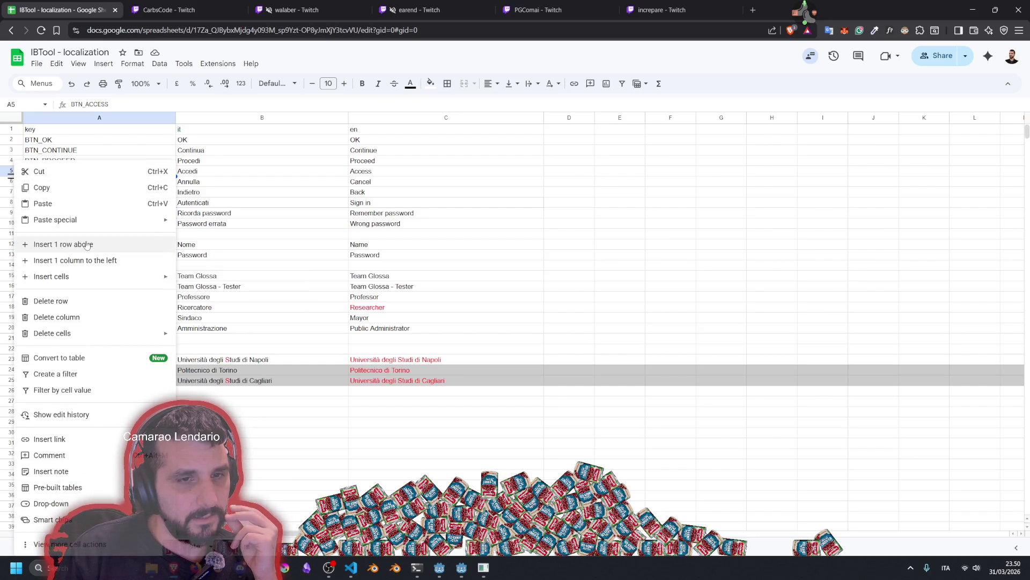
left_click(317, 173)
right_click(12, 171)
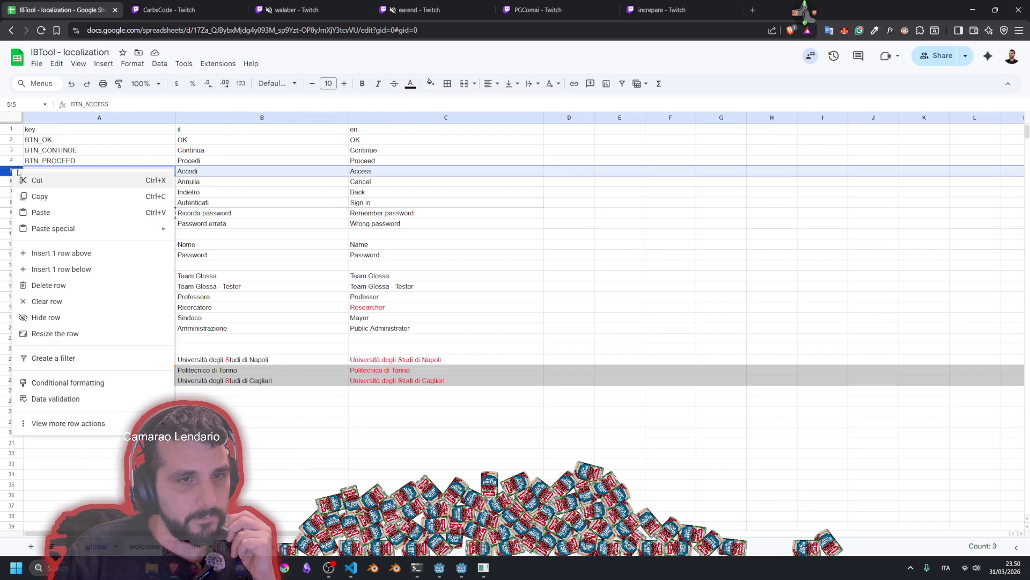
left_click(61, 269)
Paste BTN_PROCEED into A6 and change it to the key BTN_ALREADY_LOGGED_IN
left_click(72, 183)
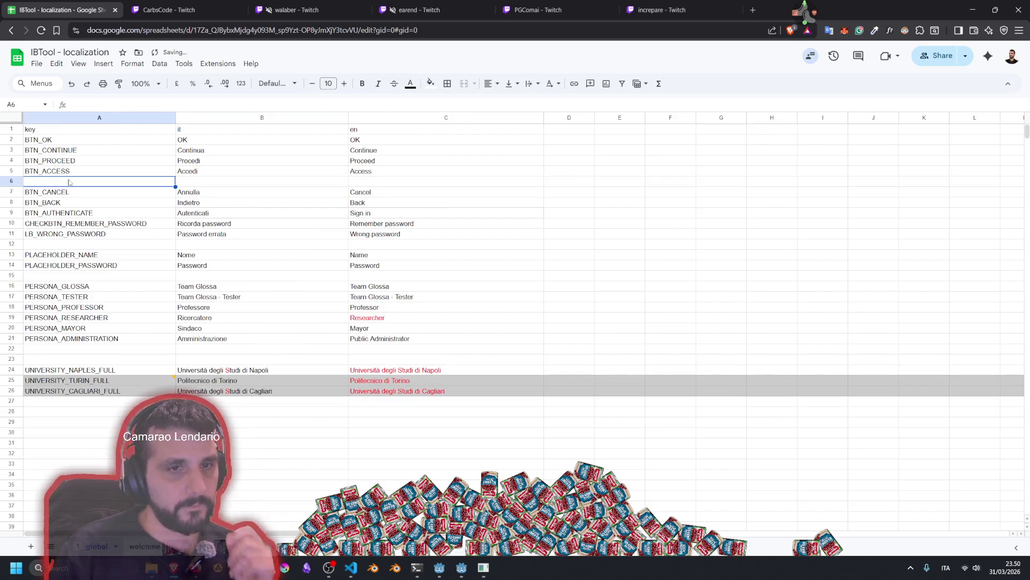
key("ctrl+v")
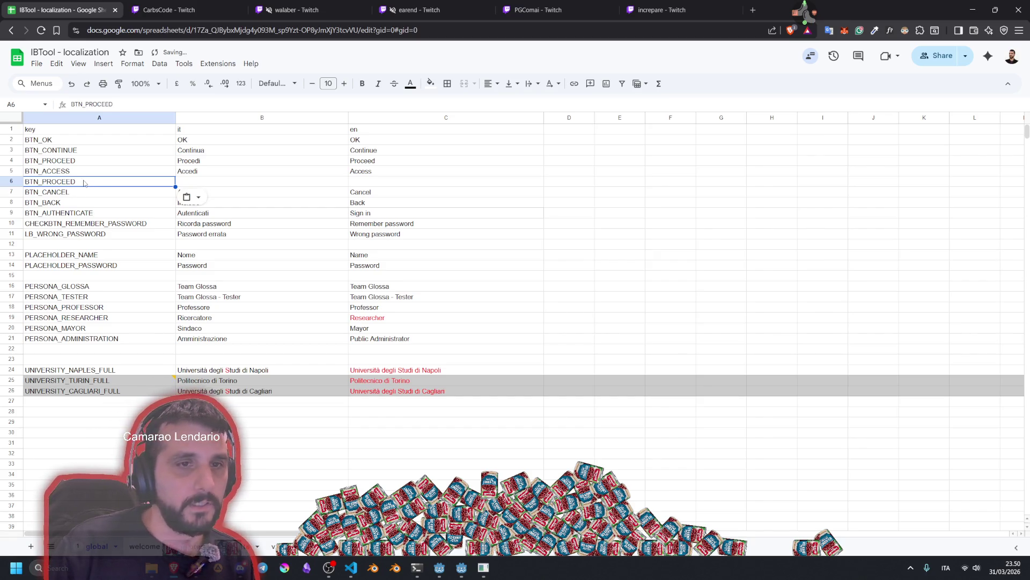
double_click(41, 182)
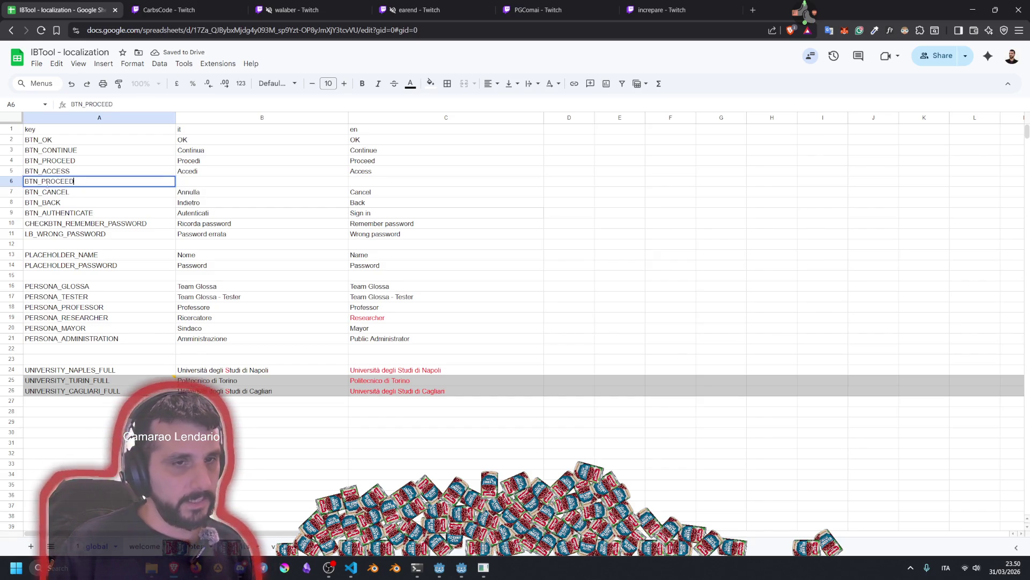
key("shift+End")
type("ALREADY_LO")
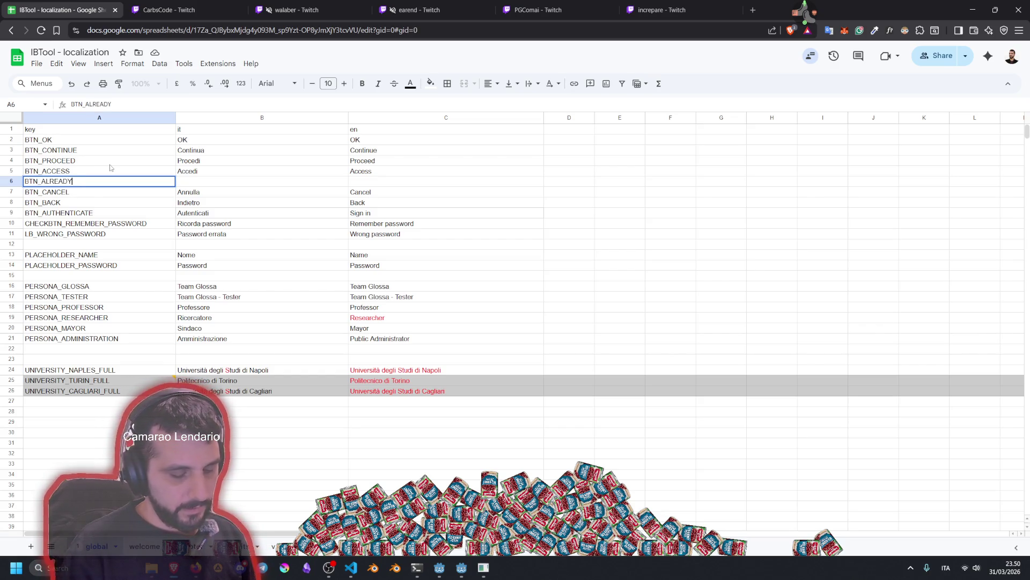
type("GGED_IN")
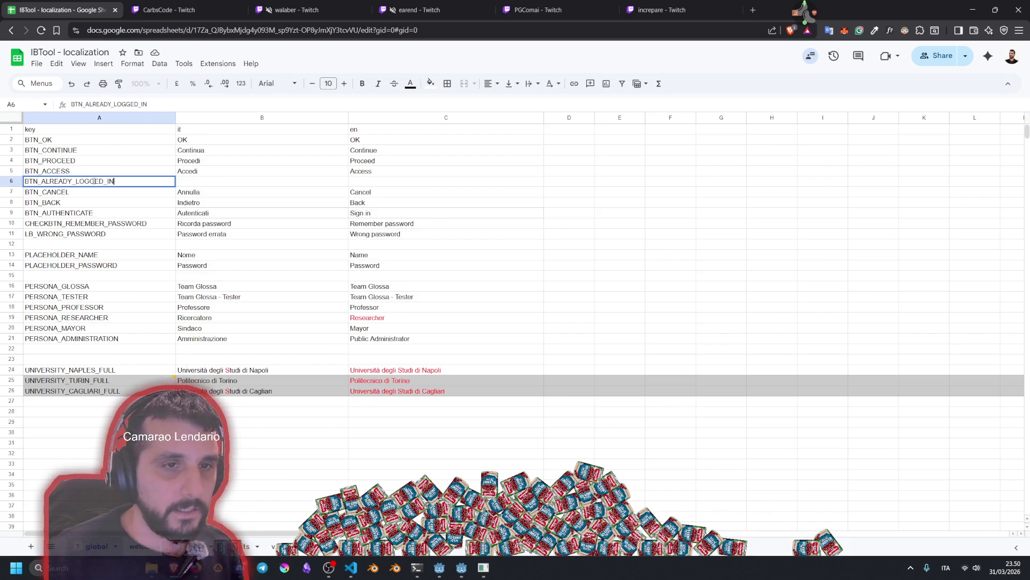
left_click(212, 187)
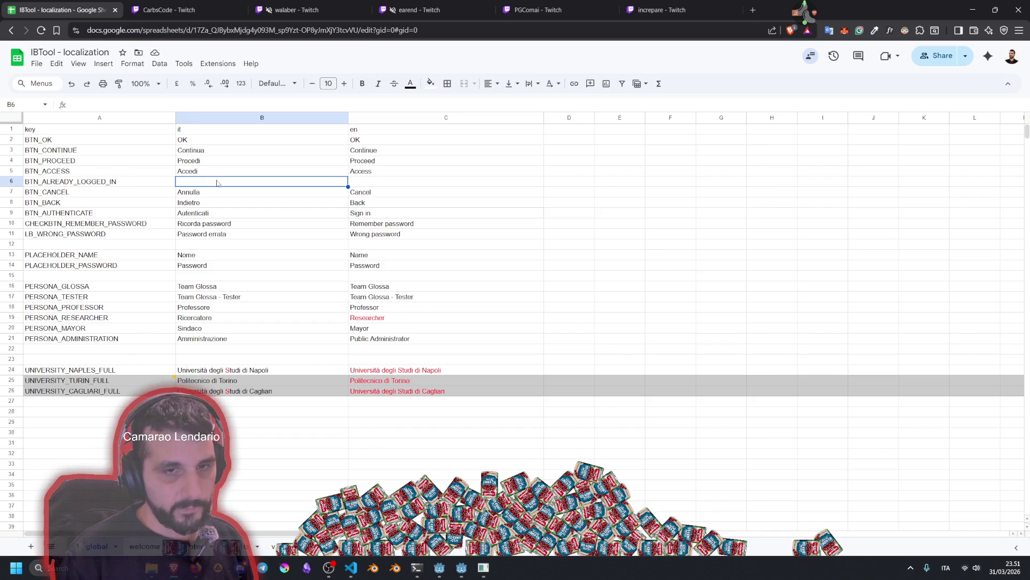
Enter the English text 'Already signed in' in C6
key("Right")
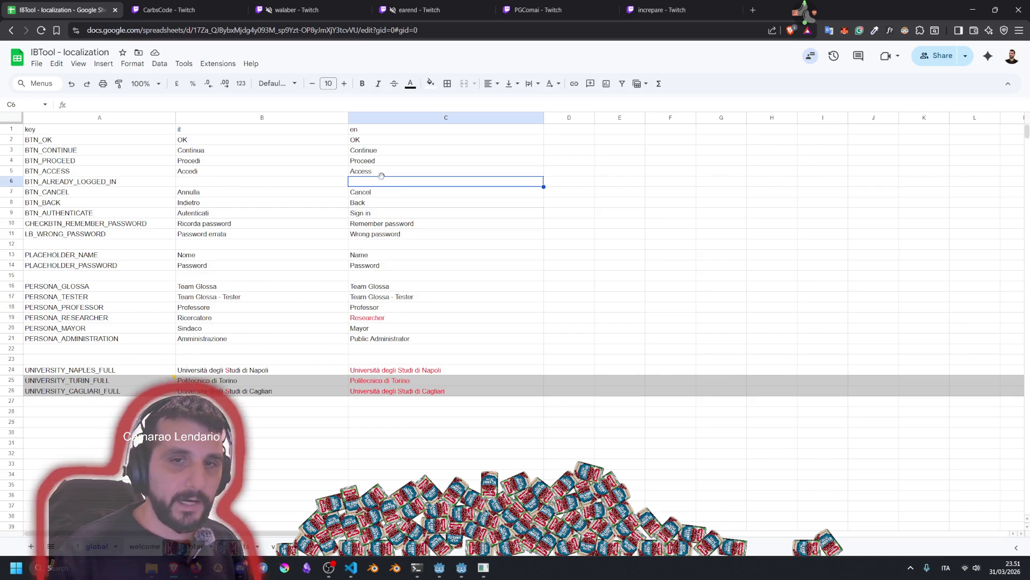
type("Alre")
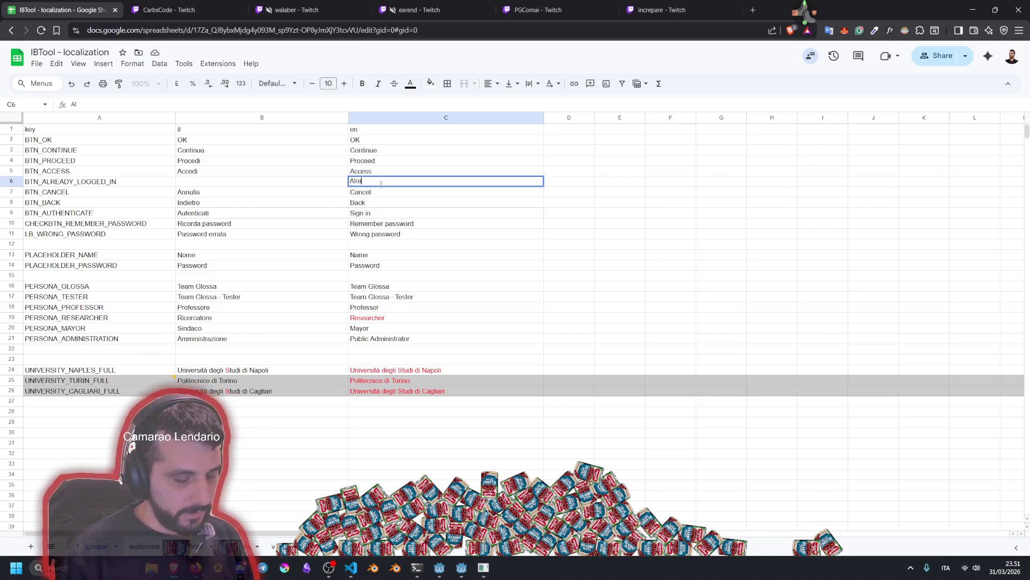
type("ady logged in")
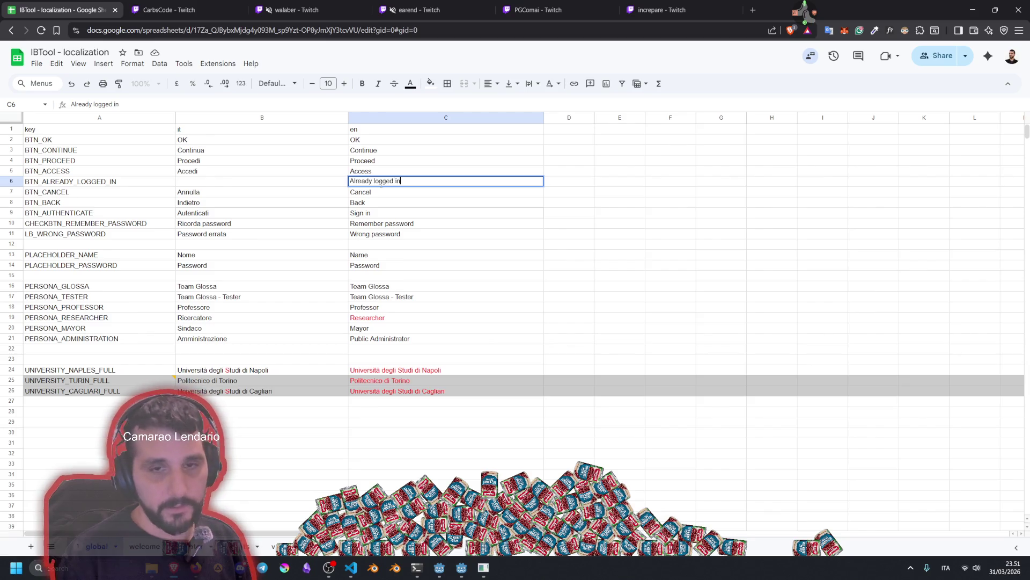
key("Return")
left_click(375, 180)
key("ctrl+shift+Right")
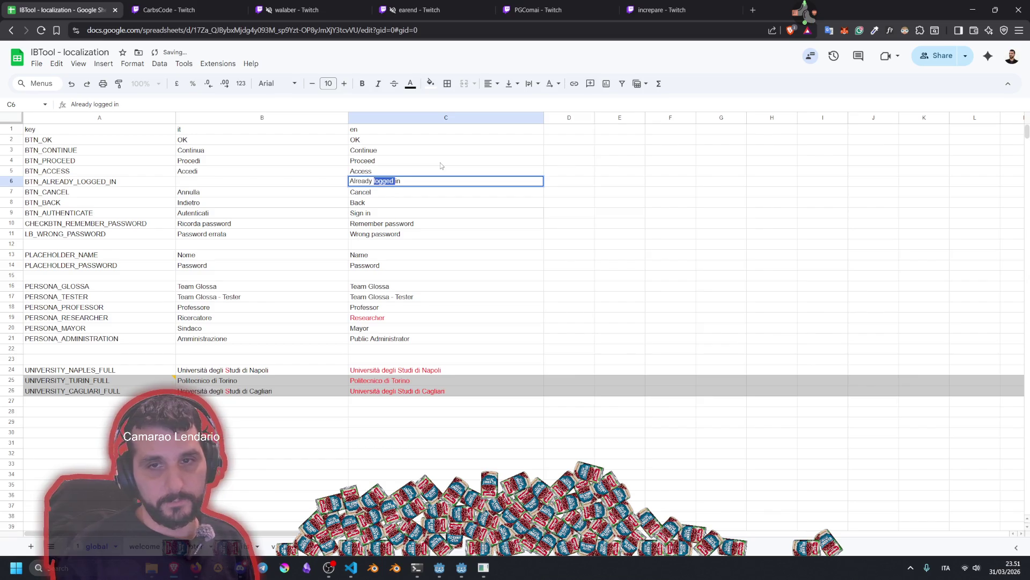
type("signed")
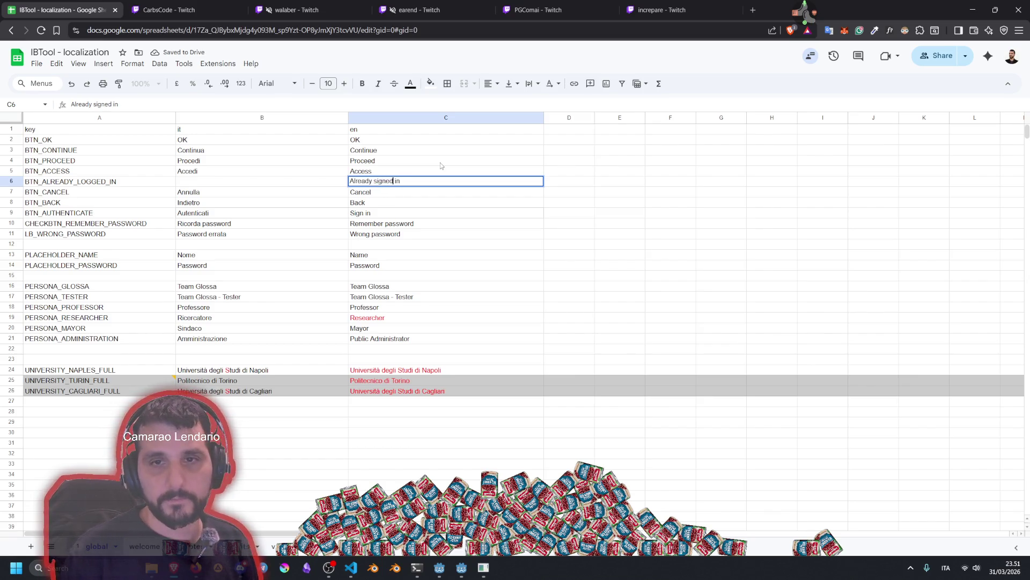
left_click(225, 183)
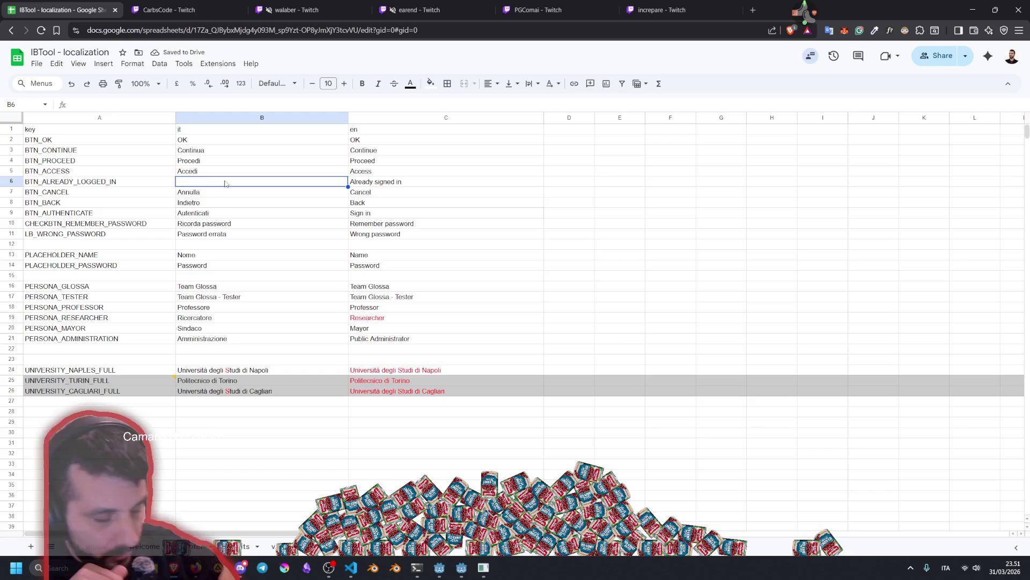
Enter the Italian text 'Autorizzazione effettuata' in B6
type("Già")
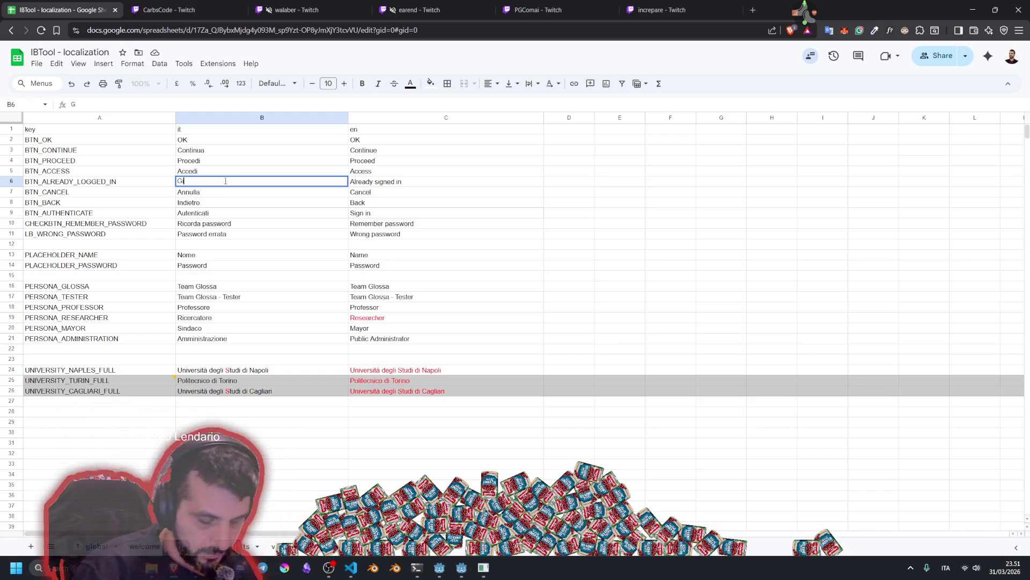
key("BackSpace")
type("à")
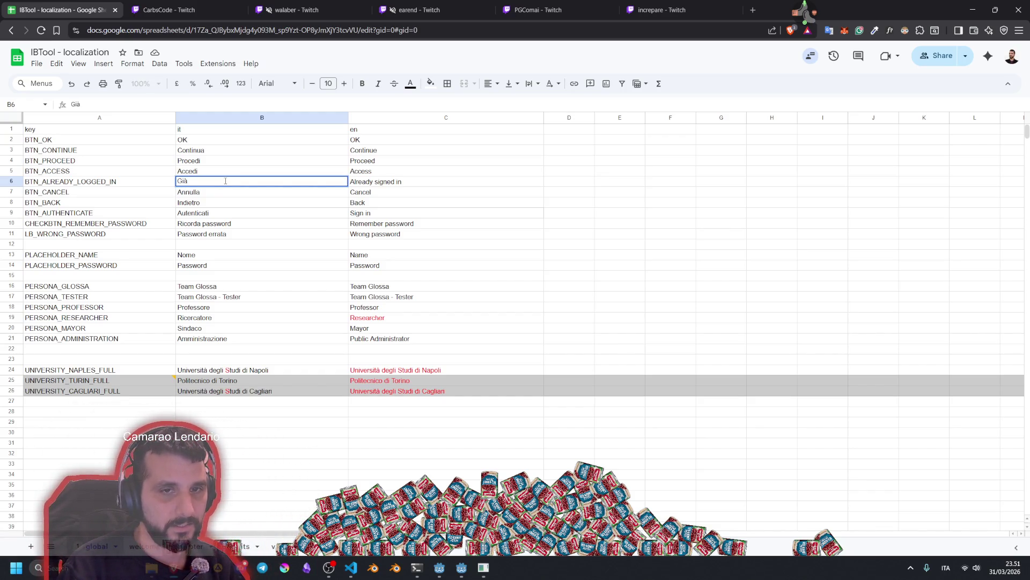
key("BackSpace")
key("BackSpace")
key("BackSpace")
type("utorizzazione effettuata")
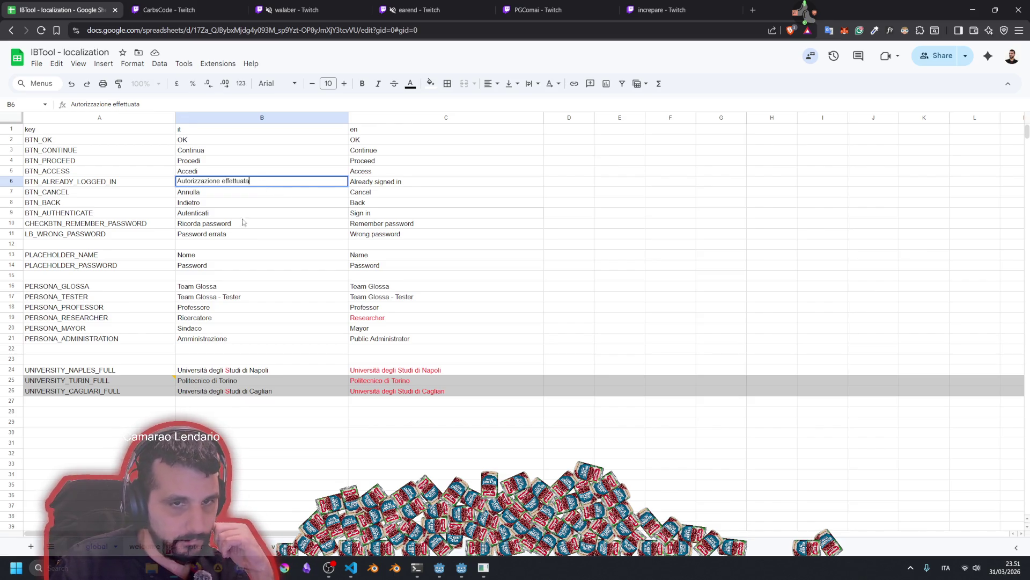
left_click(92, 178)
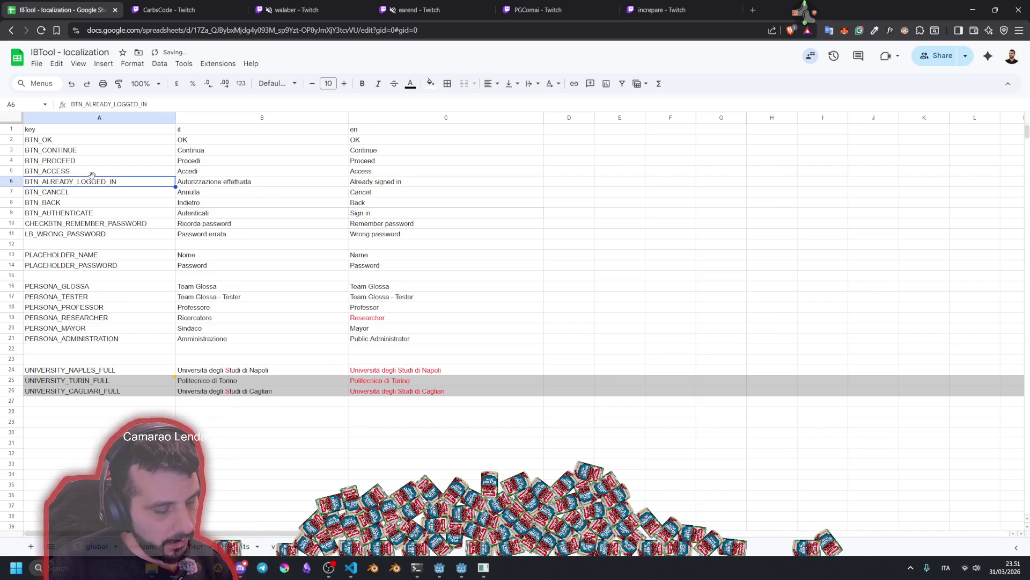
Copy the new key BTN_ALREADY_LOGGED_IN from A6 and switch back to Godot
key("ctrl+c")
left_click(87, 172)
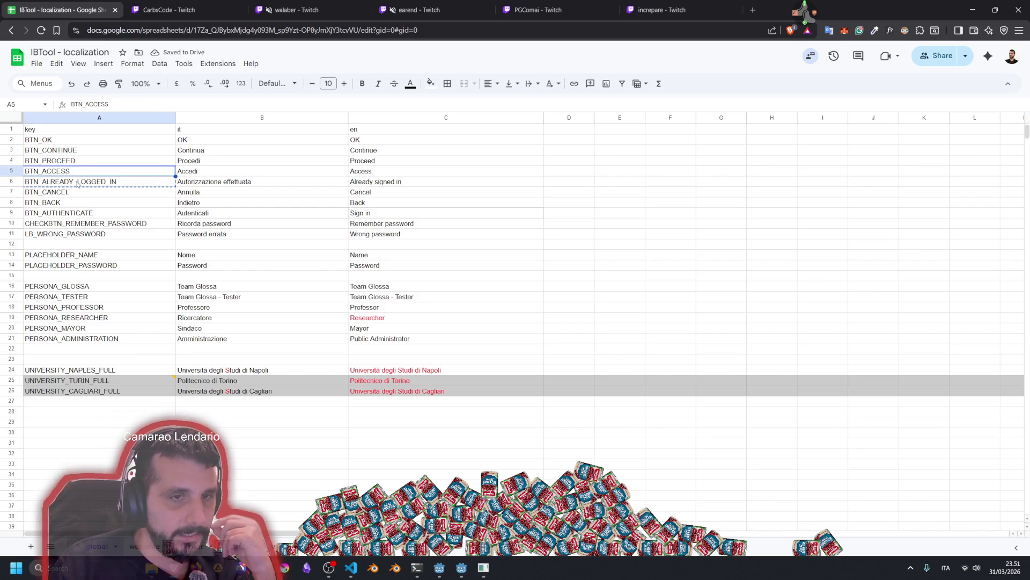
left_click(300, 184)
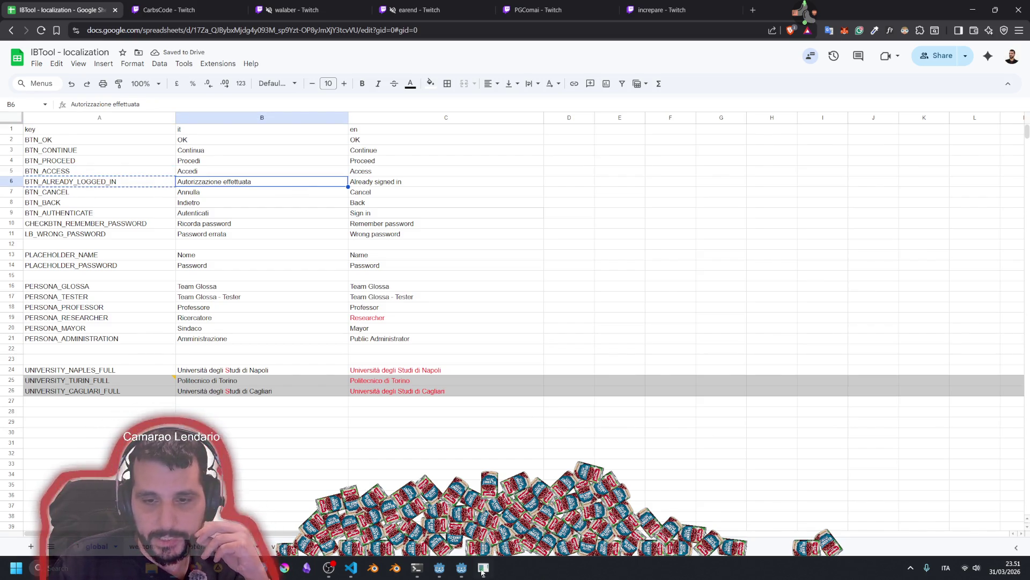
left_click(440, 569)
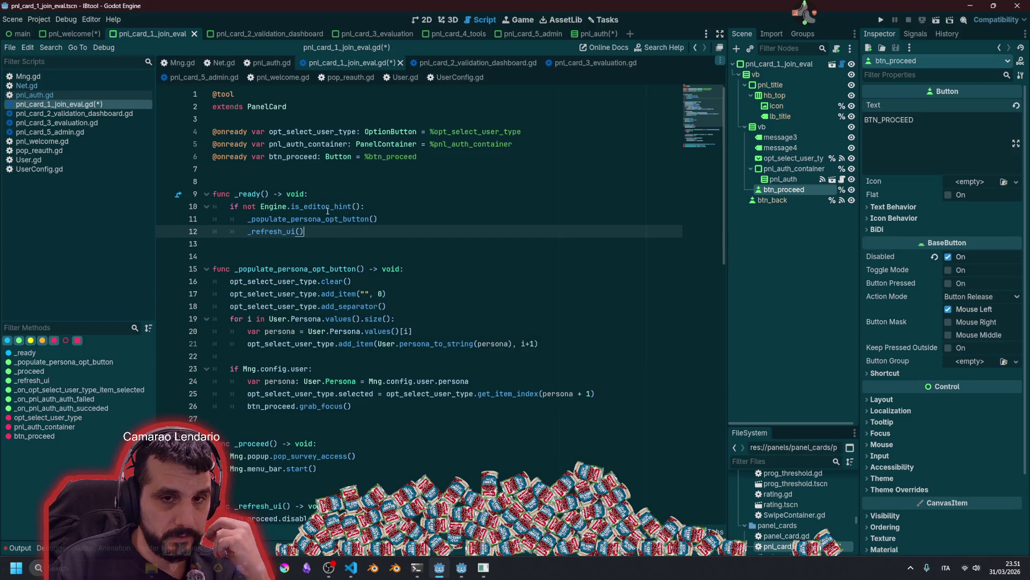
Add an empty line at the start of the _ready function
left_click(352, 192)
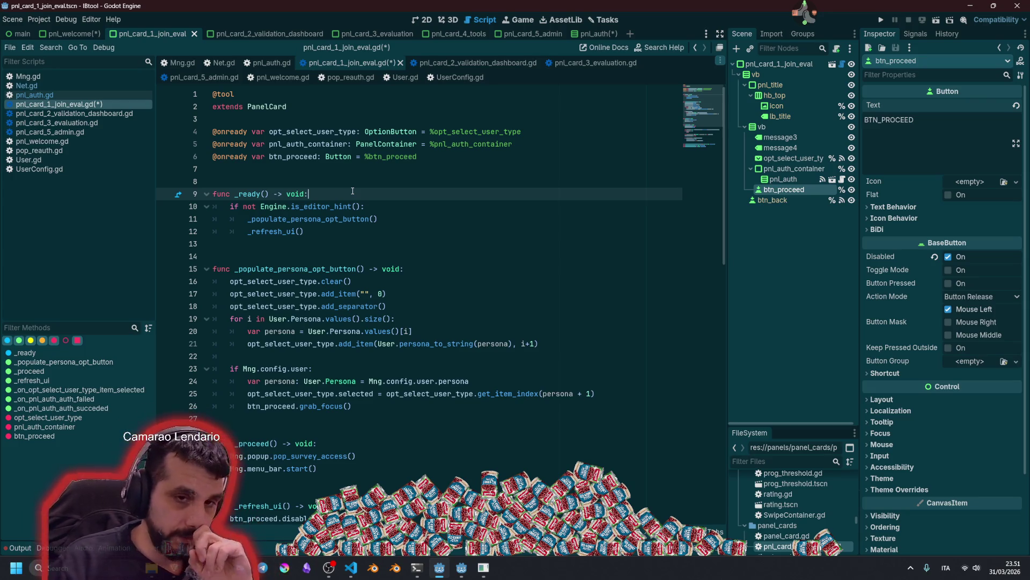
key("Return")
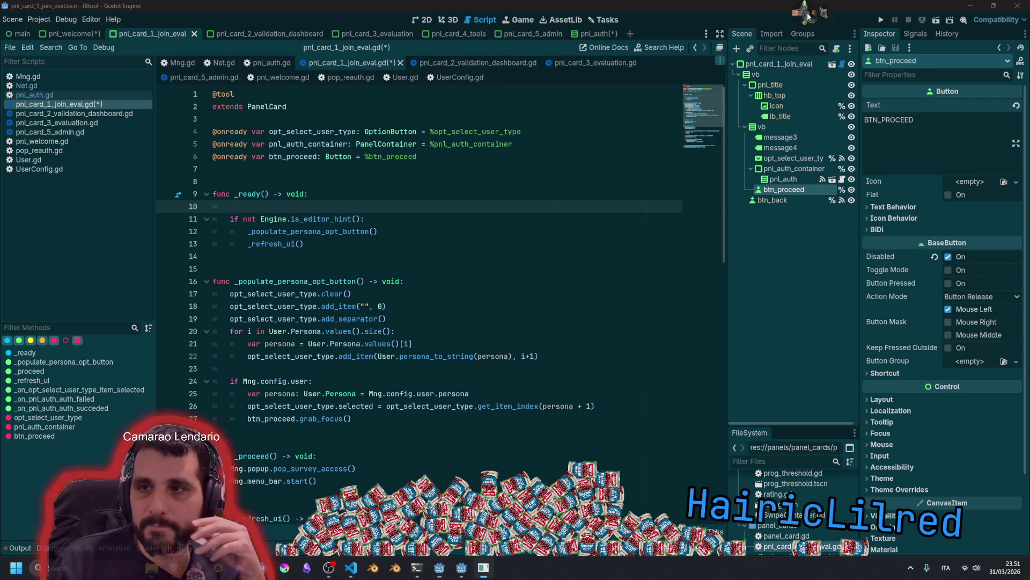
mouse_move(817, 48)
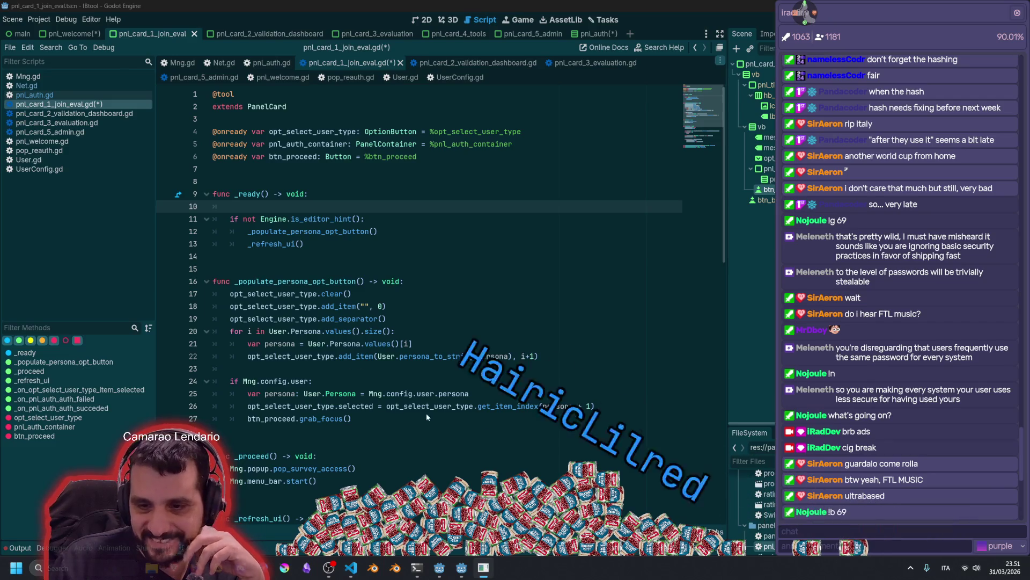
scroll(864, 444, "down", 10)
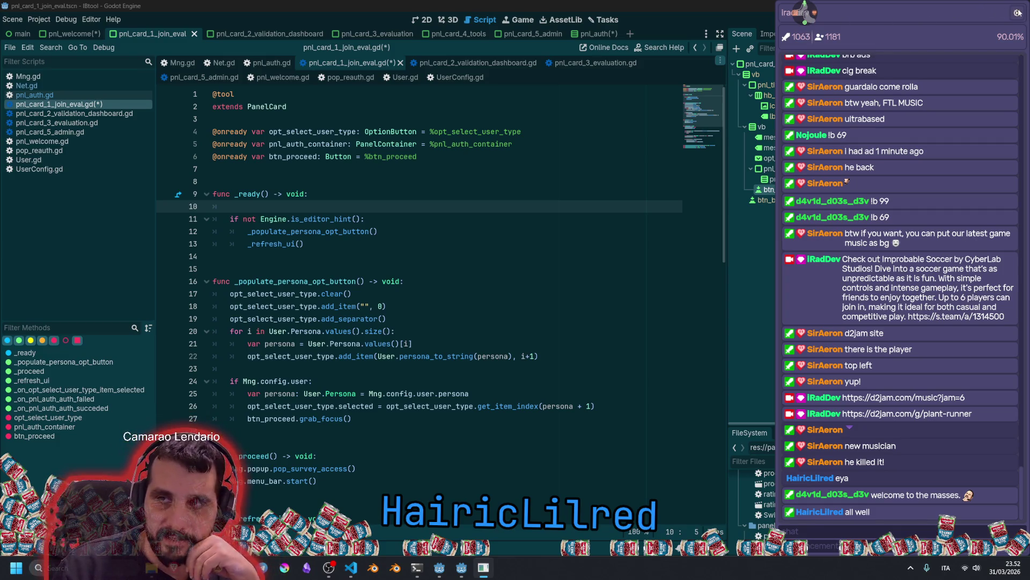
Close the stream chat overlay and reopen the user manager with its filter cleared
left_click(1017, 12)
left_click(796, 40)
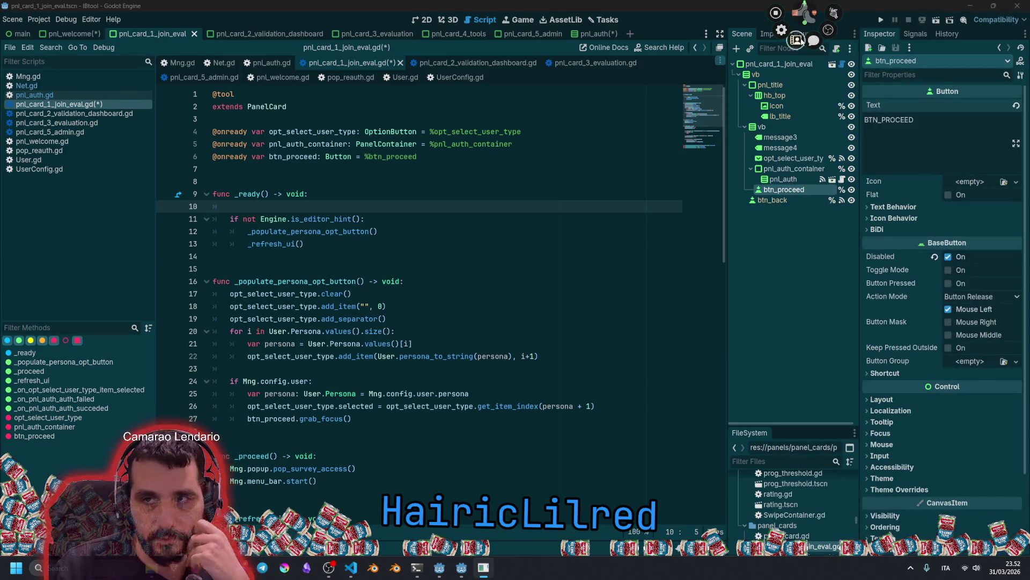
left_click(160, 13)
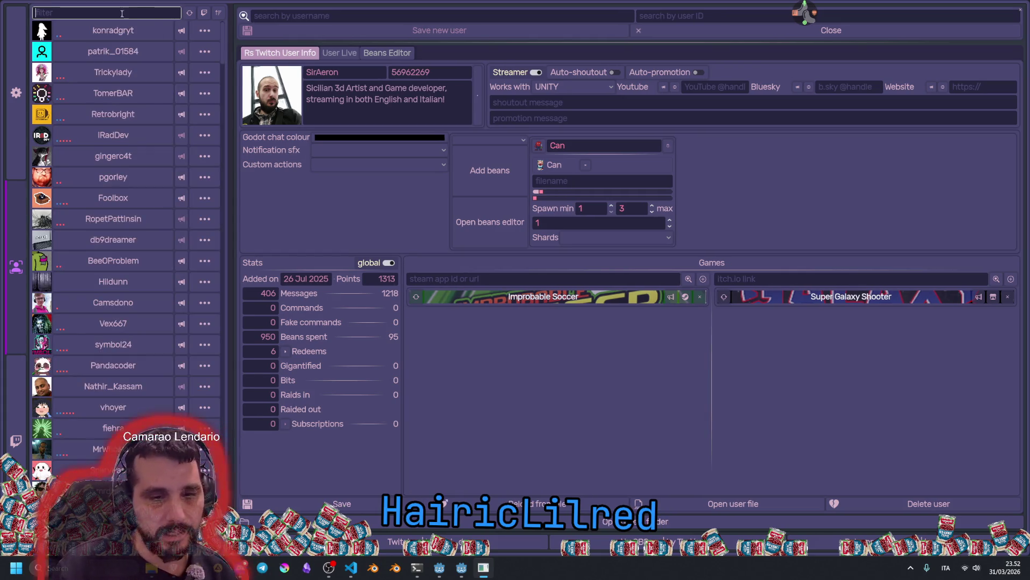
Look up a user by username in the user manager and open their entry
left_click(293, 14)
type("h")
type("ic")
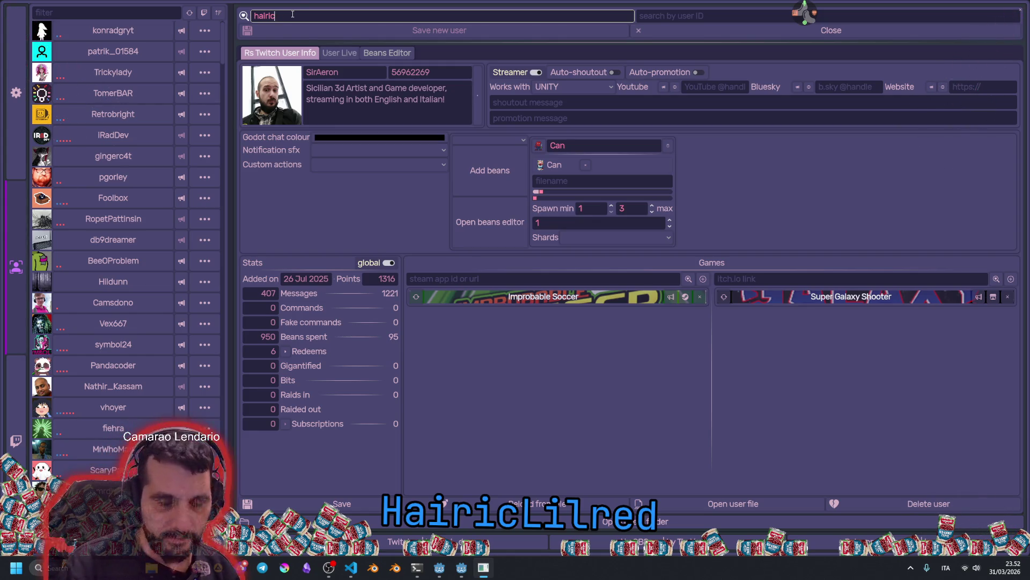
type("hred")
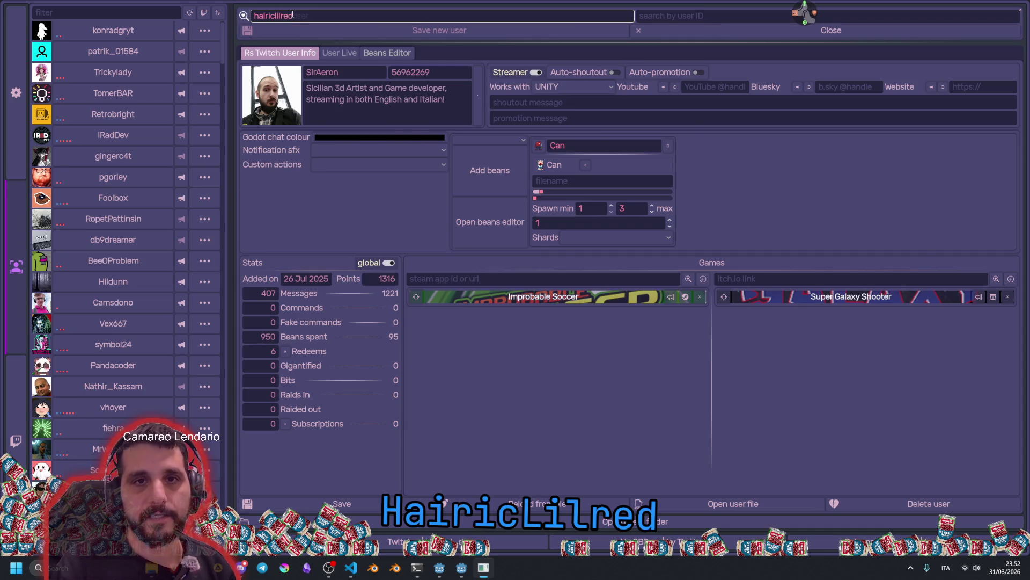
key("Return")
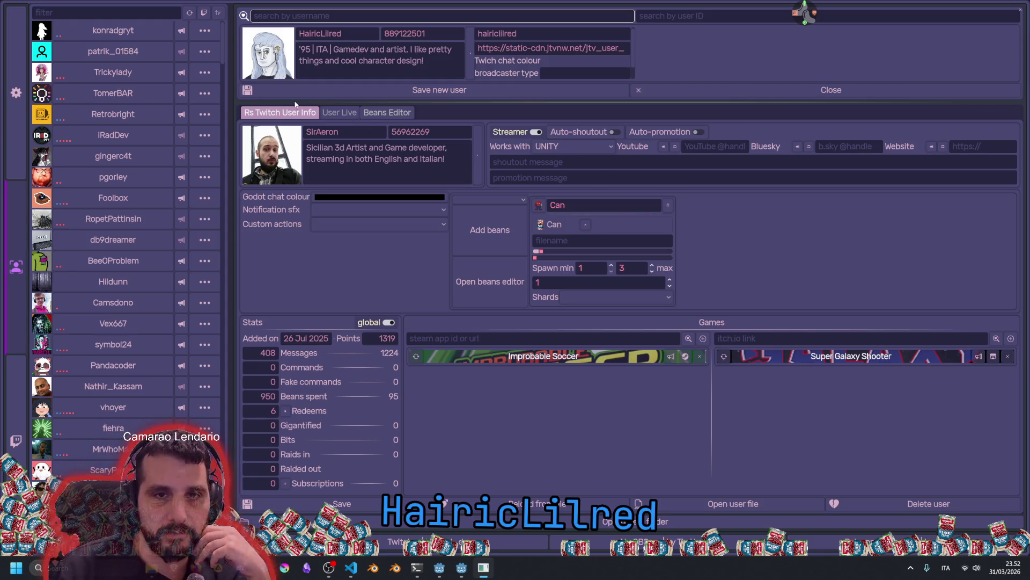
left_click(321, 134)
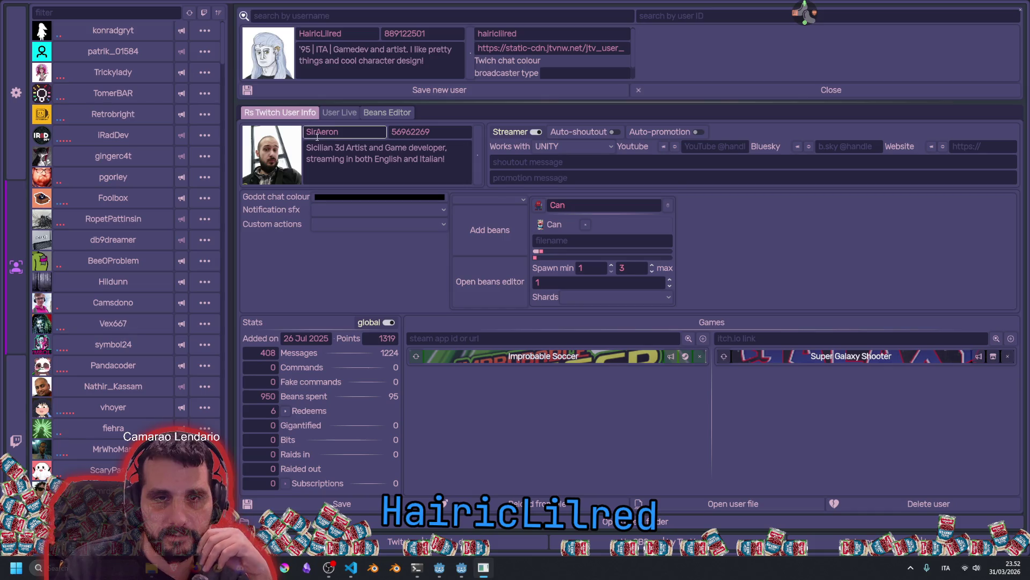
left_click(354, 160)
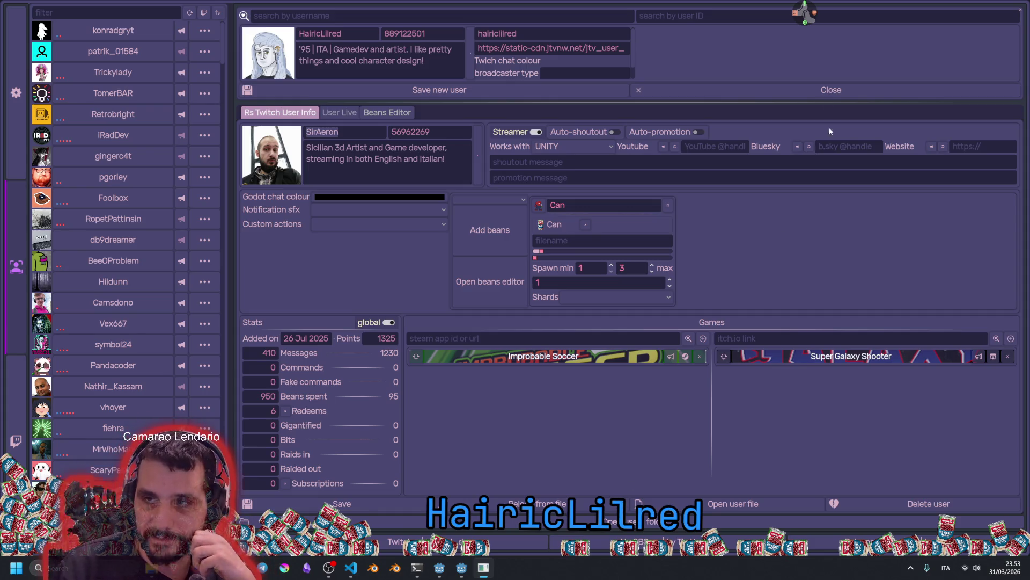
Summon the mascot from its tool ring, browse the user list, then close the user manager
left_click(804, 20)
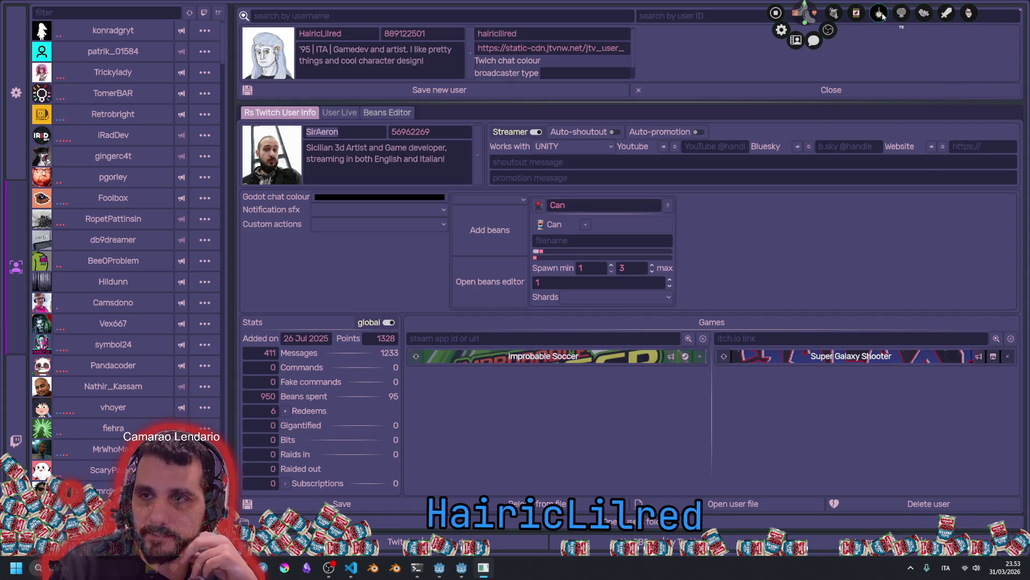
left_click(884, 16)
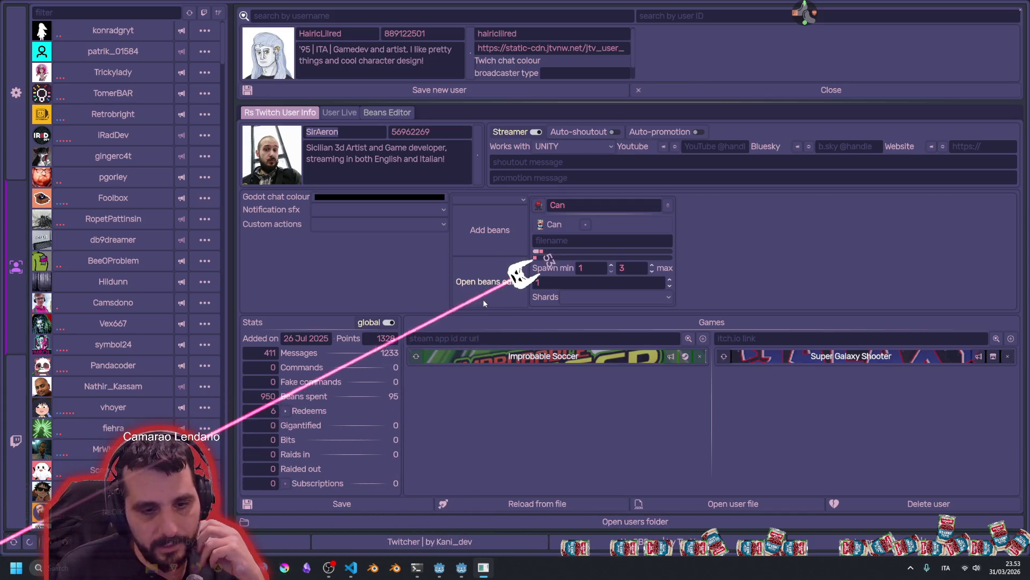
left_click(111, 19)
scroll(99, 211, "down", 15)
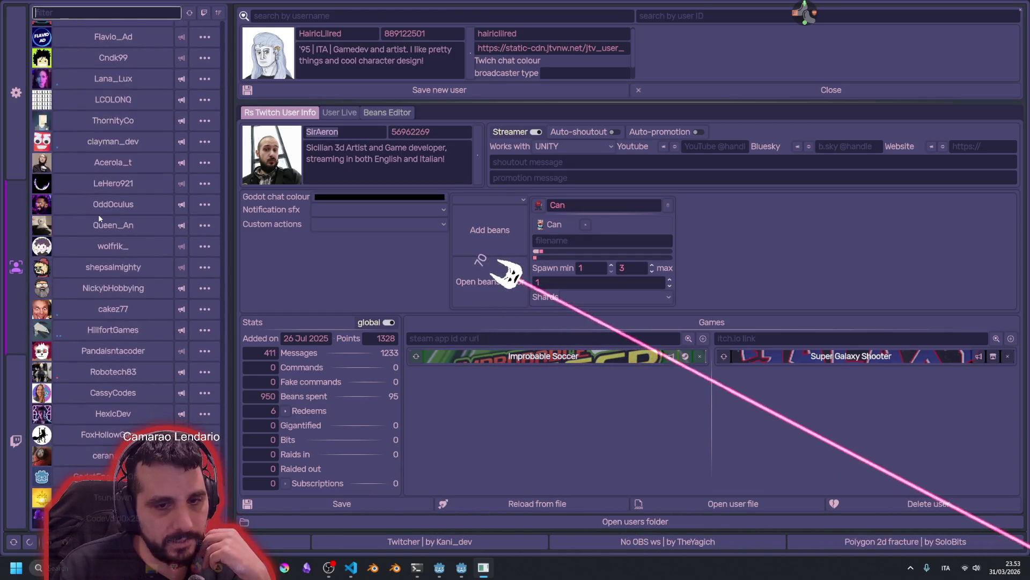
scroll(98, 214, "up", 15)
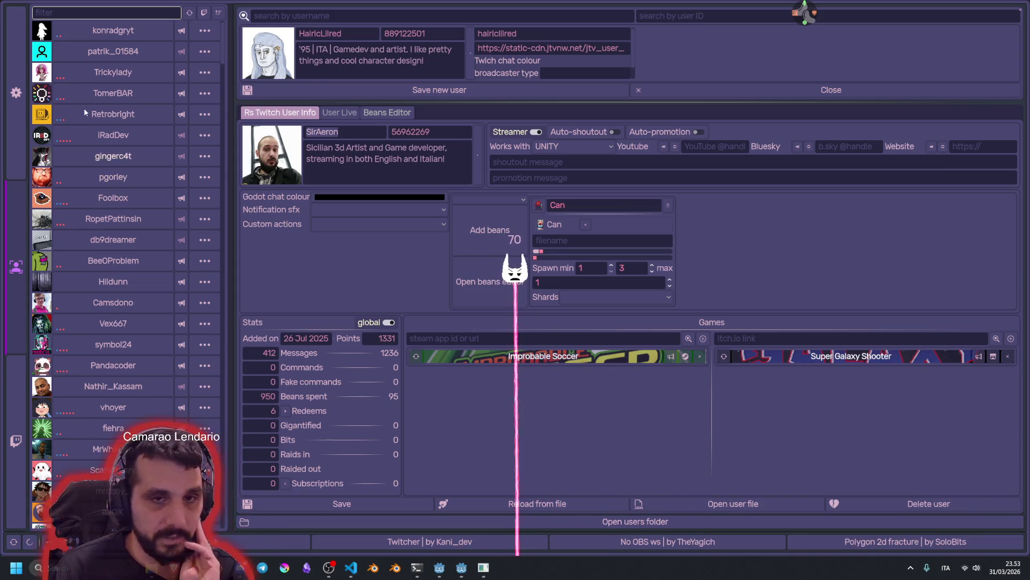
left_click(1020, 10)
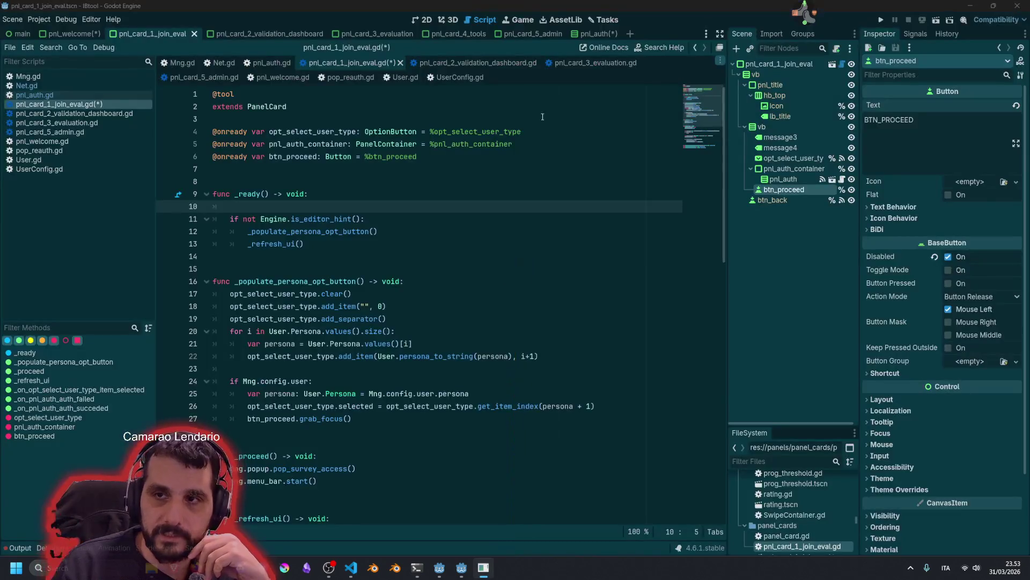
Rerun the project and load a user's record from the list into the user info editor
key("F5")
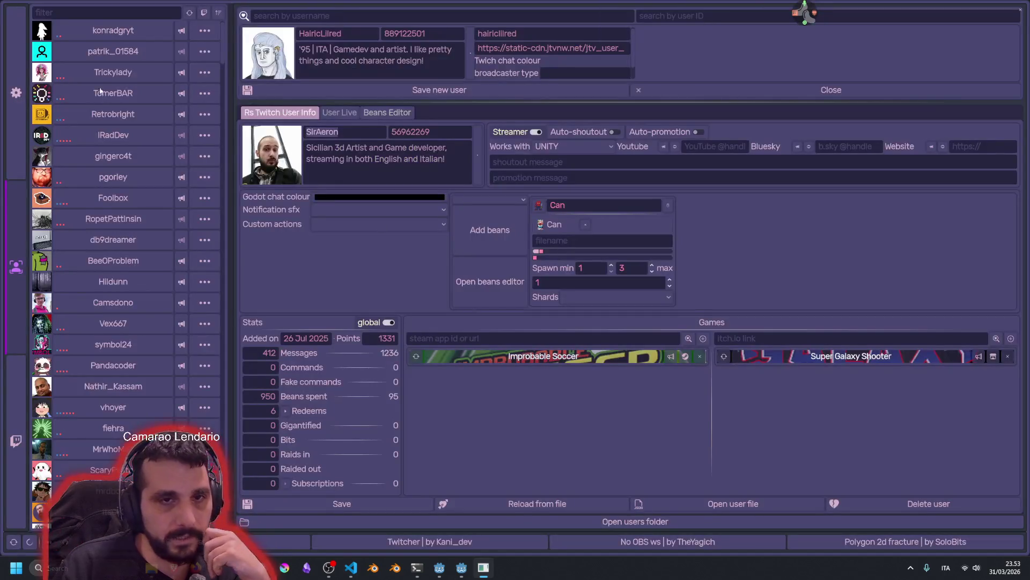
scroll(145, 307, "down", 15)
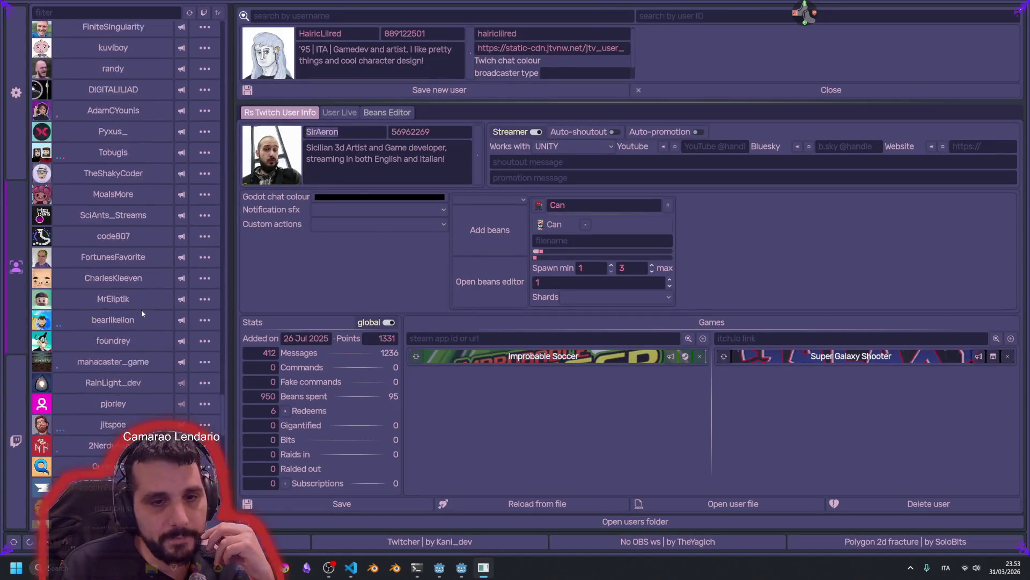
scroll(141, 309, "up", 15)
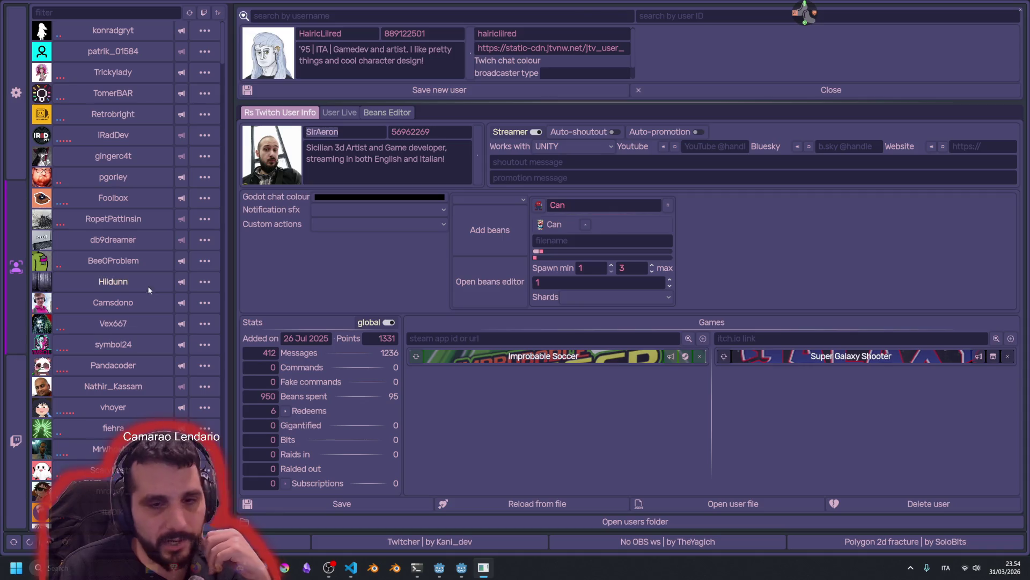
scroll(144, 269, "down", 15)
left_click(113, 518)
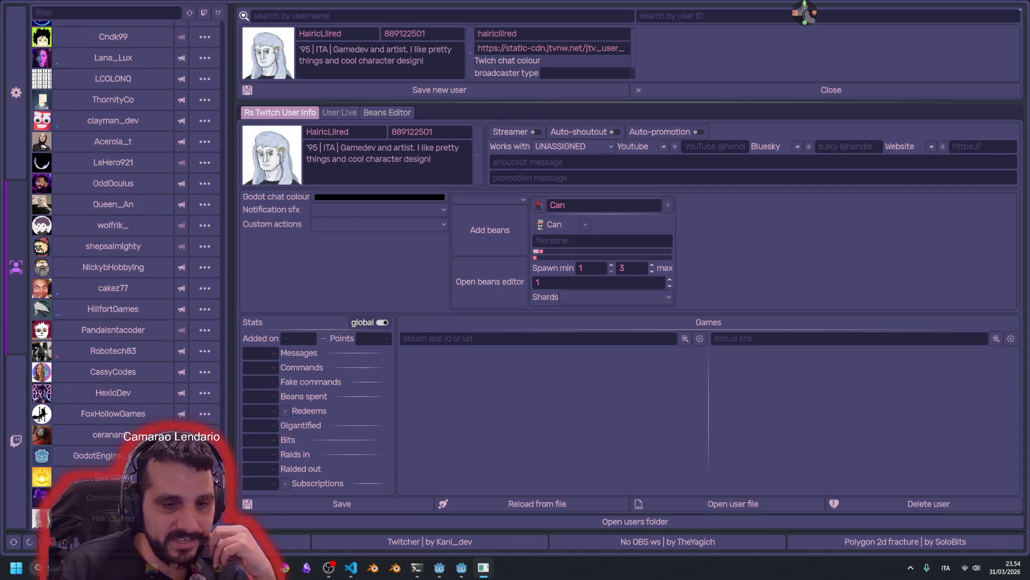
Reopen the user manager, close the new-user preview, start an itch.io link, then return to Godot
left_click(1019, 10)
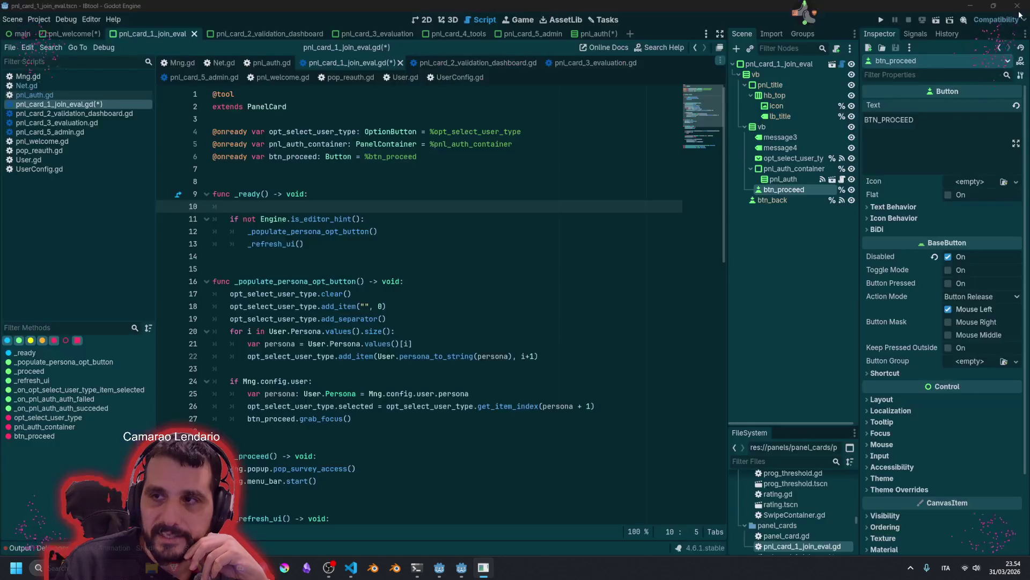
left_click(804, 9)
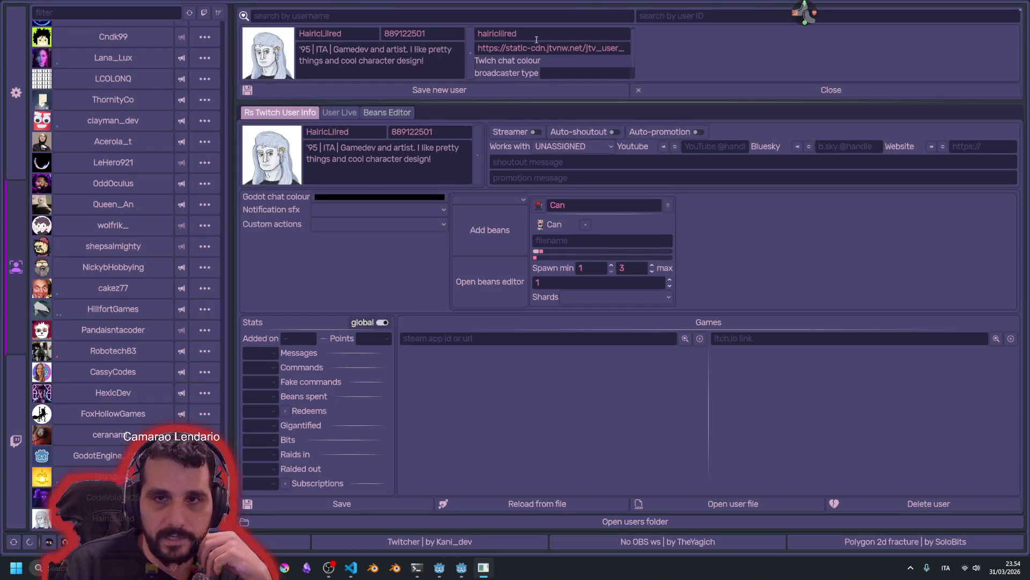
left_click(722, 86)
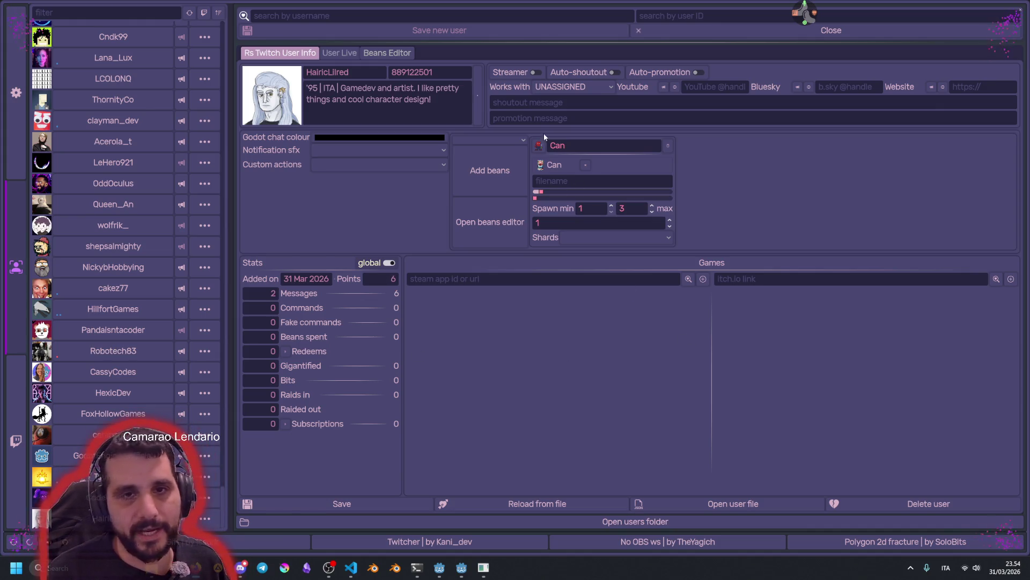
left_click(786, 280)
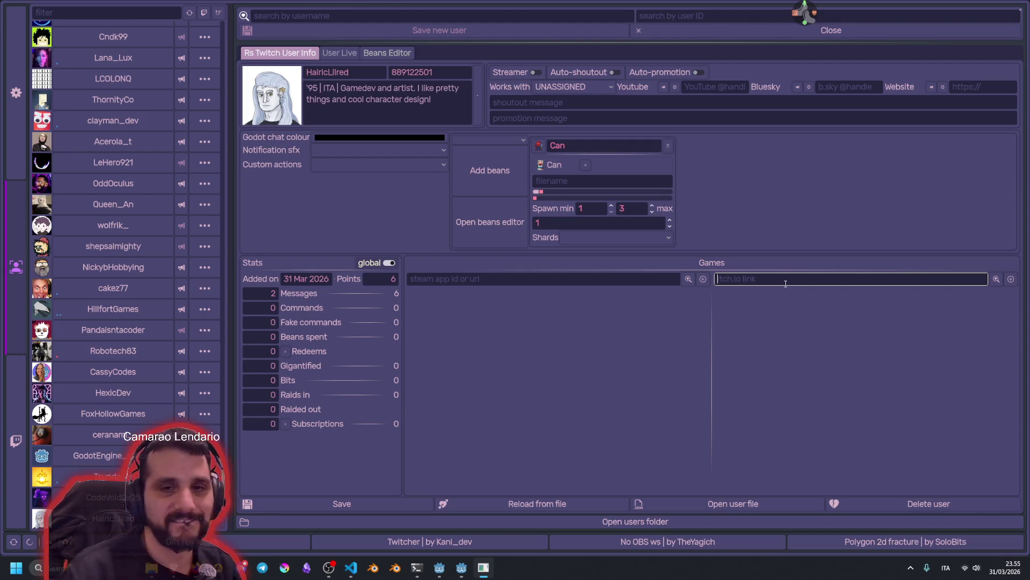
key("alt+Tab")
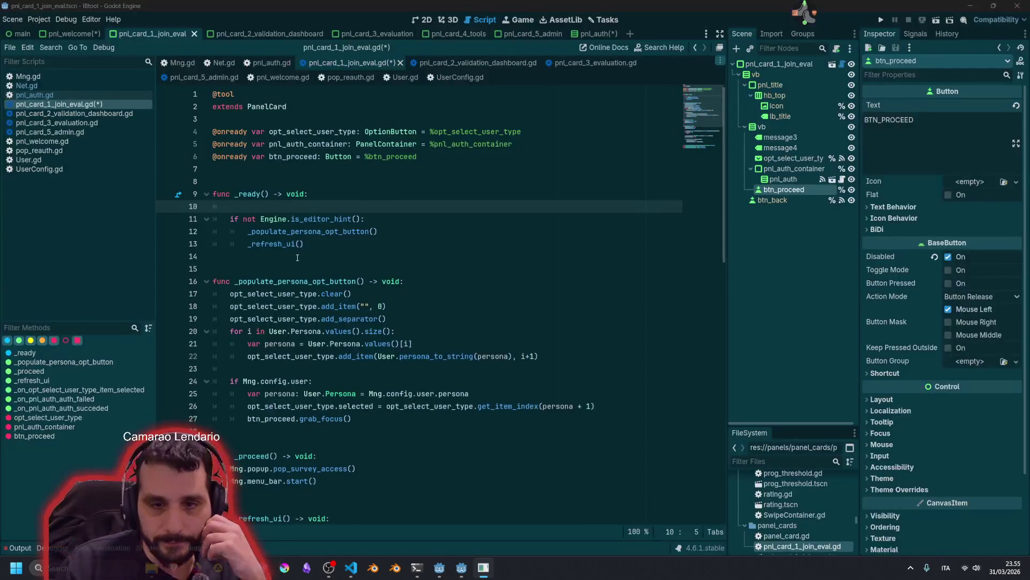
Save pnl_card_1_join_eval.gd and delete the blank line 10 in _ready
left_click(358, 268)
key("ctrl+s")
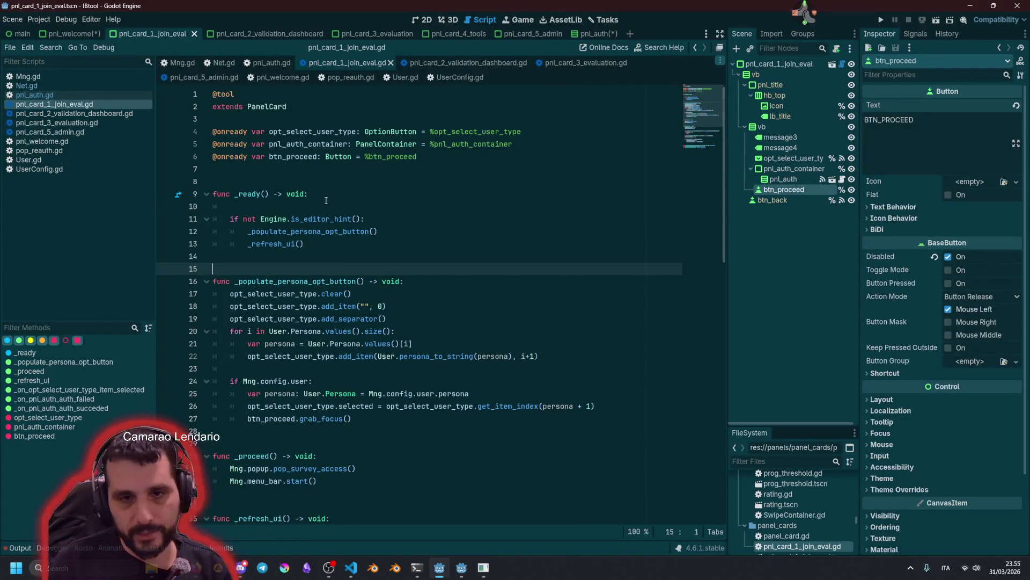
left_click(326, 210)
key("BackSpace")
key("BackSpace")
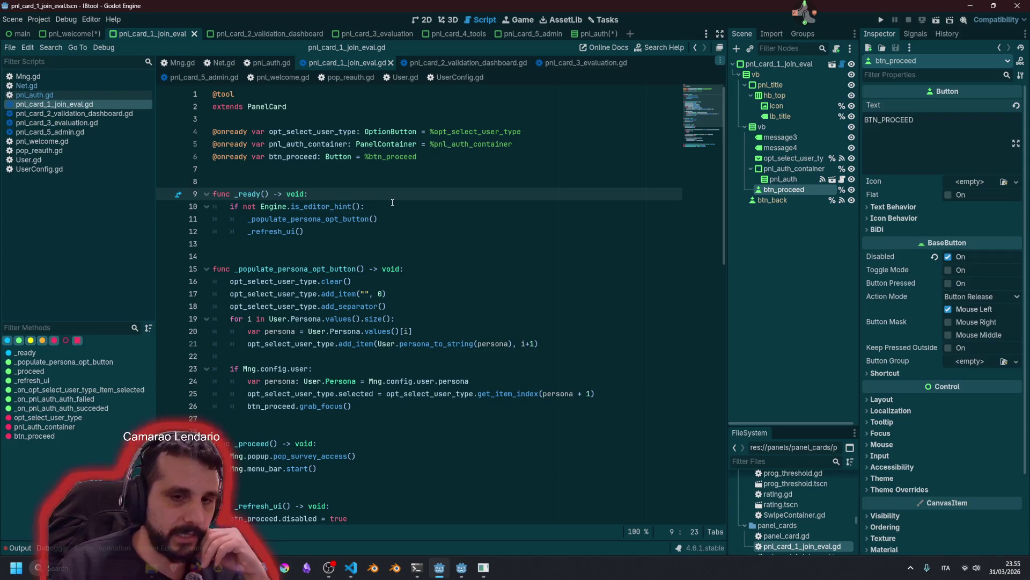
Review _refresh_ui, including the authorized check and pnl_auth_container on lines 34–47
left_click(400, 201)
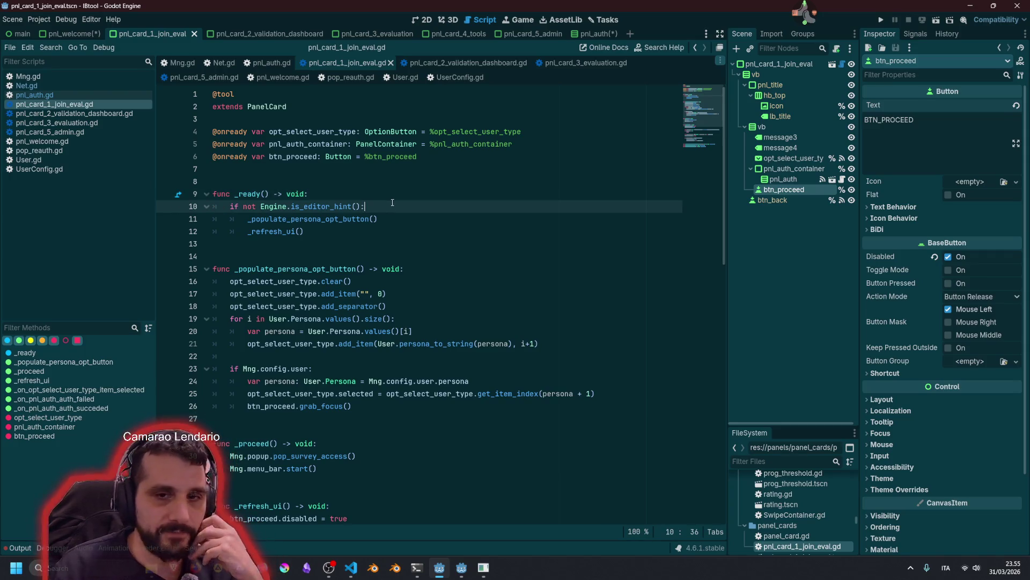
left_click(285, 231)
scroll(334, 293, "down", 6)
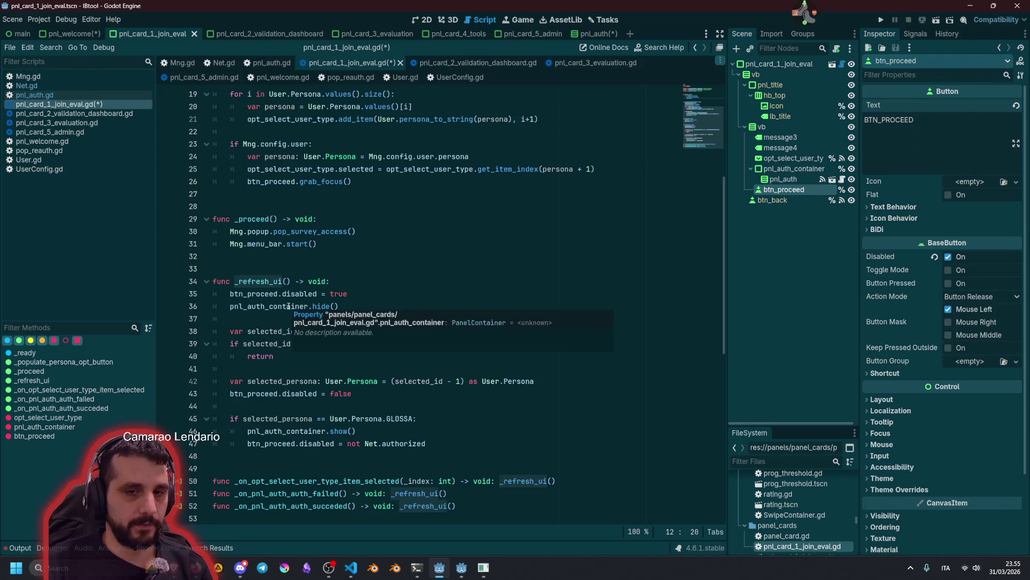
double_click(288, 443)
double_click(384, 443)
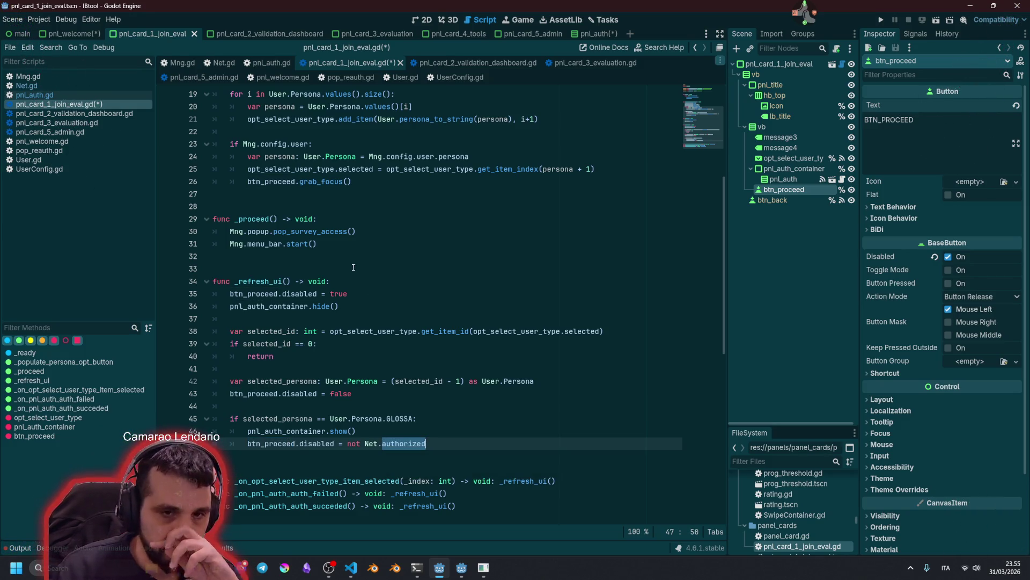
scroll(351, 263, "down", 1)
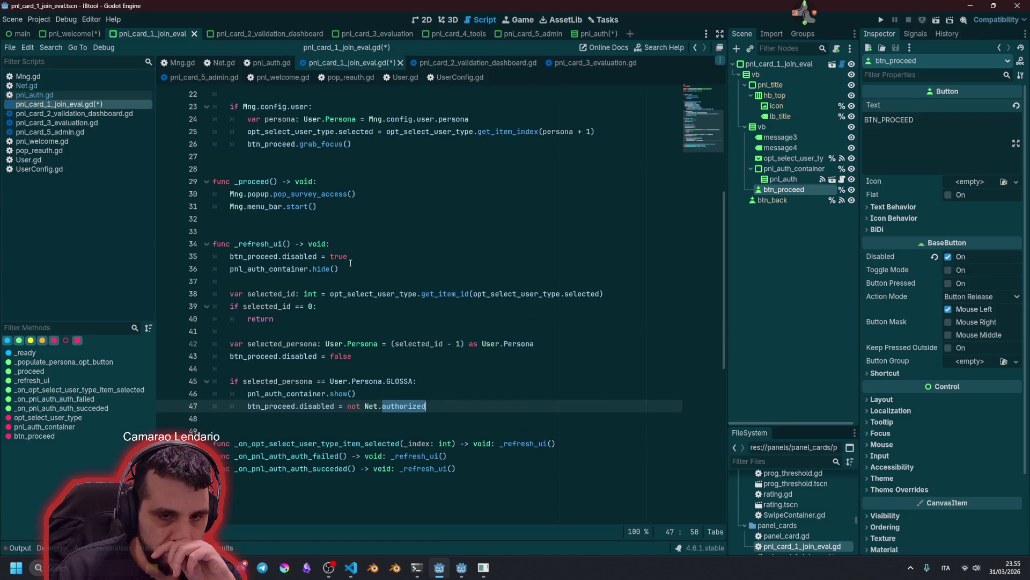
mouse_move(252, 256)
left_mouse_down()
mouse_move(316, 309)
mouse_move(309, 402)
left_mouse_up()
left_click(308, 402)
left_click(258, 256)
double_click(263, 270)
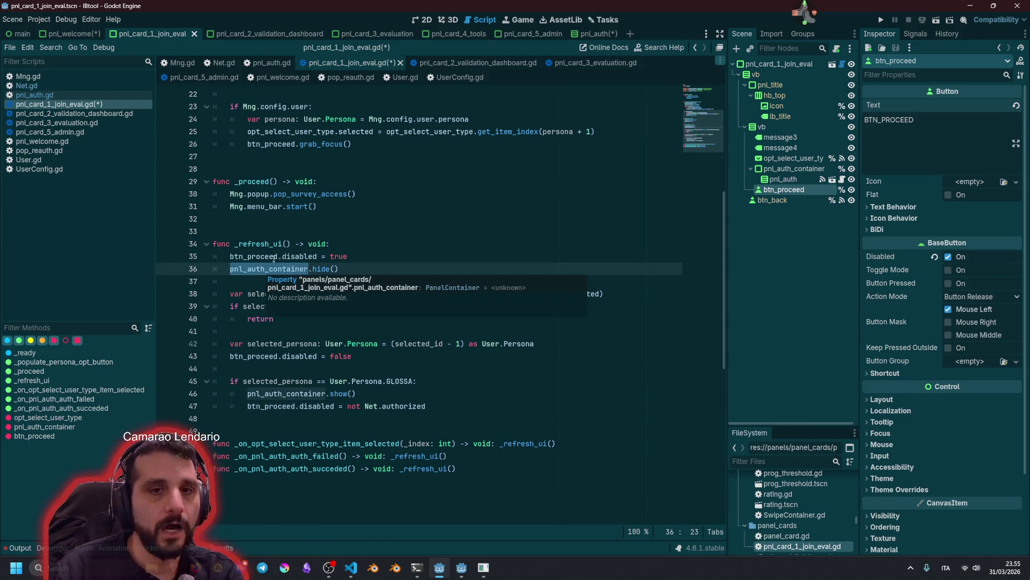
left_click(270, 244)
scroll(290, 215, "up", 7)
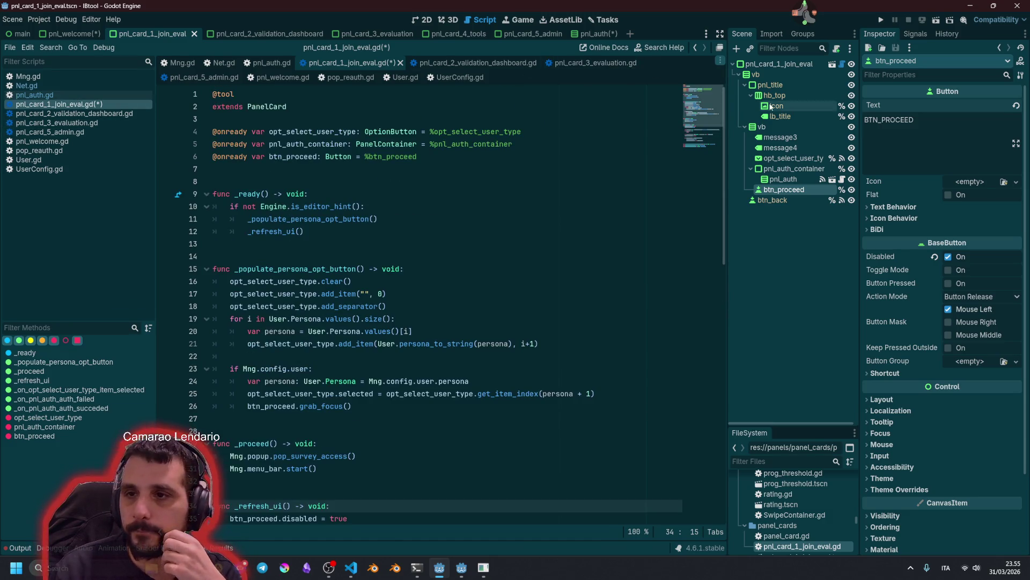
Open pnl_auth.gd from the pnl_auth node and inspect its _on_authorized_updated handler
left_click(792, 181)
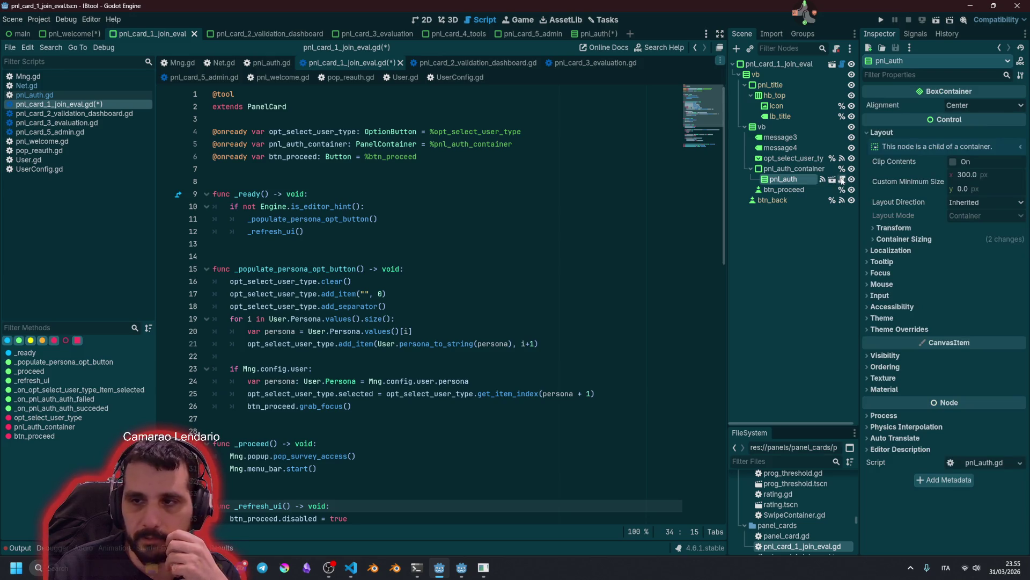
left_click(842, 180)
double_click(412, 206)
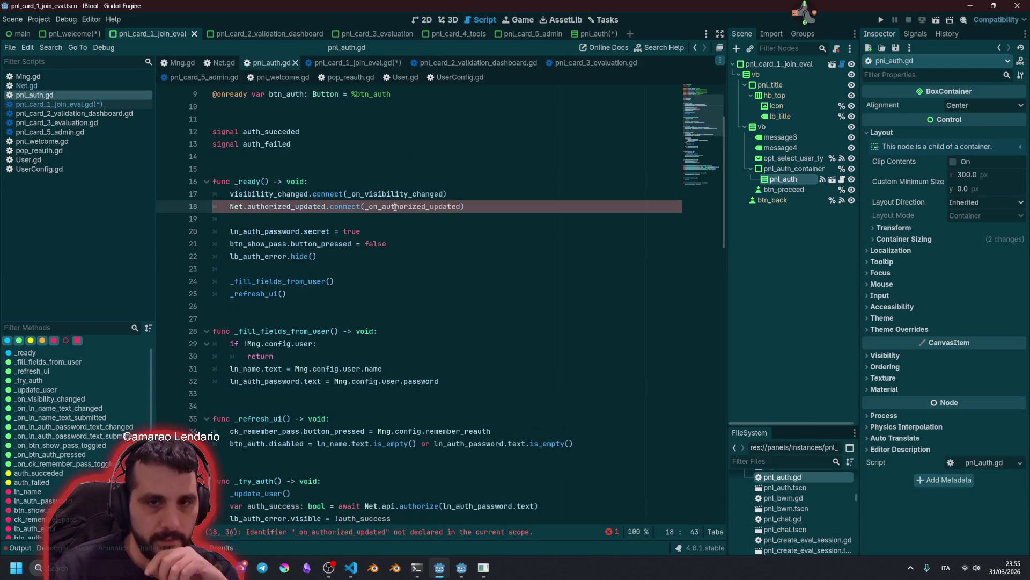
scroll(327, 296, "down", 5)
scroll(328, 295, "down", 5)
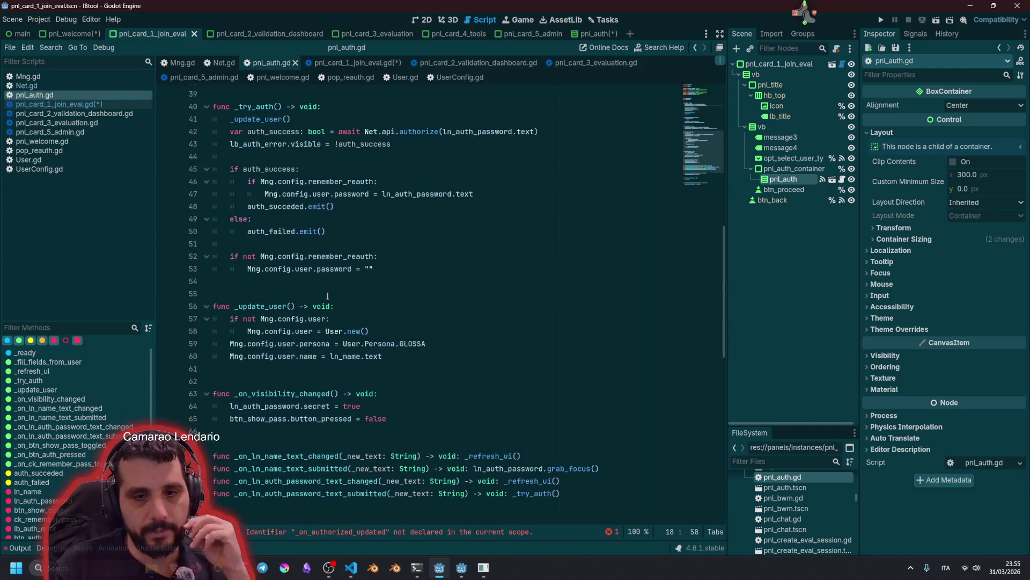
left_click(270, 402)
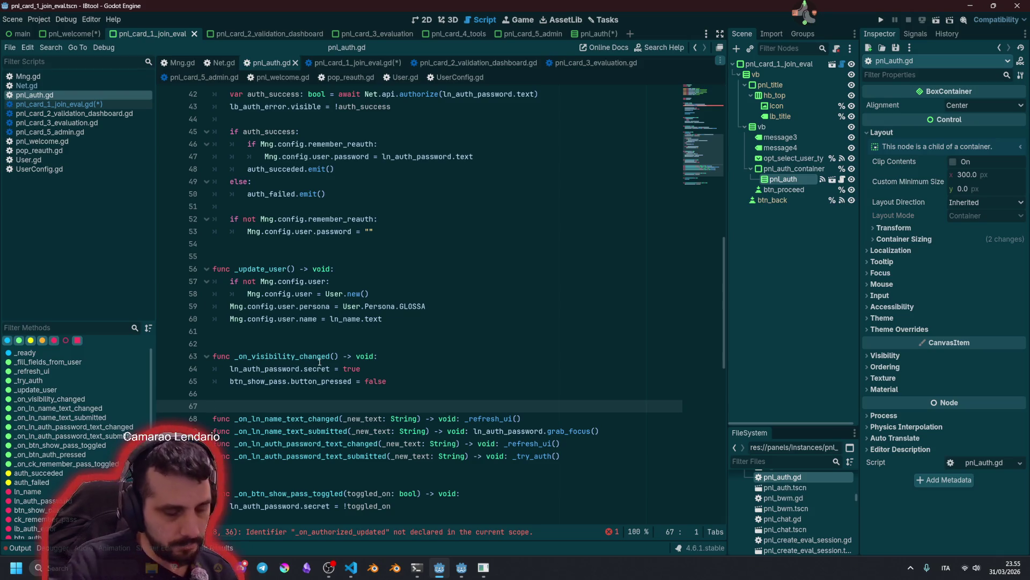
key("super+v")
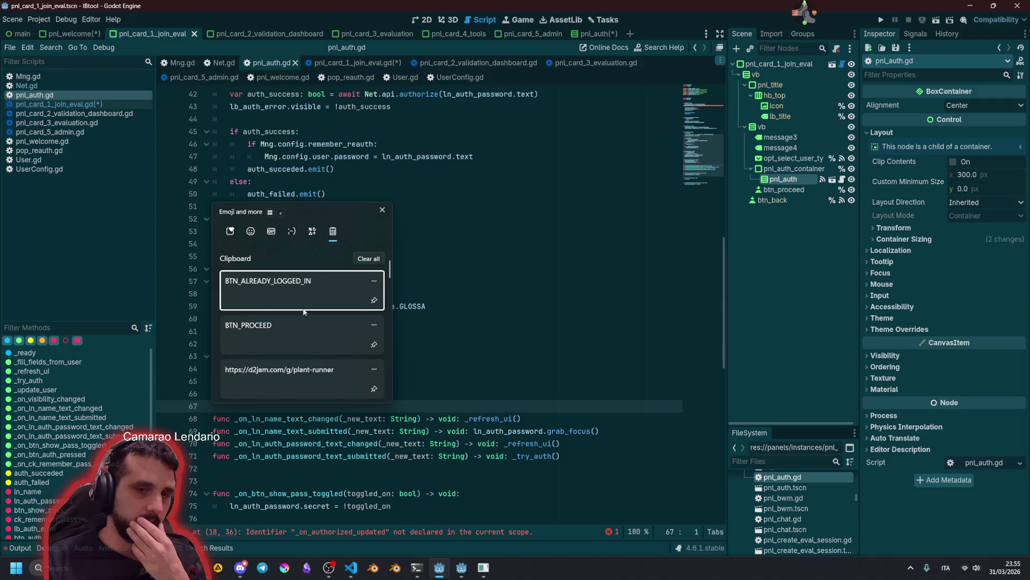
key("Escape")
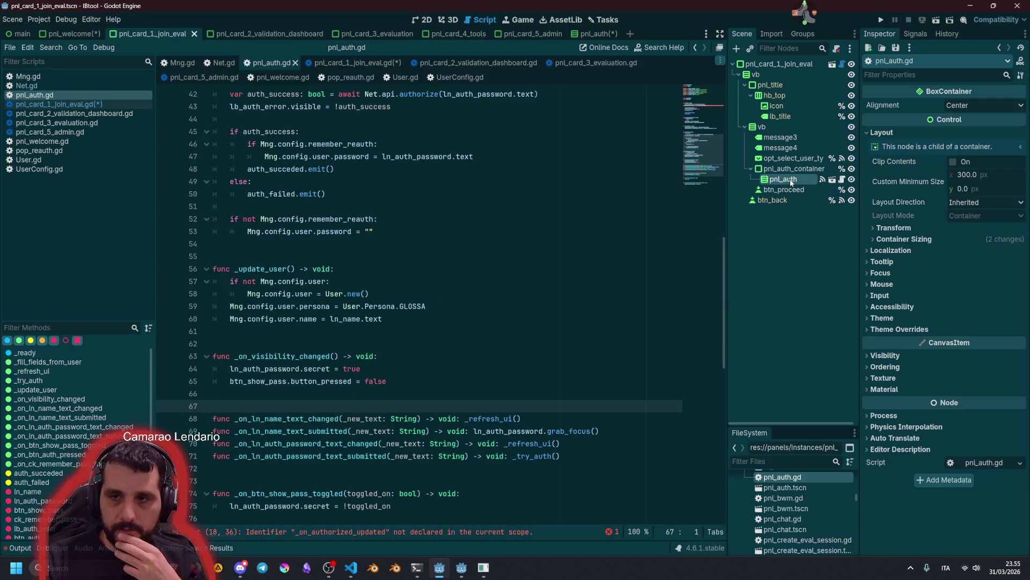
left_click(788, 190)
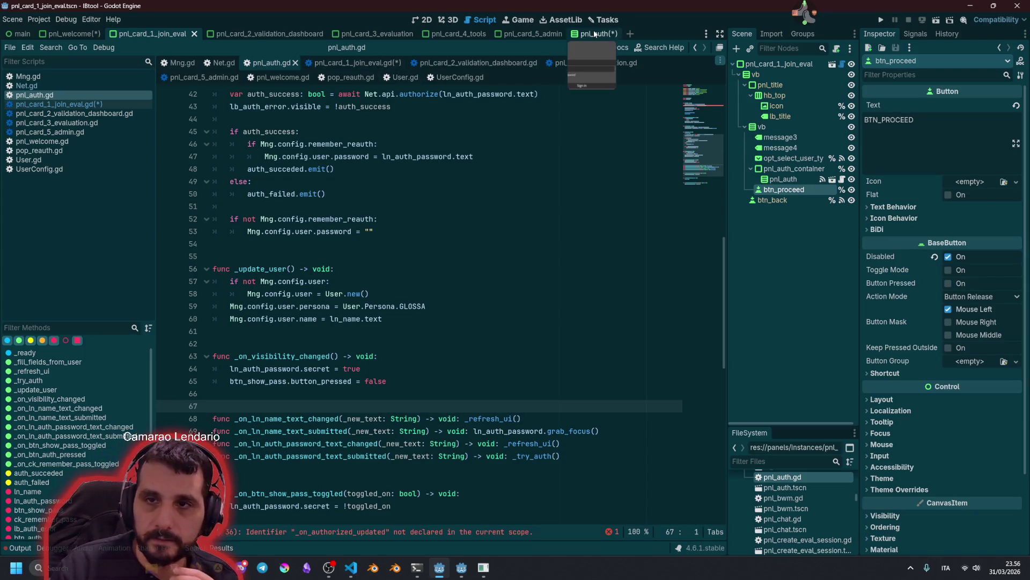
Open the pnl_auth script and jump from _ready to the _refresh_ui function definition
left_click(595, 34)
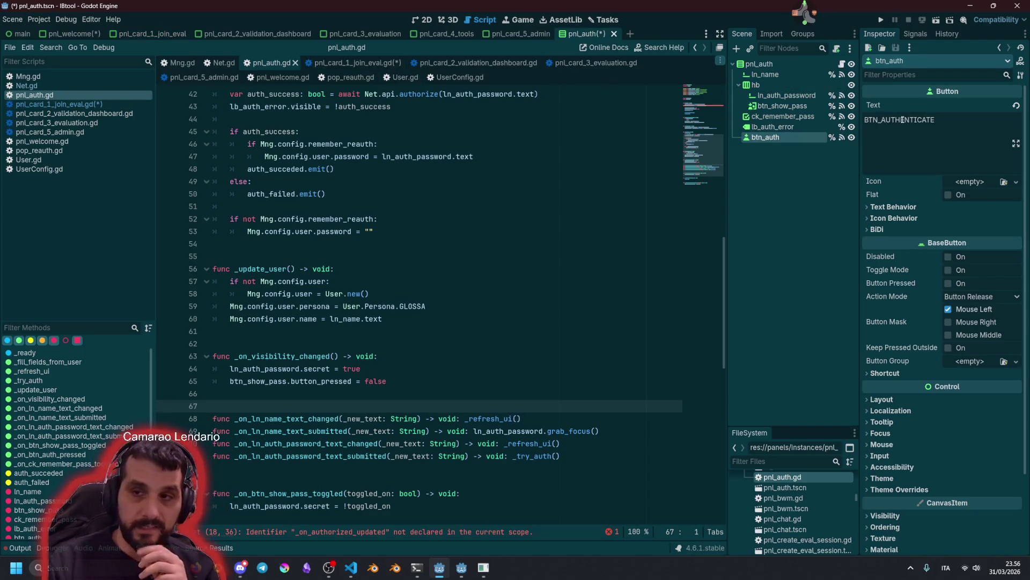
left_click(403, 270)
scroll(403, 280, "up", 8)
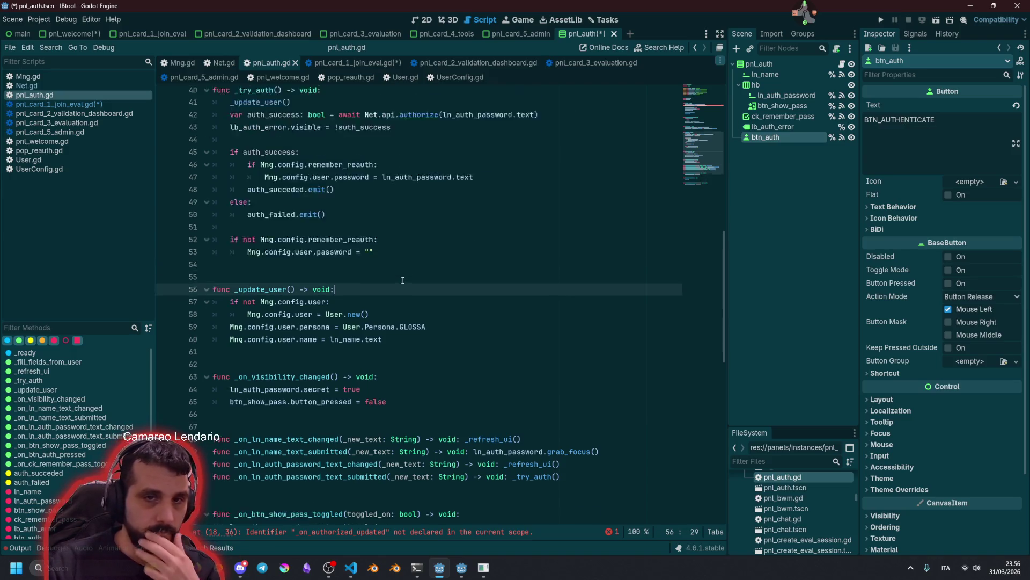
scroll(403, 280, "up", 3)
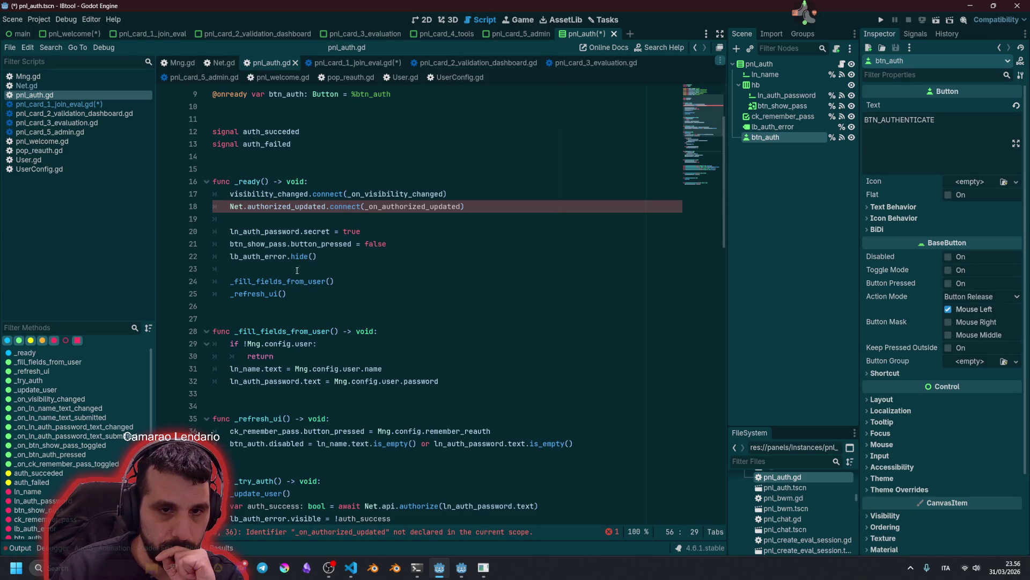
left_click(247, 295, "ctrl")
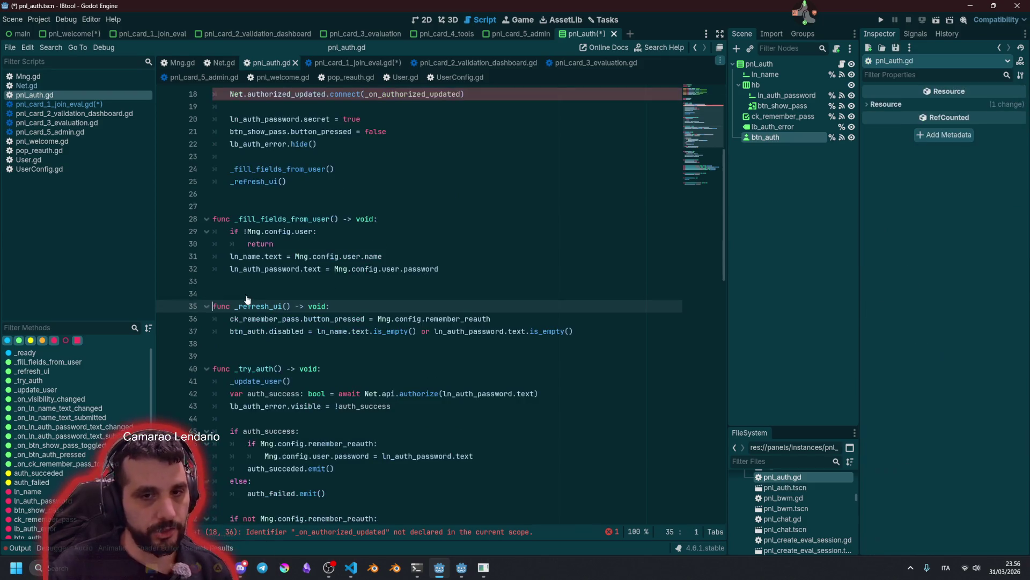
Insert a blank line 38 below the btn_auth line and paste btn_auth. onto it
left_click(256, 332)
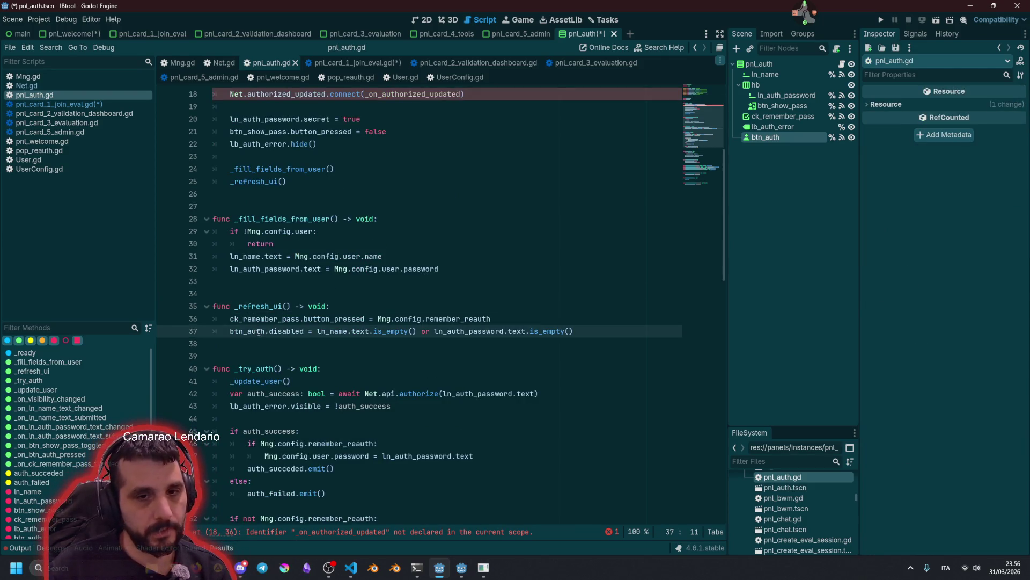
key("Down")
key("Return")
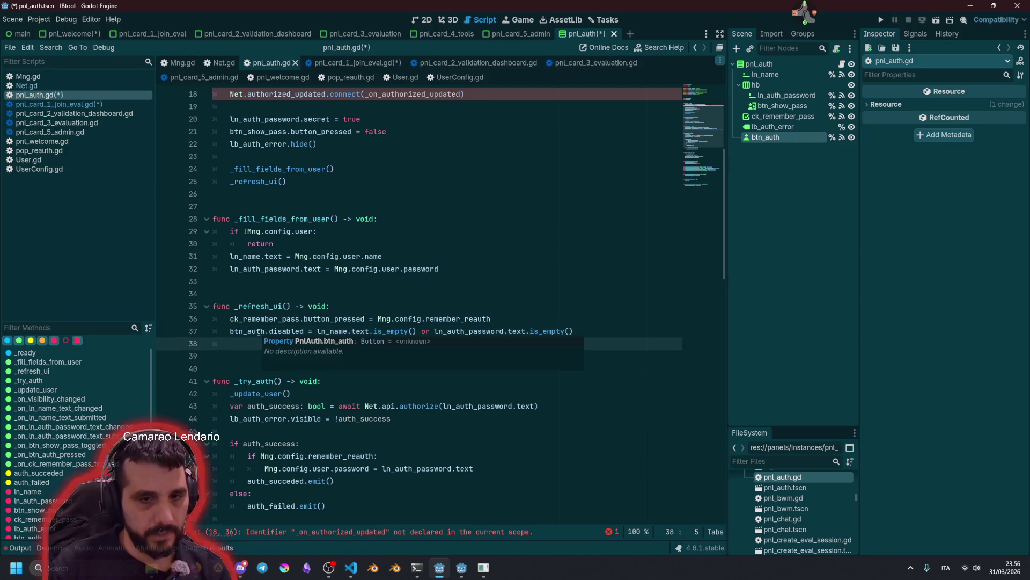
key("Up")
key("Up")
key("Home")
left_click(268, 331, "shift")
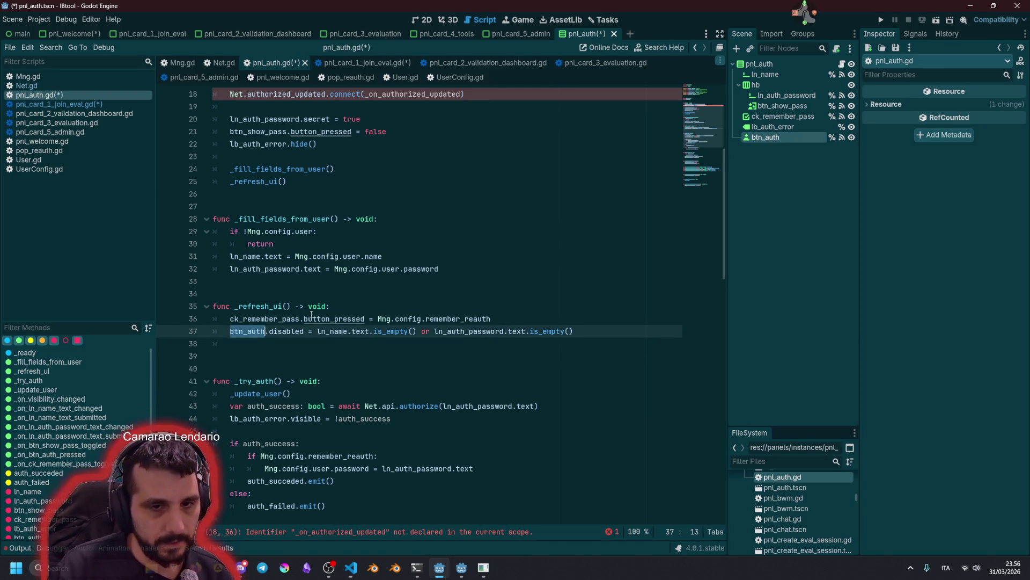
key("ctrl+c")
key("Down")
key("ctrl+v")
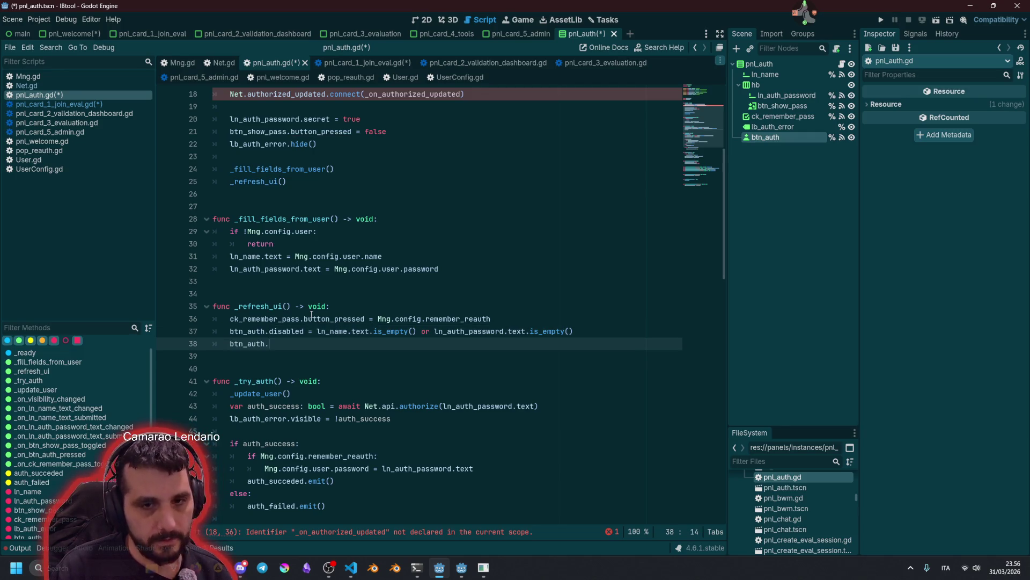
Complete line 38 as btn_auth.text = "BTN_AUTHENTICATE", taking the key from the Inspector's Text value
type("text = \"\"")
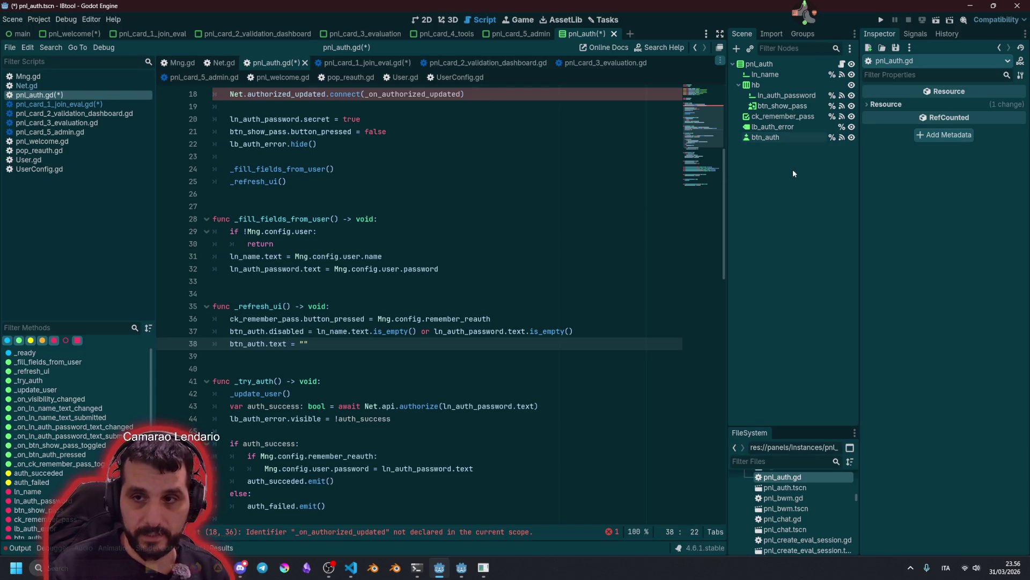
left_click(784, 138)
double_click(923, 121)
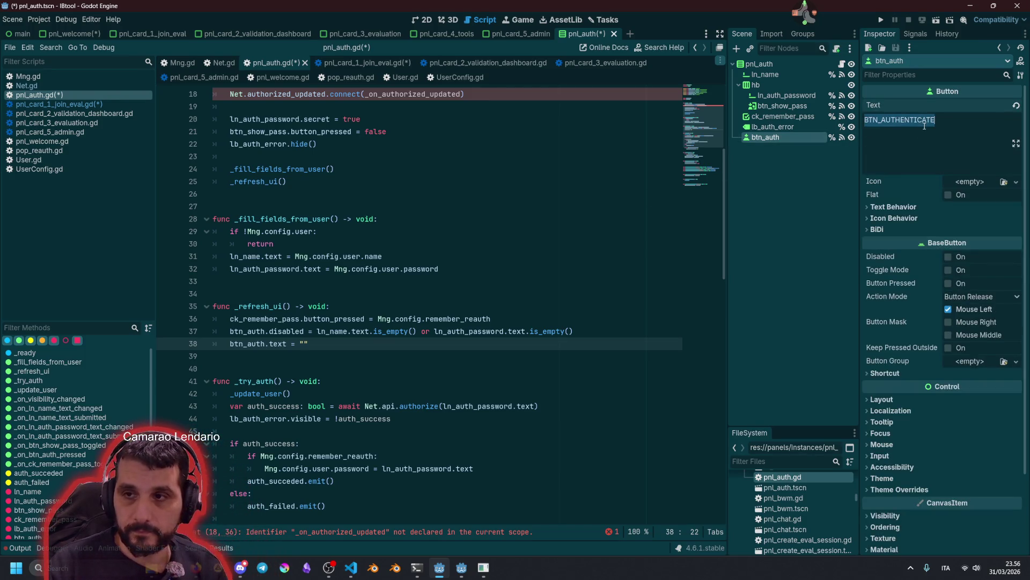
mouse_move(925, 121)
left_mouse_down()
mouse_move(322, 352)
mouse_move(303, 344)
left_mouse_up()
Duplicate the "BTN_AUTHENTICATE" string and pick BTN_ALREADY_LOGGED_IN from clipboard history
left_click(402, 349)
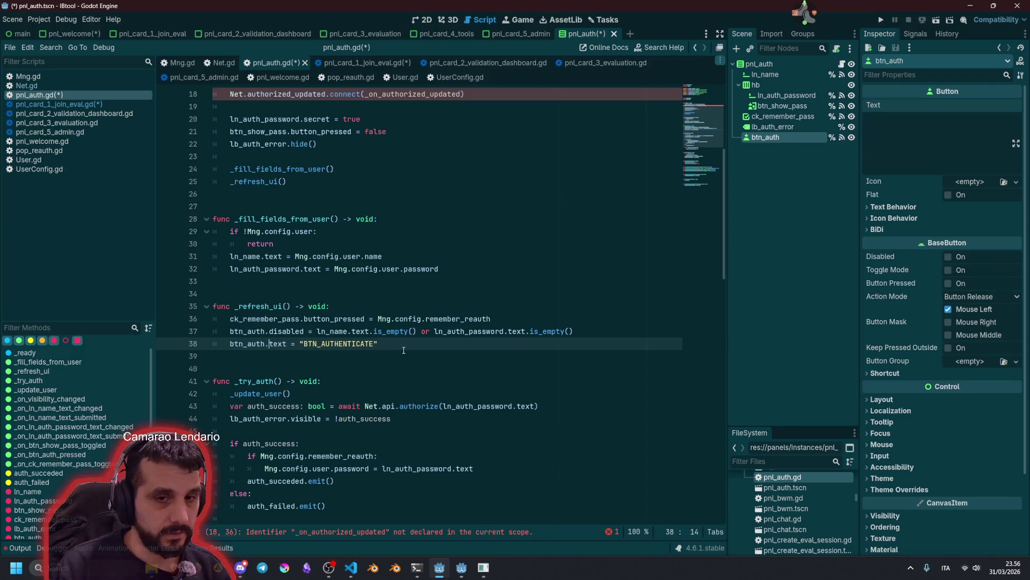
left_click(404, 350)
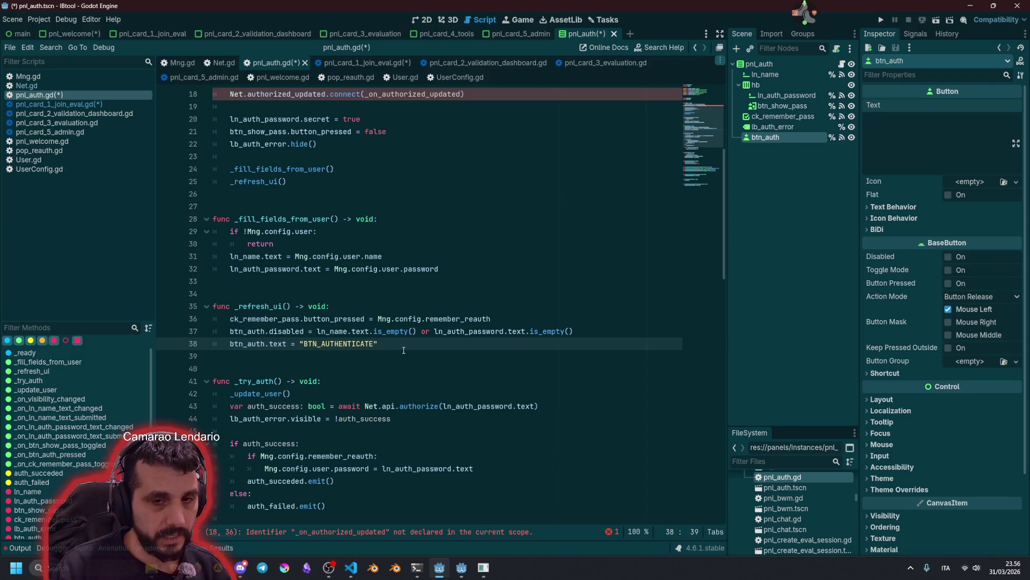
double_click(403, 350)
left_click(404, 350)
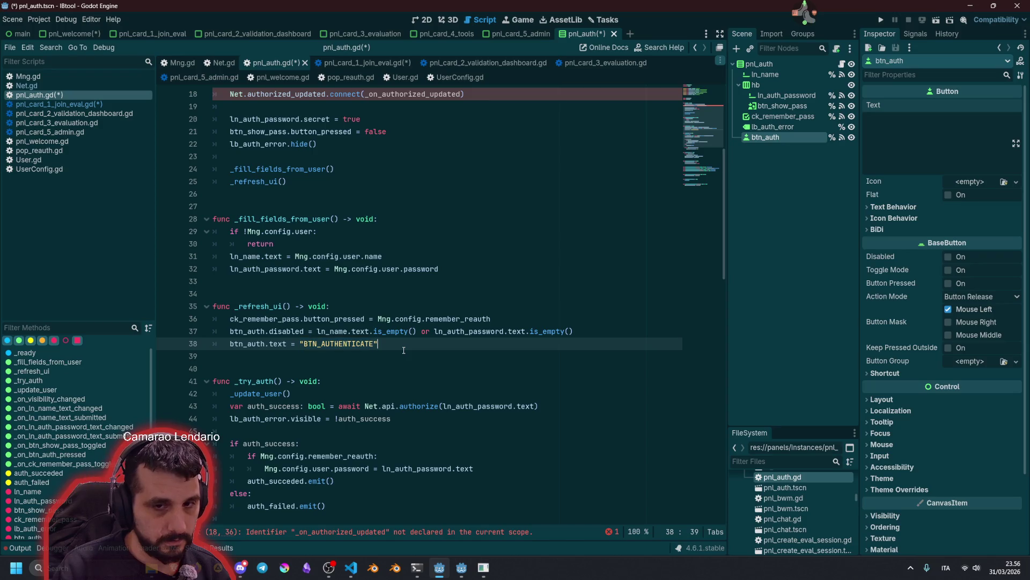
key("ctrl+shift+Left")
key("ctrl+shift+Left")
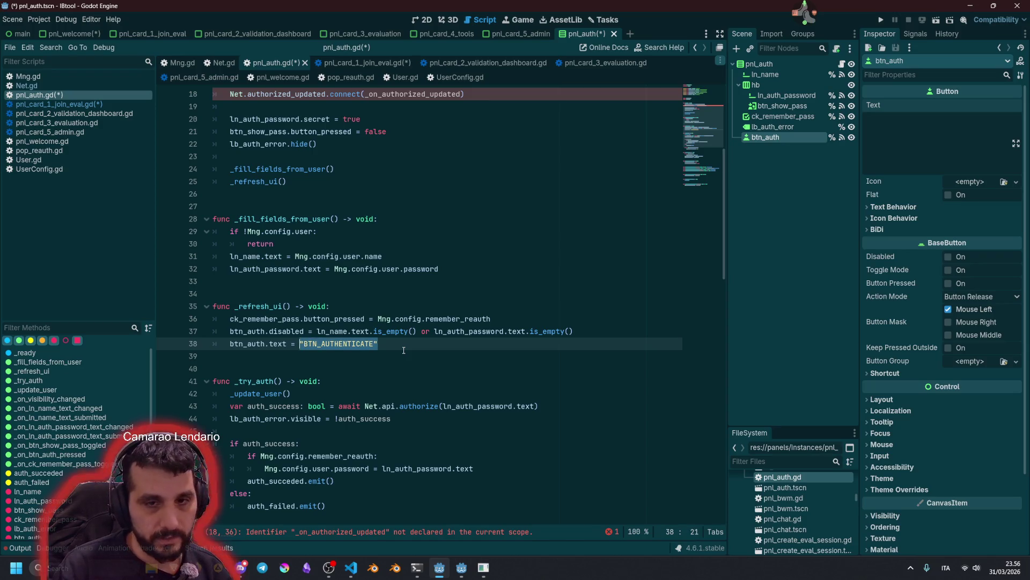
key("ctrl+shift+d")
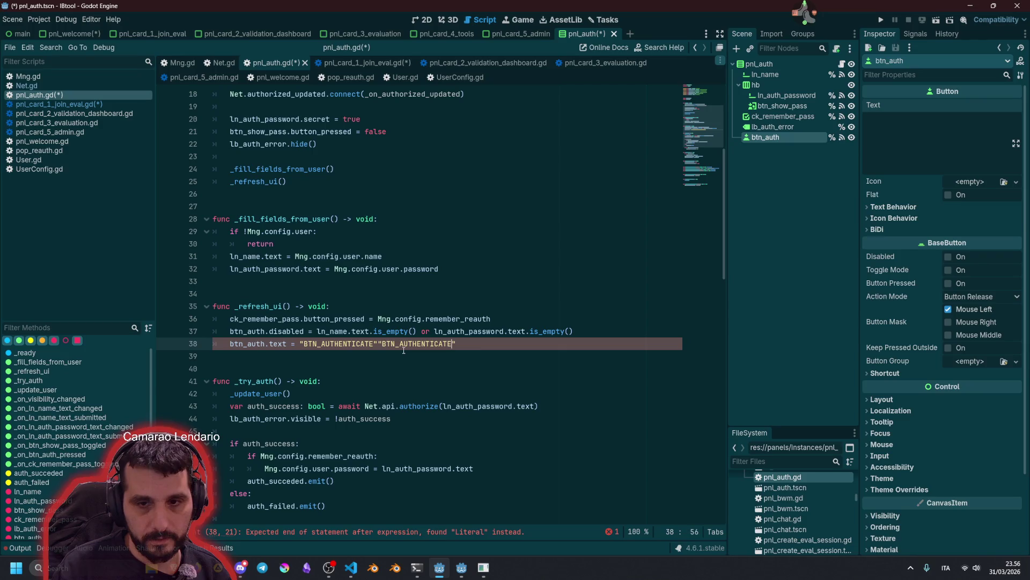
type("btn_auth.")
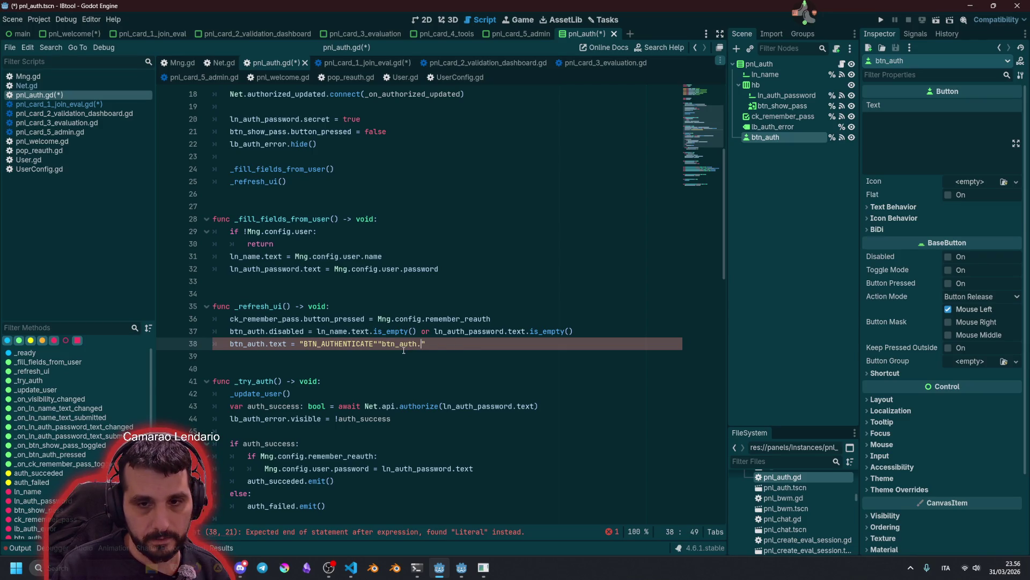
key("ctrl+z")
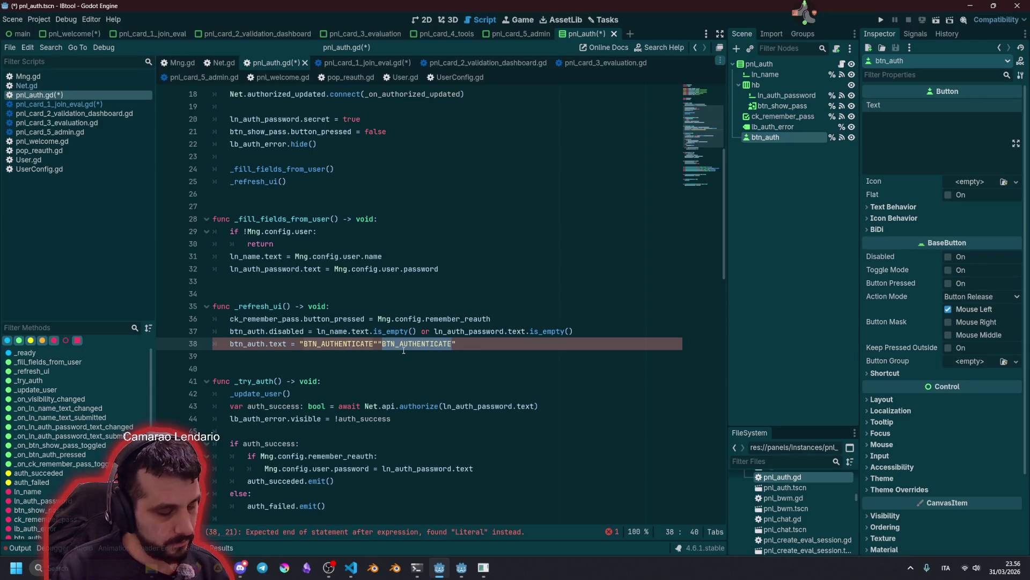
key("super+v")
key("Down")
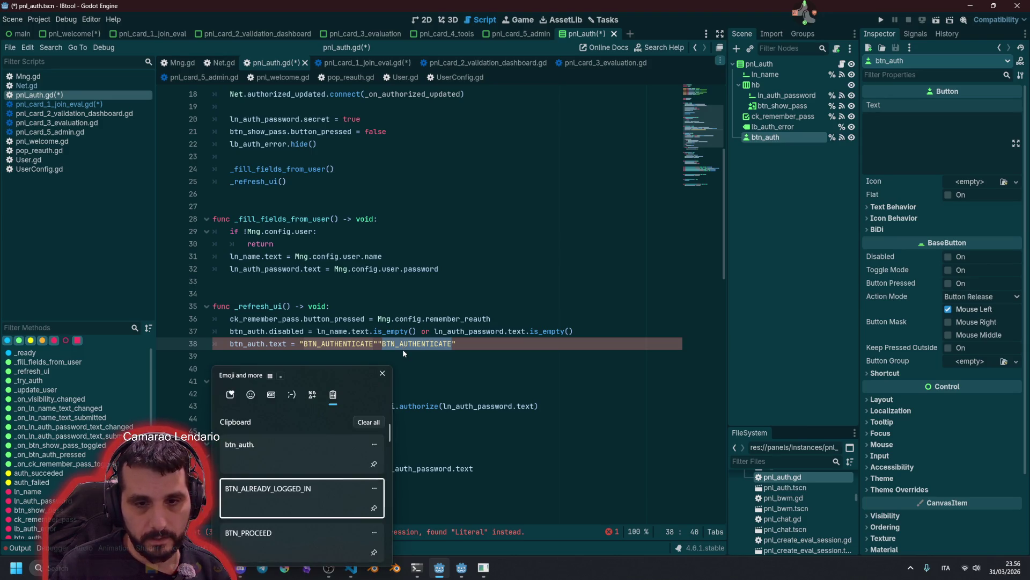
Put "BTN_ALREADY_LOGGED_IN" if Net.authorized before "BTN_AUTHENTICATE" on line 38
key("Return")
double_click(404, 344)
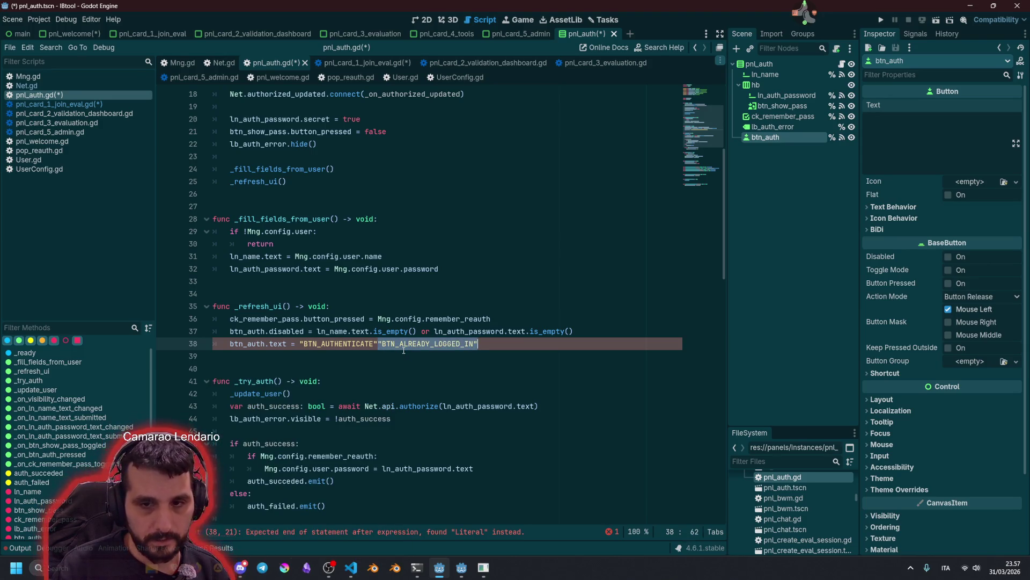
key("BackSpace")
key("ctrl+v")
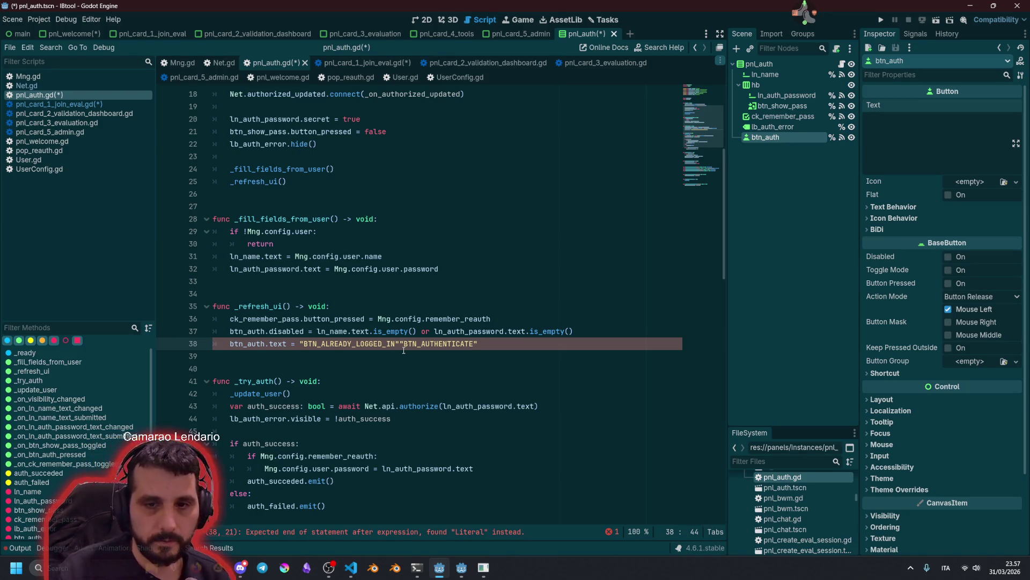
type("if Net.a")
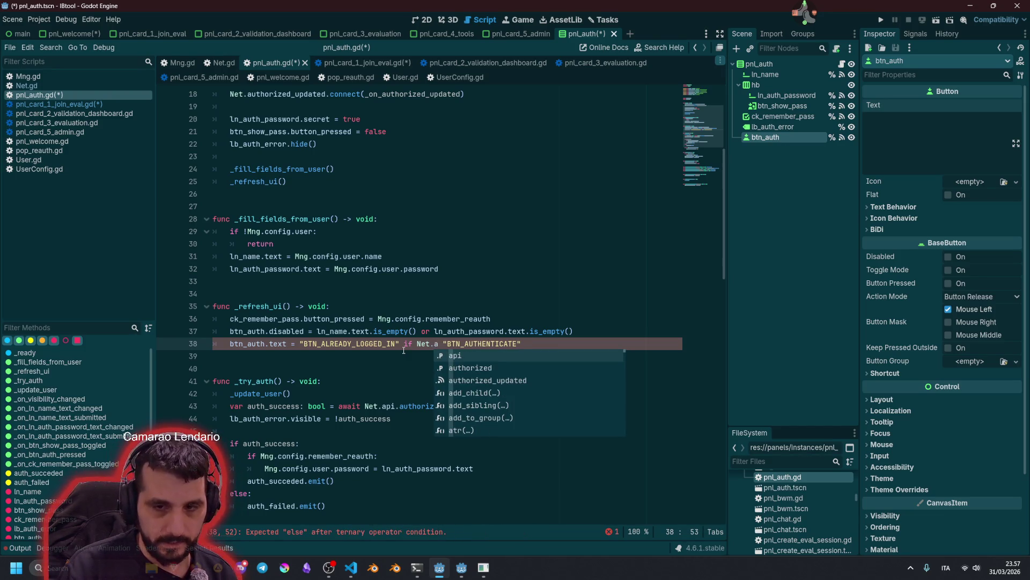
key("Down")
key("Return")
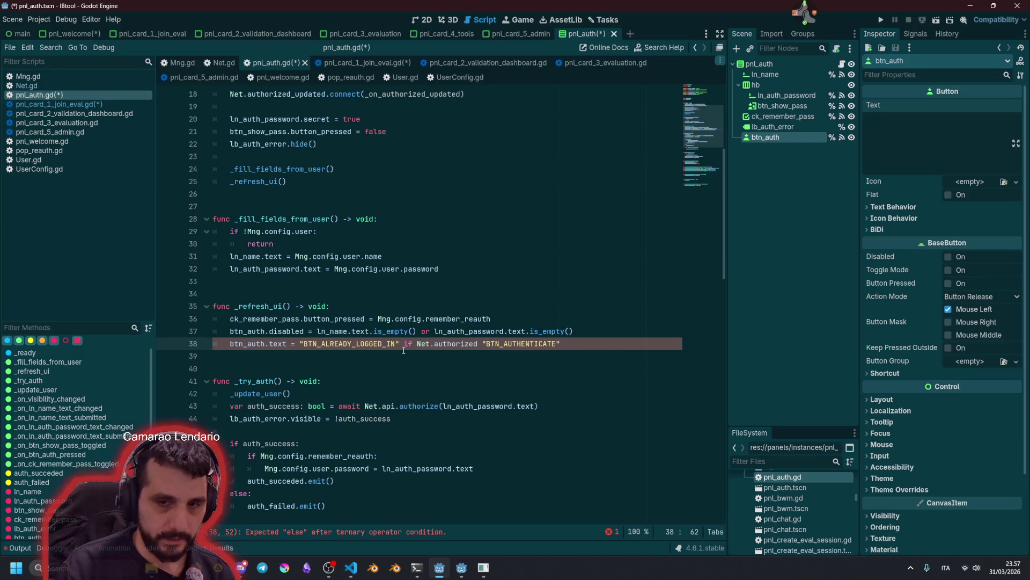
Append or Net.authorized to the button's disabled condition on line 37
left_click(588, 327)
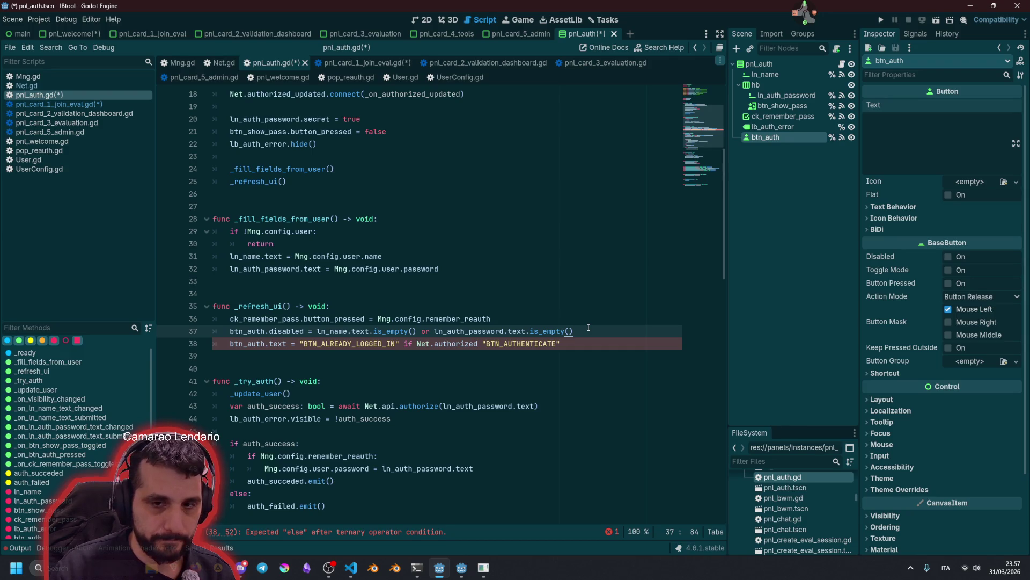
double_click(456, 343)
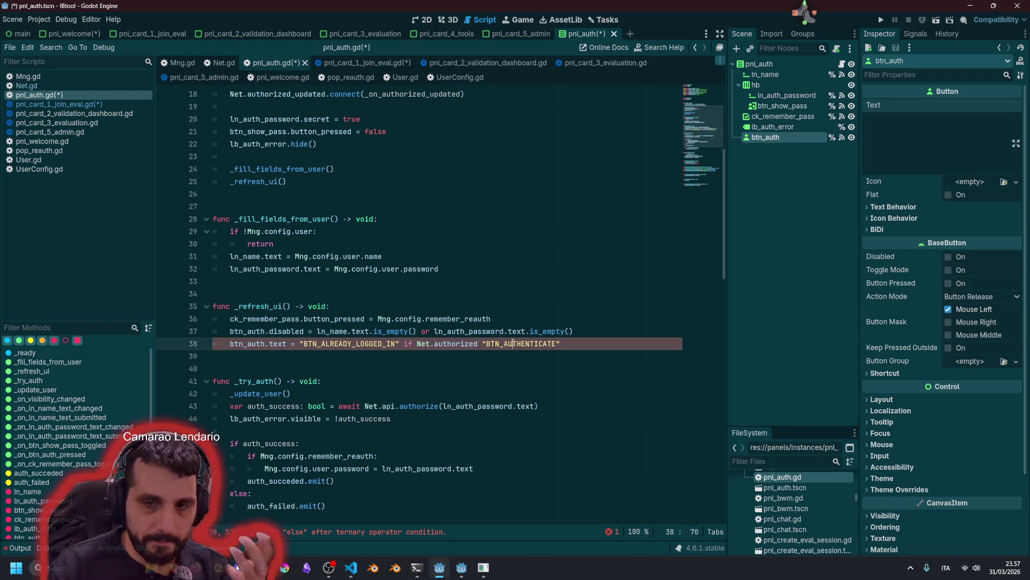
left_click(590, 331)
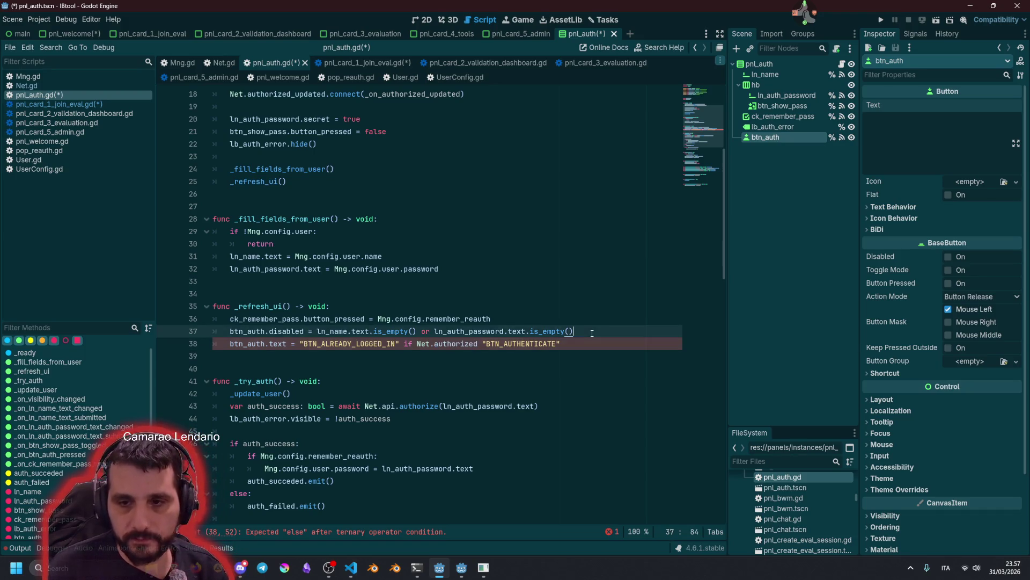
type(" or")
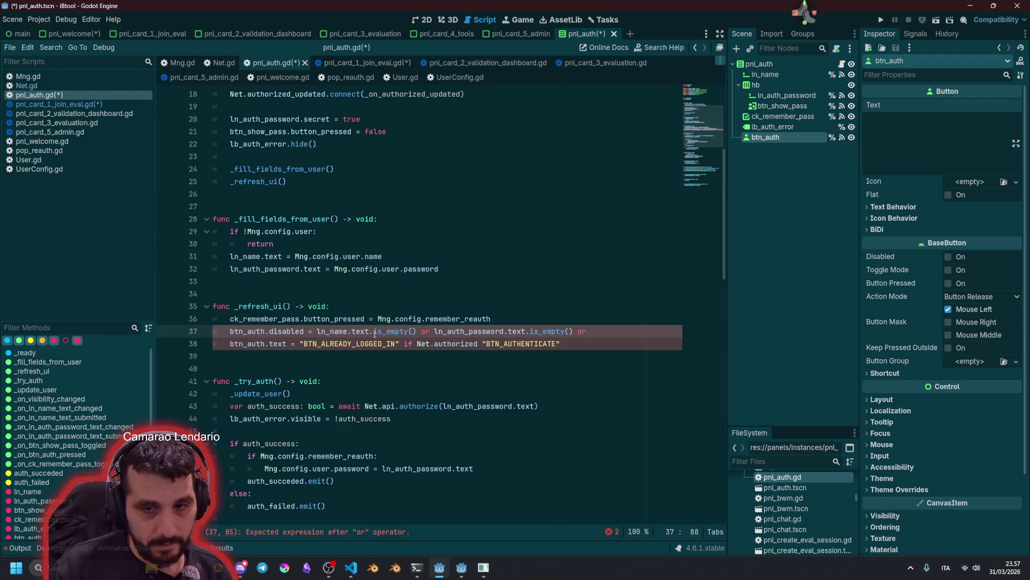
left_click_drag(417, 344, 478, 344)
key("ctrl+c")
key("Up")
key("End")
key("ctrl+v")
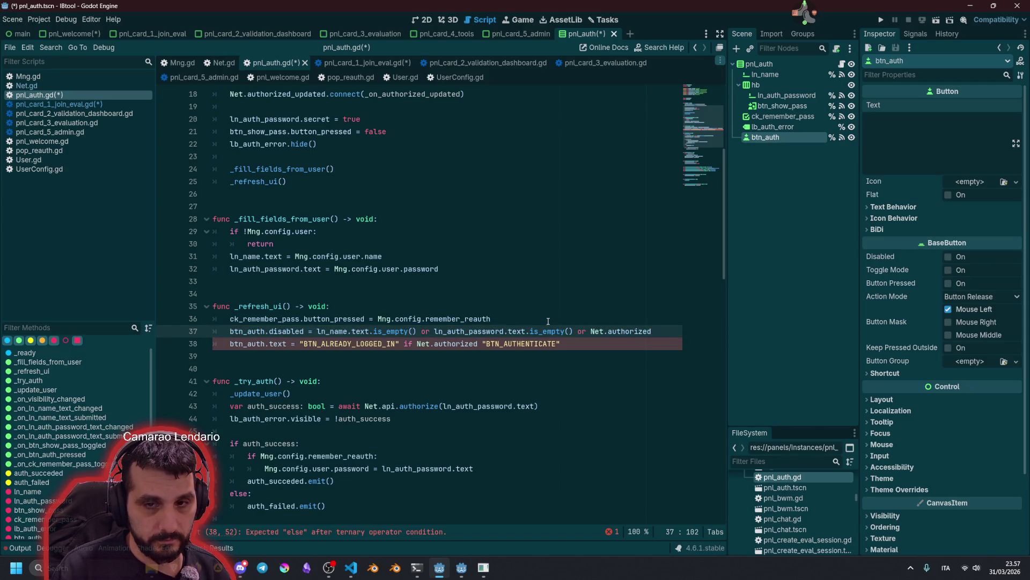
Insert else before "BTN_AUTHENTICATE" to complete the ternary on line 38
left_click(482, 344)
type("else")
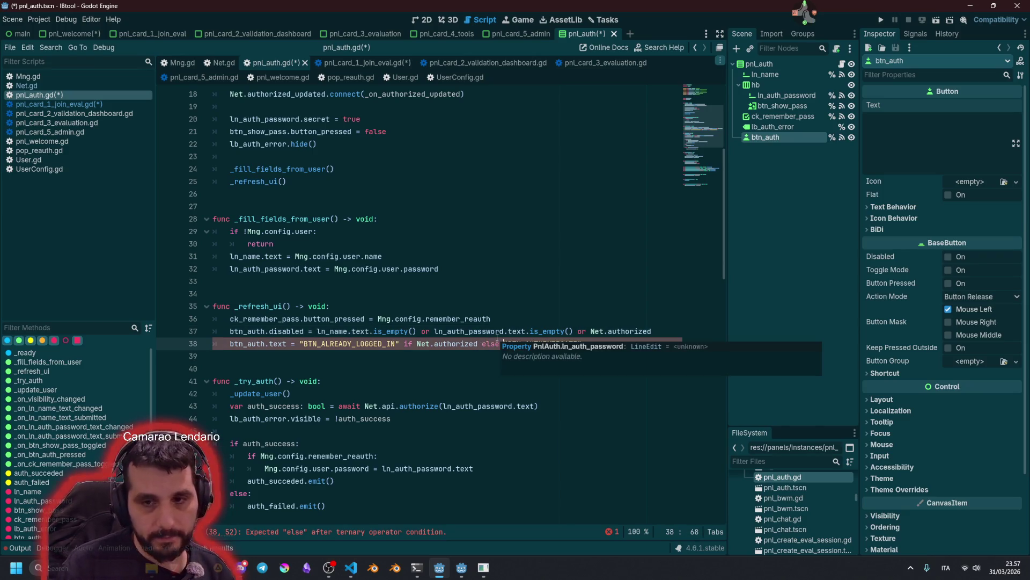
left_click(440, 294)
Add a func _refresh_auth_button() -> void: header above the button-state lines
scroll(433, 215, "up", 3)
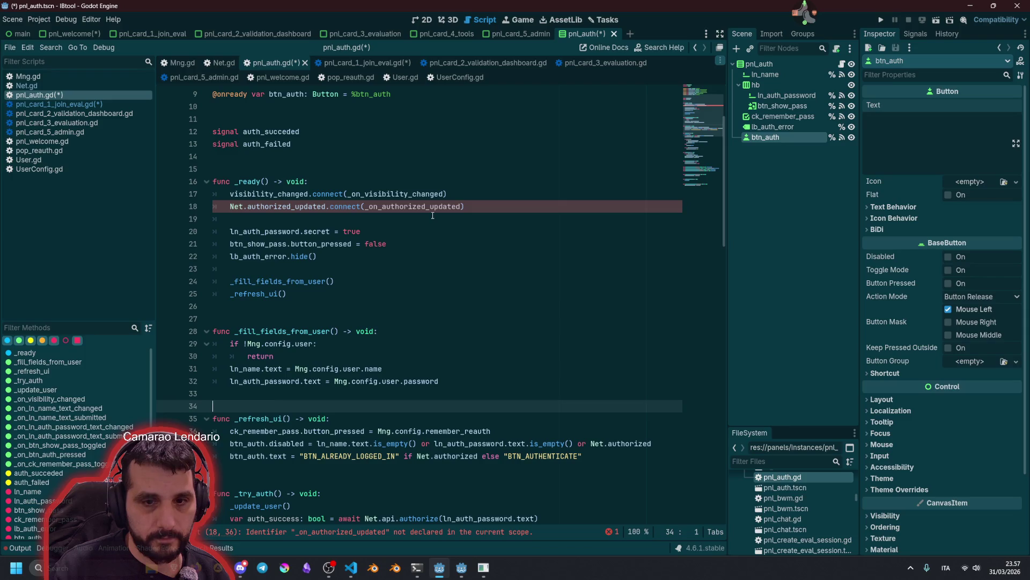
double_click(410, 206)
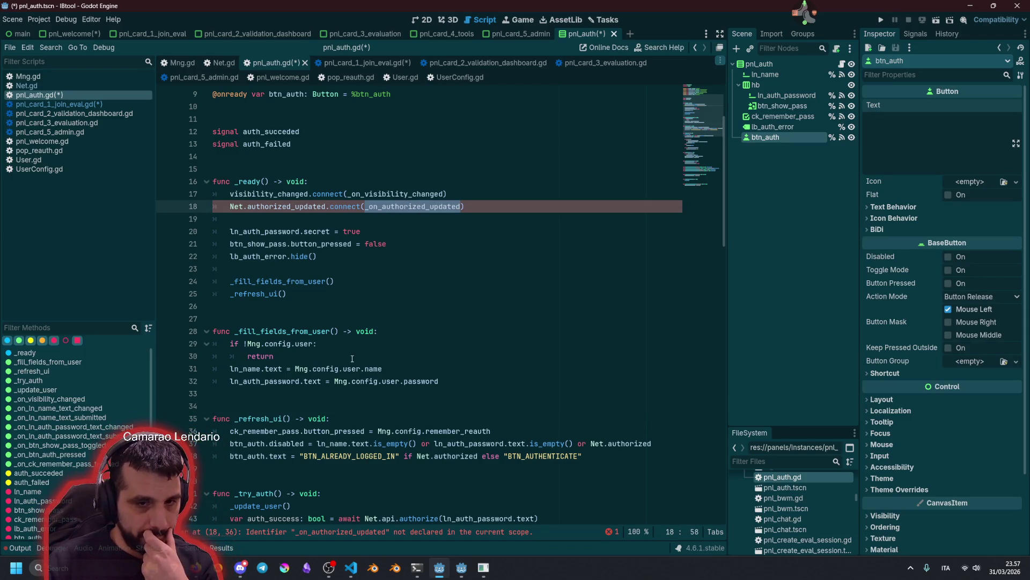
left_click(264, 443)
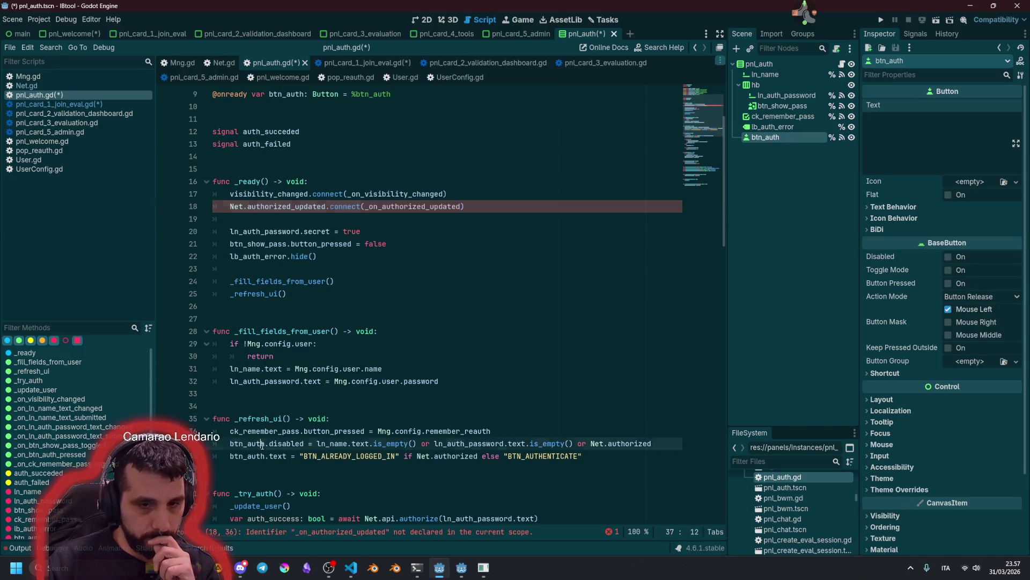
key("Home")
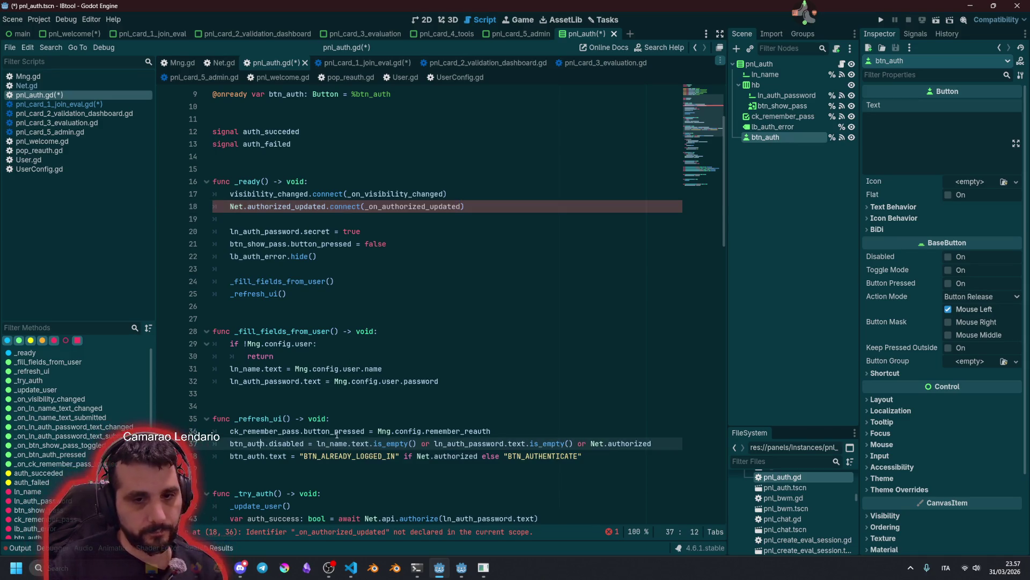
key("Return")
key("Return")
key("Return")
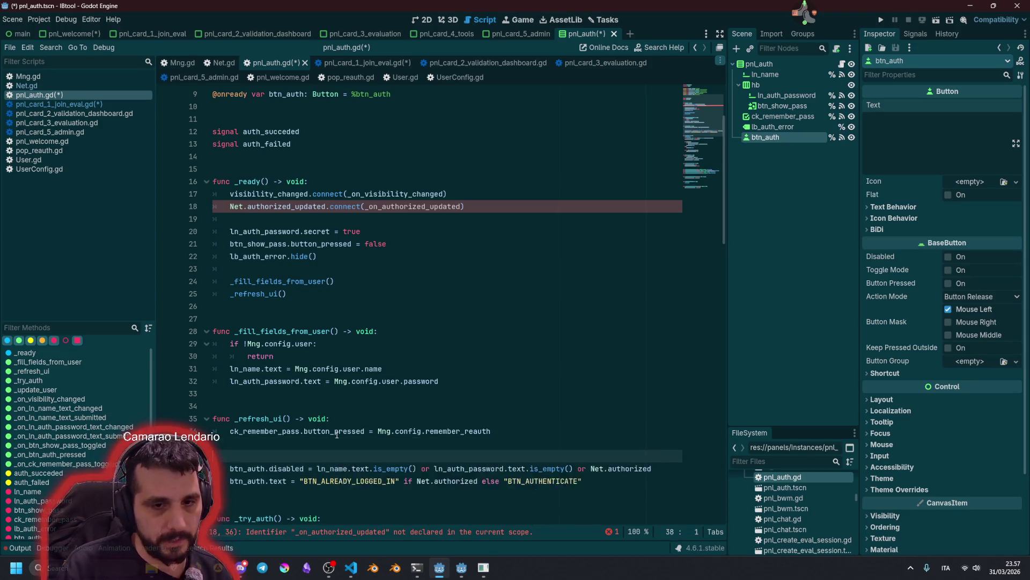
key("Up")
key("BackSpace")
type("func _")
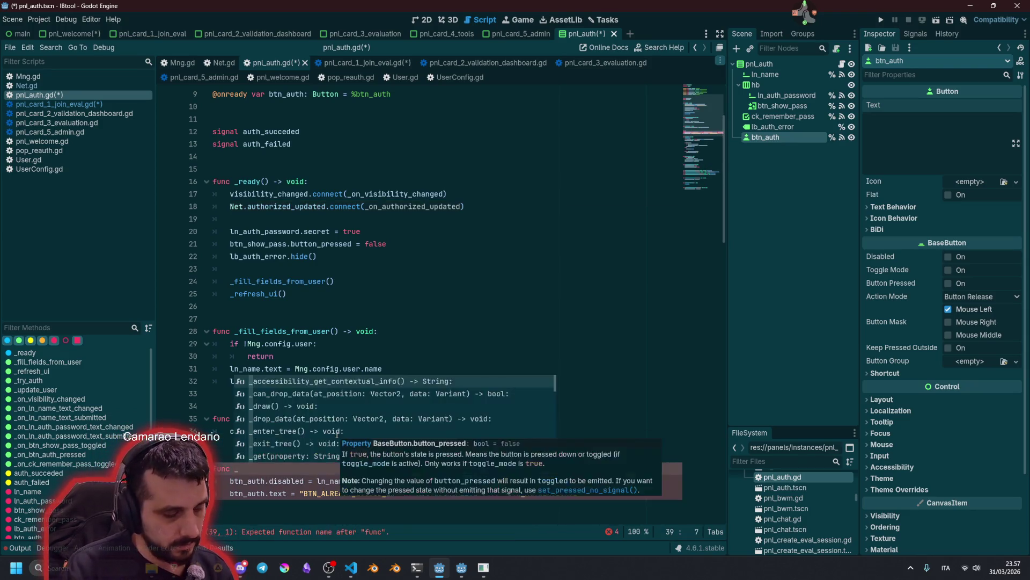
type("refrech")
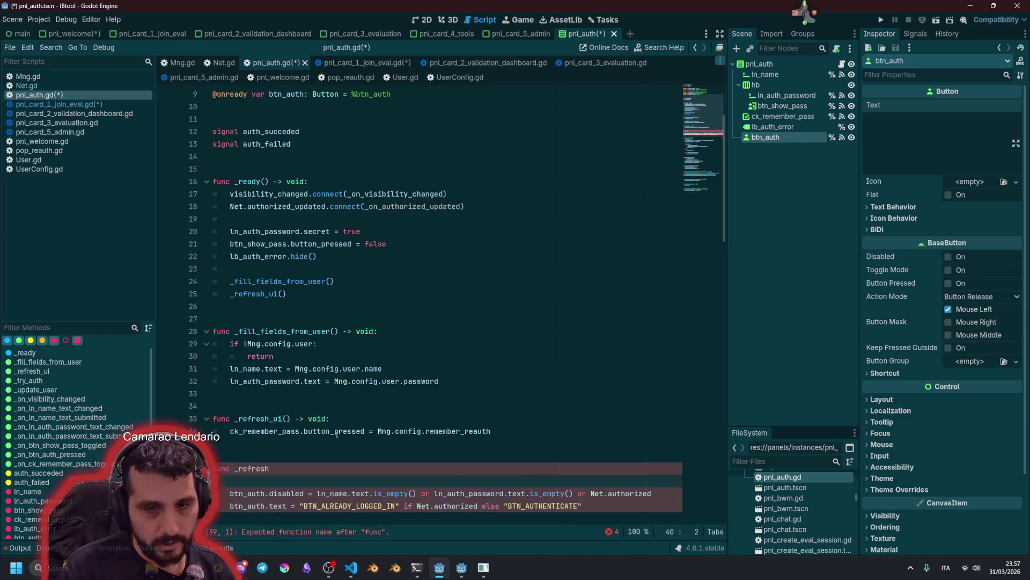
type("uth_butto")
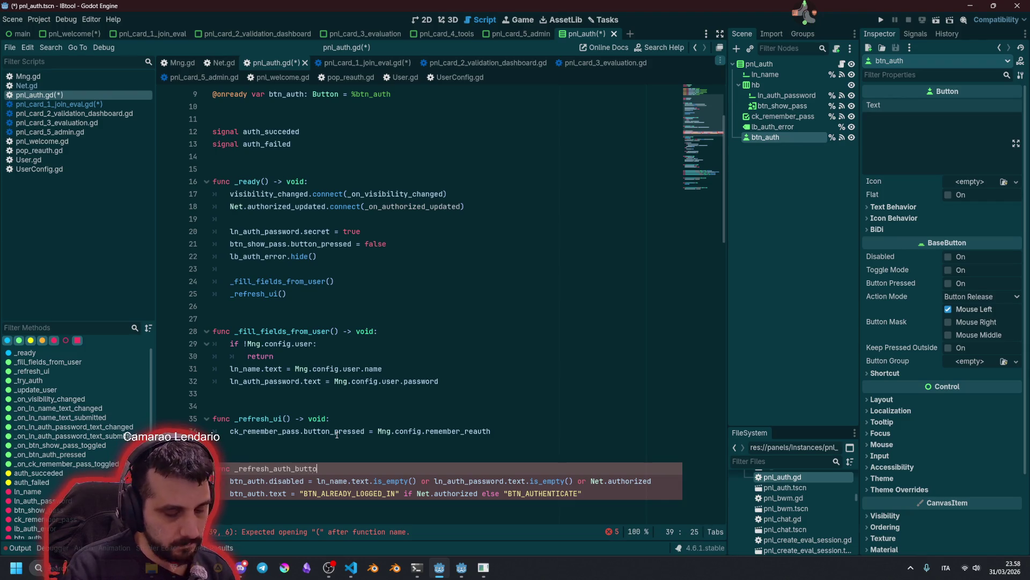
type("n()")
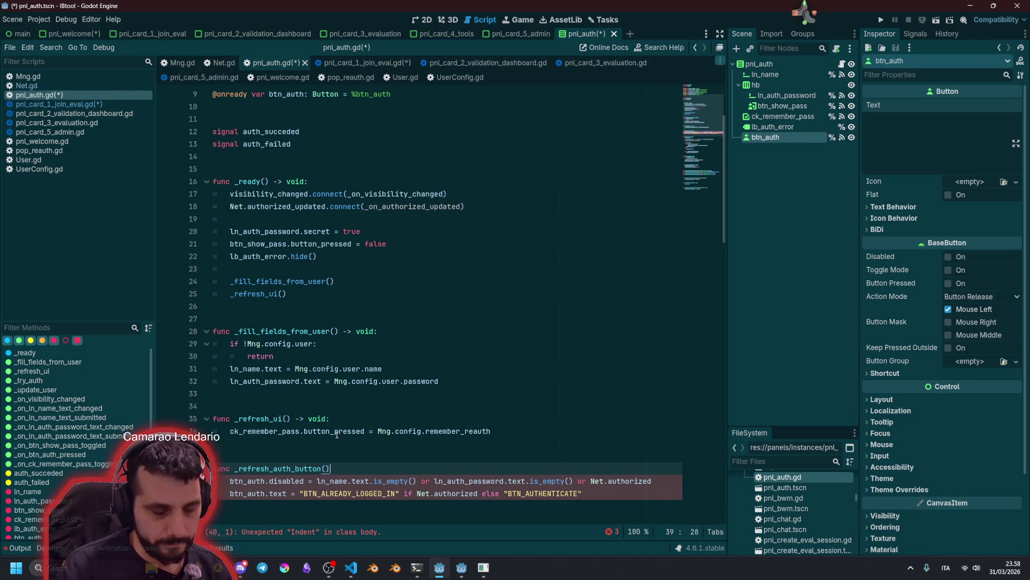
type(" -> void:")
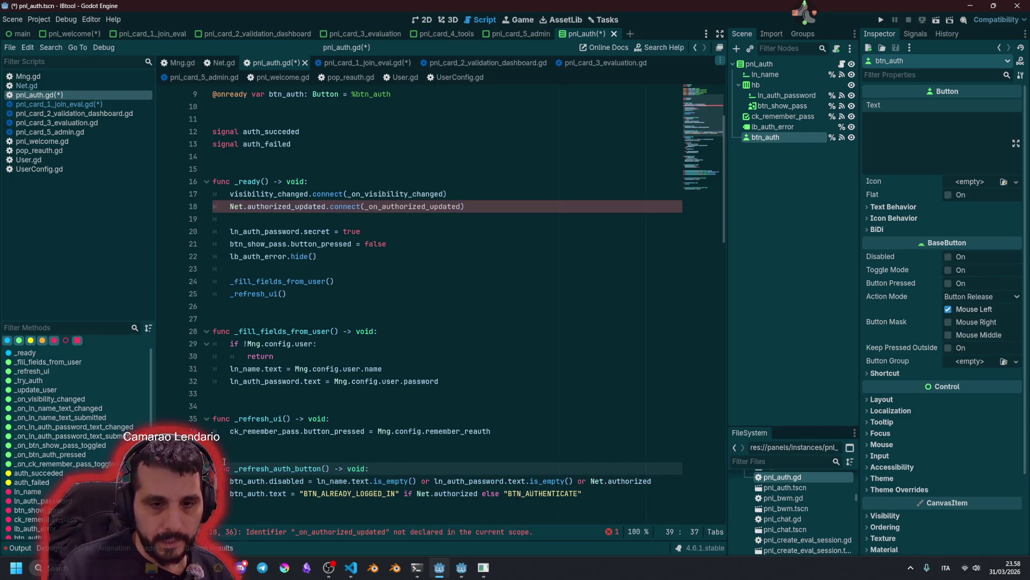
Call _refresh_auth_button() at the end of _refresh_ui
double_click(237, 467)
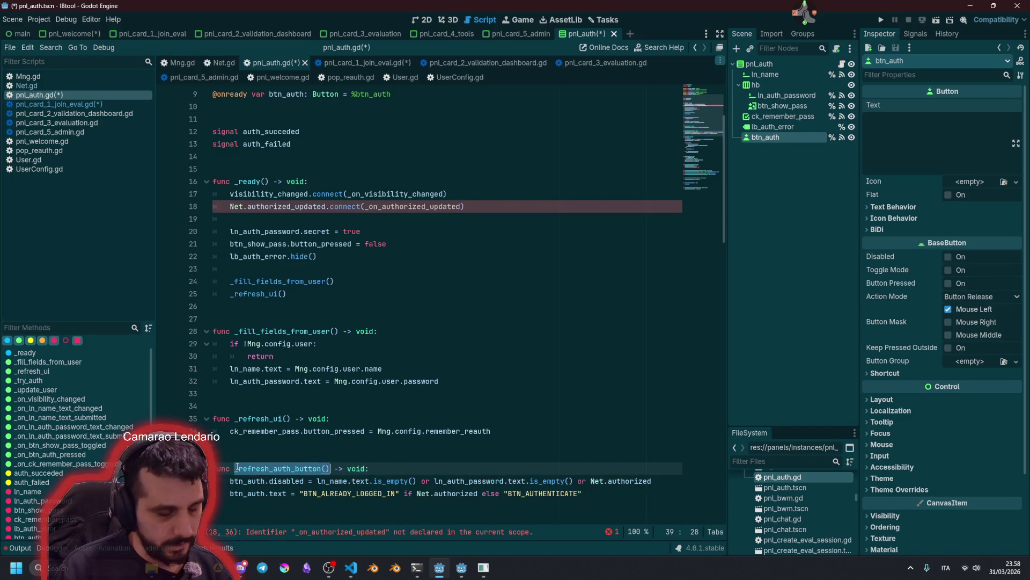
key("Up")
key("Return")
key("Up")
key("Up")
type("_refresh_auth_button()")
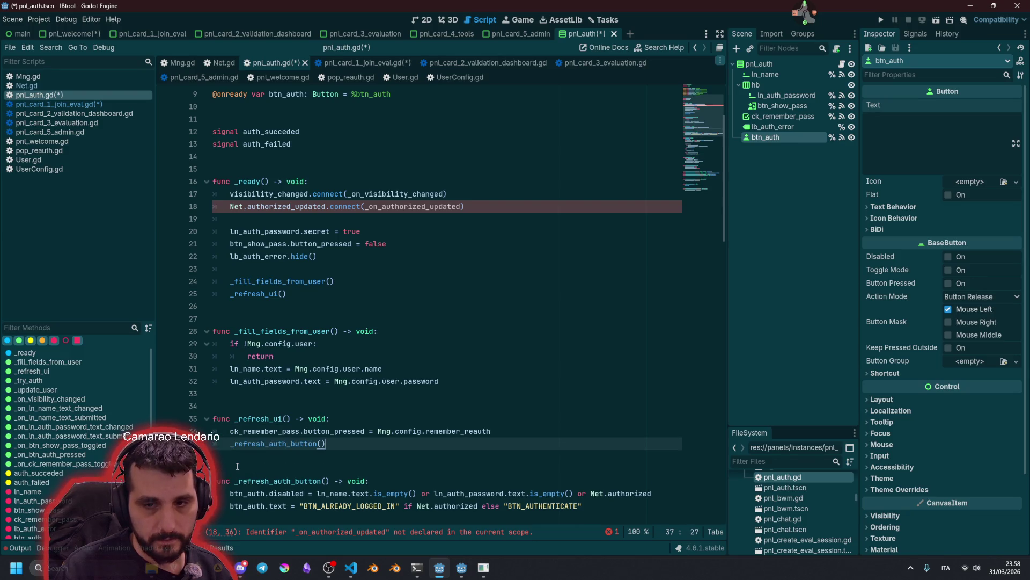
key("Down")
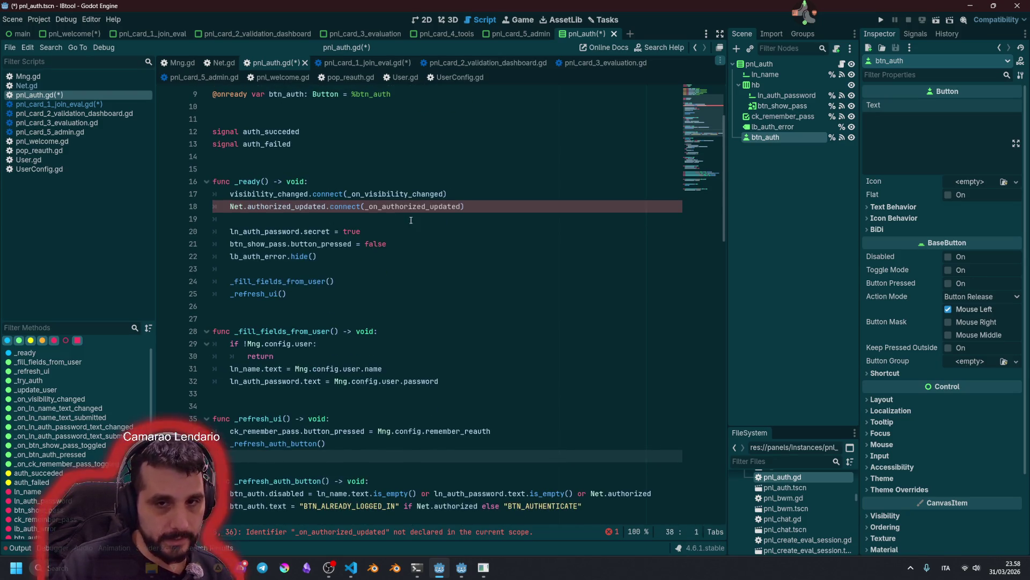
Connect Net.authorized_updated to _refresh_auth_button instead of _on_authorized_updated, and save the script
left_click(404, 207)
double_click(404, 206)
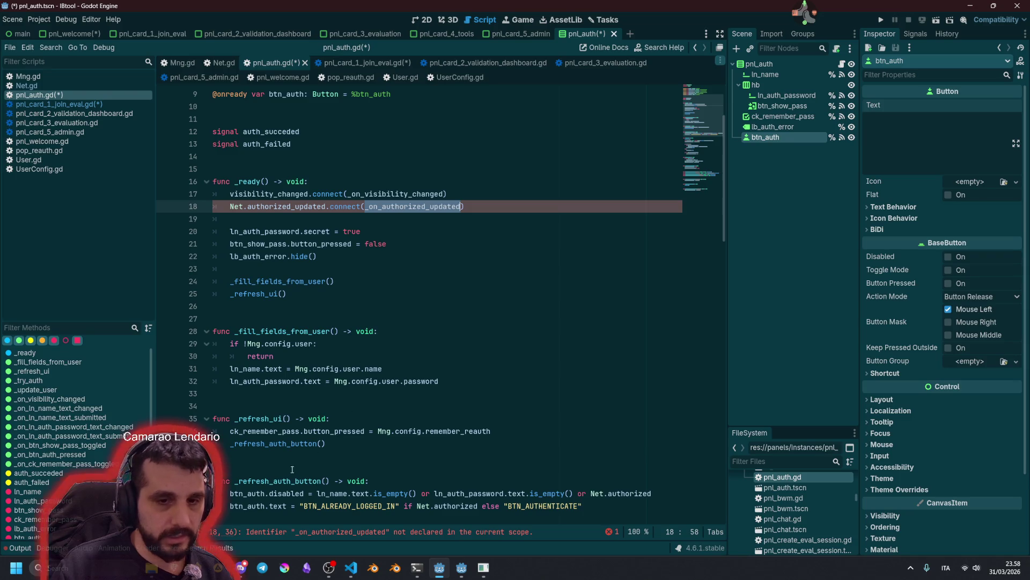
left_click(290, 444, "ctrl")
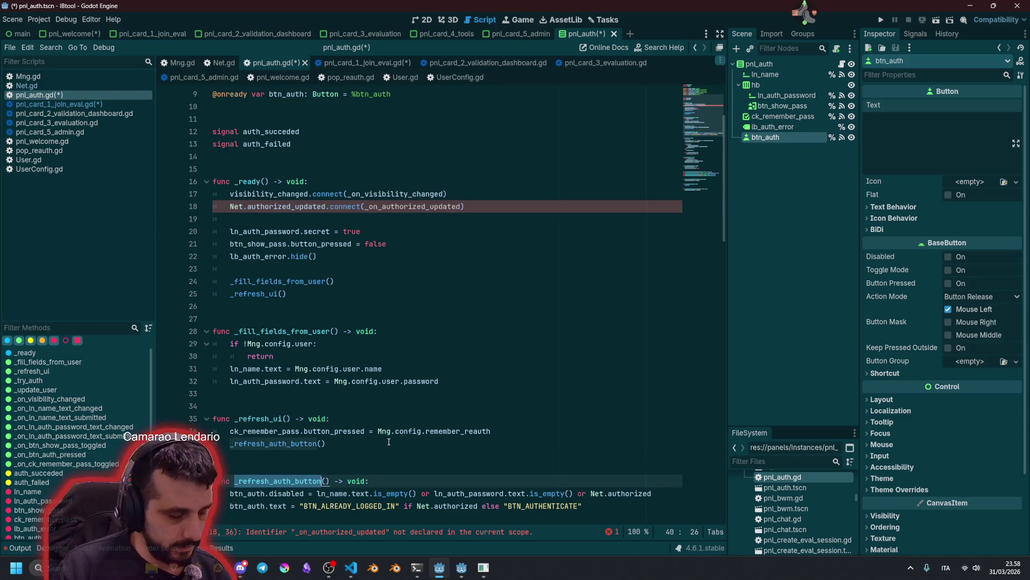
double_click(396, 206)
key("ctrl+v")
left_click(376, 232)
left_click(419, 316)
key("ctrl+s")
Set the auth button's Inspector Text to BTN_ALREADY_LOGGED_IN
left_click(333, 255)
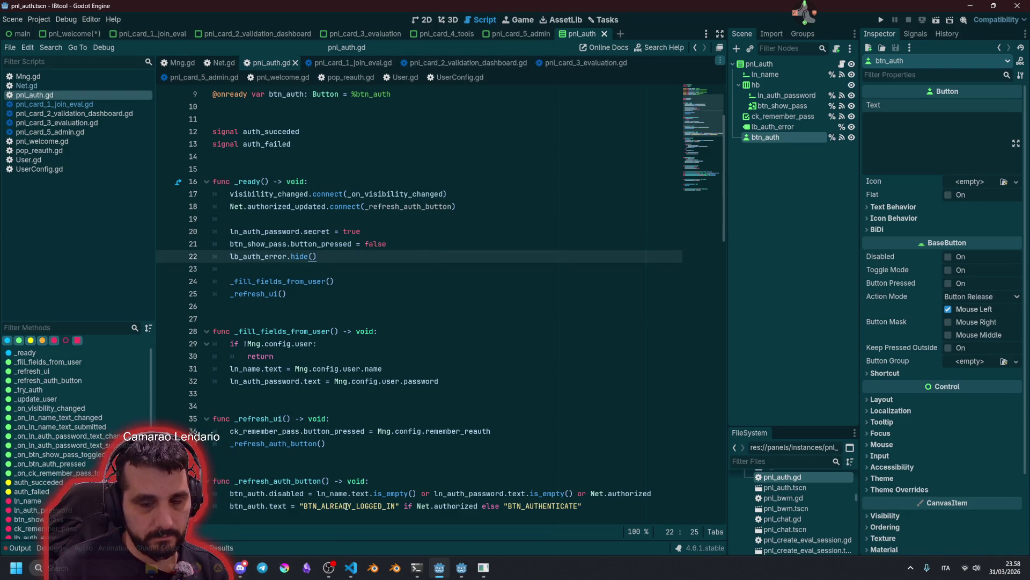
double_click(349, 506)
key("ctrl+c")
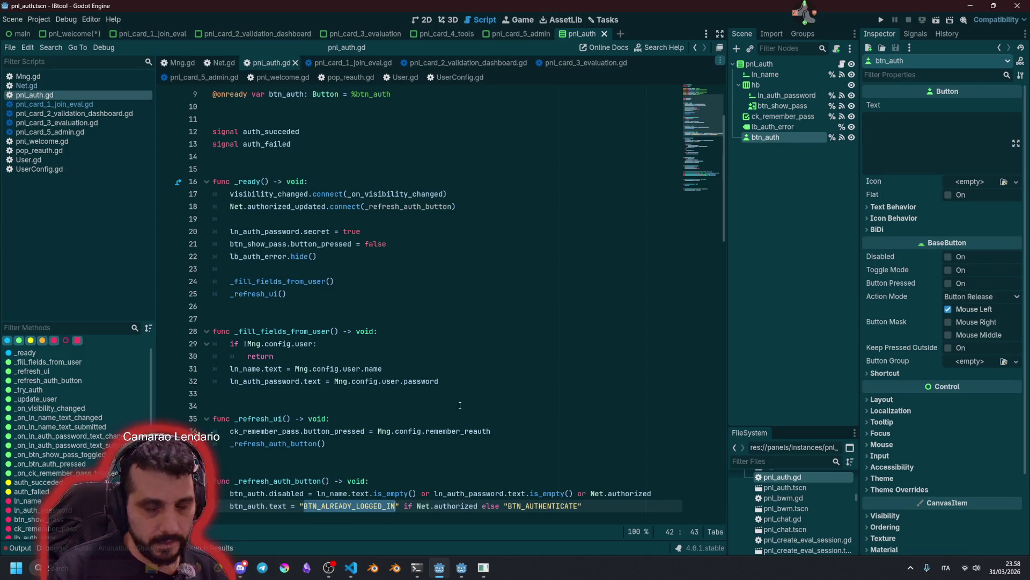
left_click(912, 121)
key("ctrl+v")
Save the pnl_auth scene, show it in 2D, and bring the IBTool - localization sheet forward
left_click(642, 259)
key("ctrl+s")
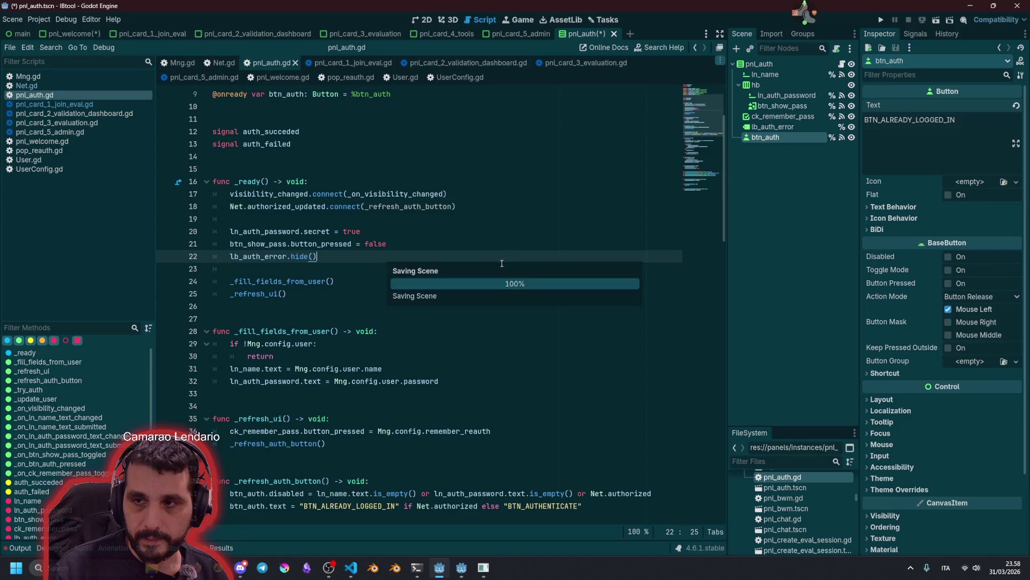
left_click(424, 19)
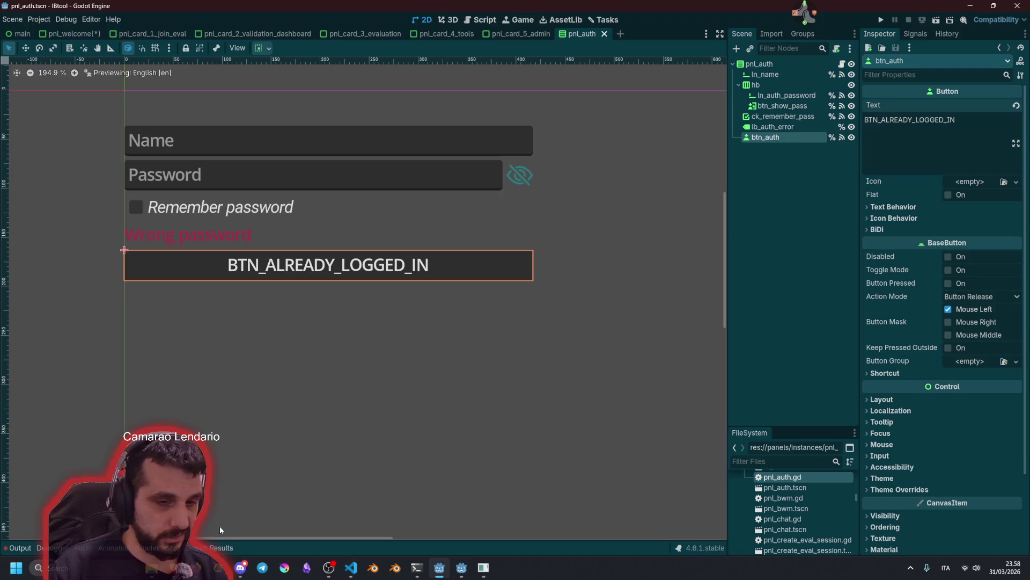
mouse_move(172, 568)
left_click(173, 515)
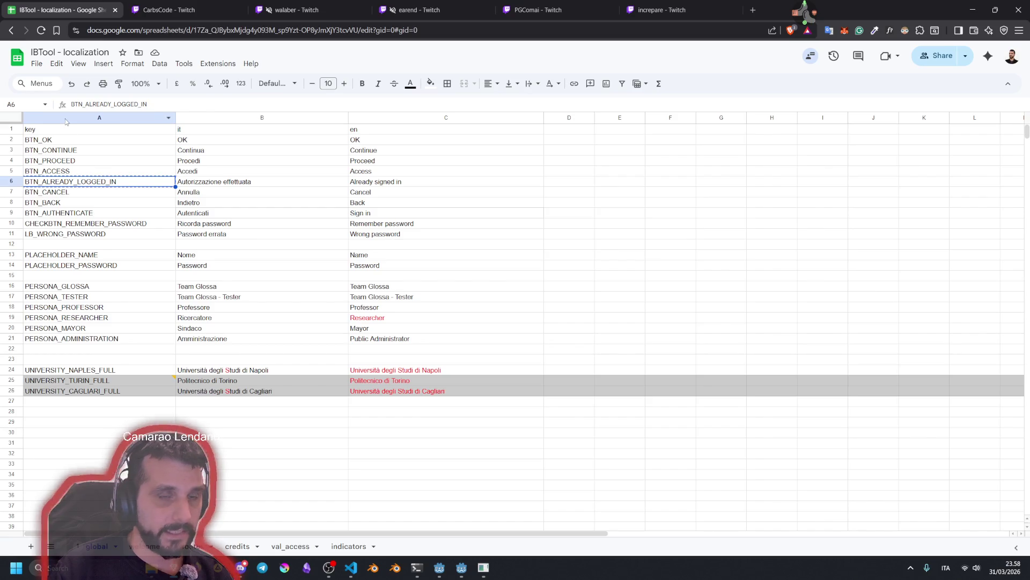
Download the global sheet as CSV over IBTool - localization - global.csv, then switch to Twitch
left_click(37, 64)
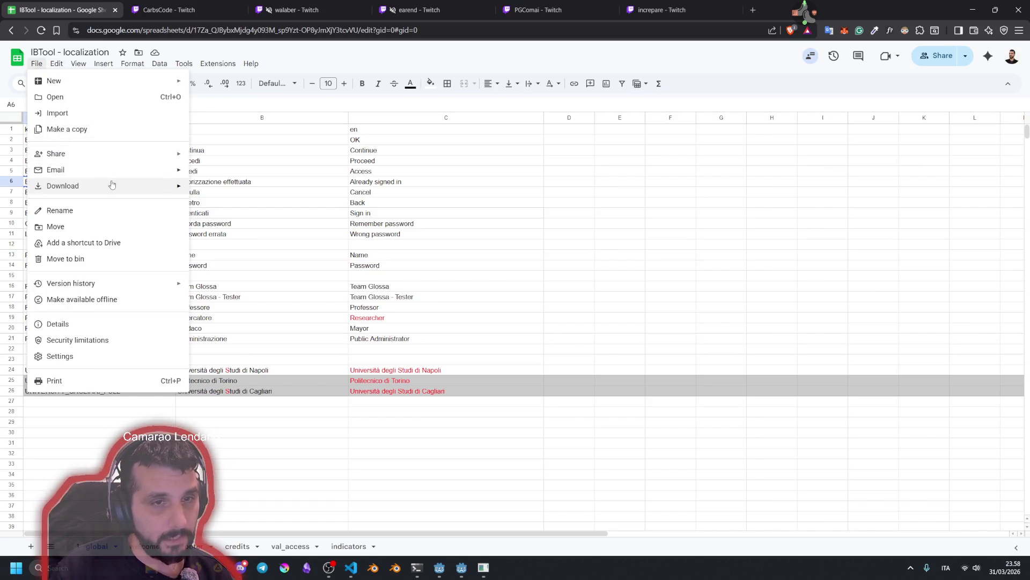
mouse_move(182, 185)
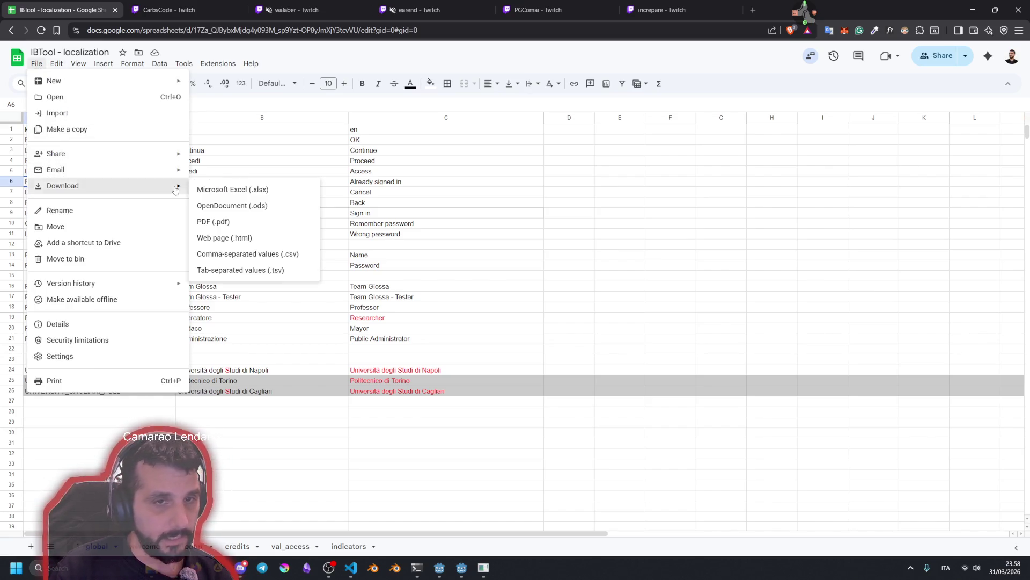
left_click(252, 254)
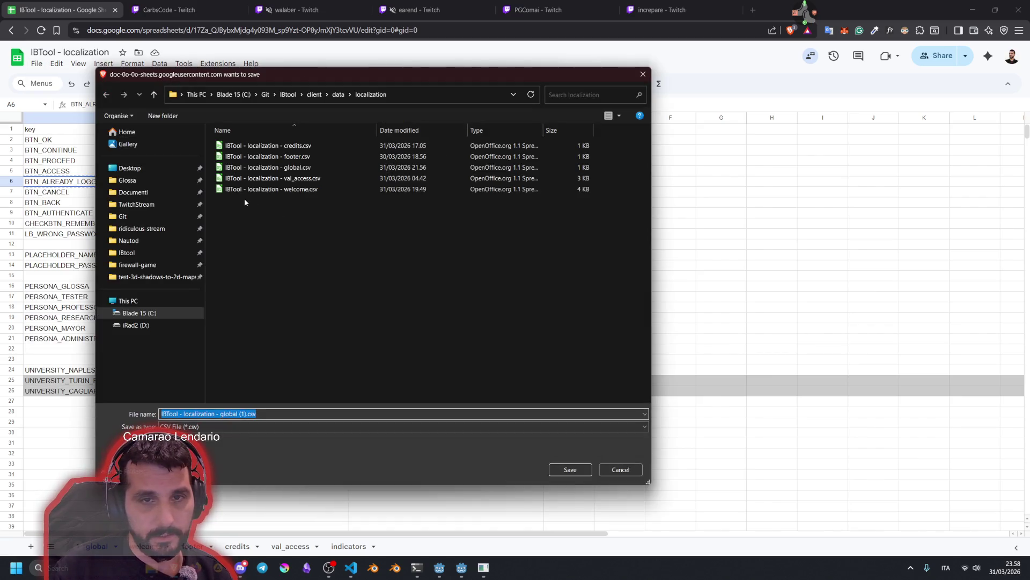
left_click(304, 171)
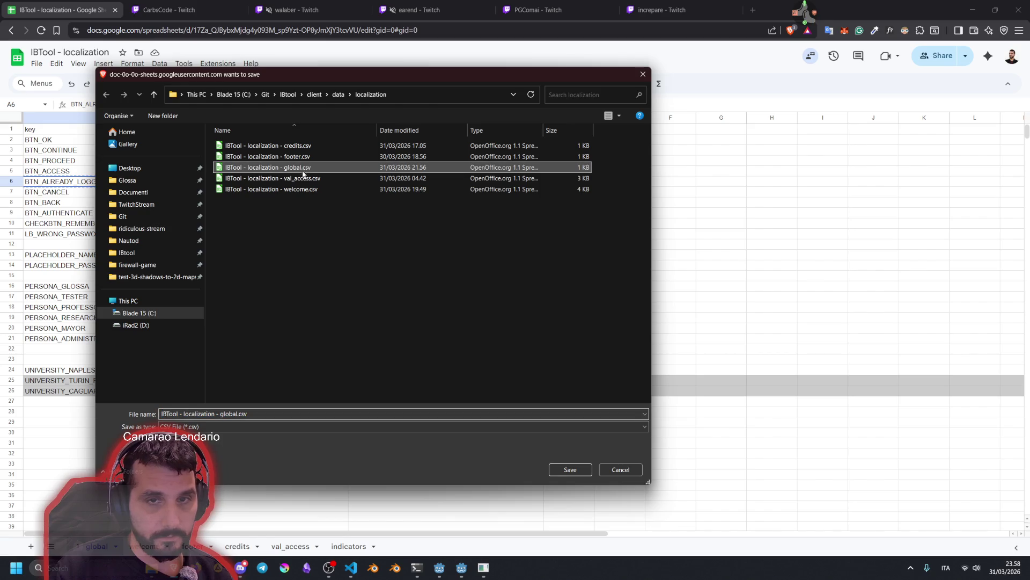
left_click(570, 469)
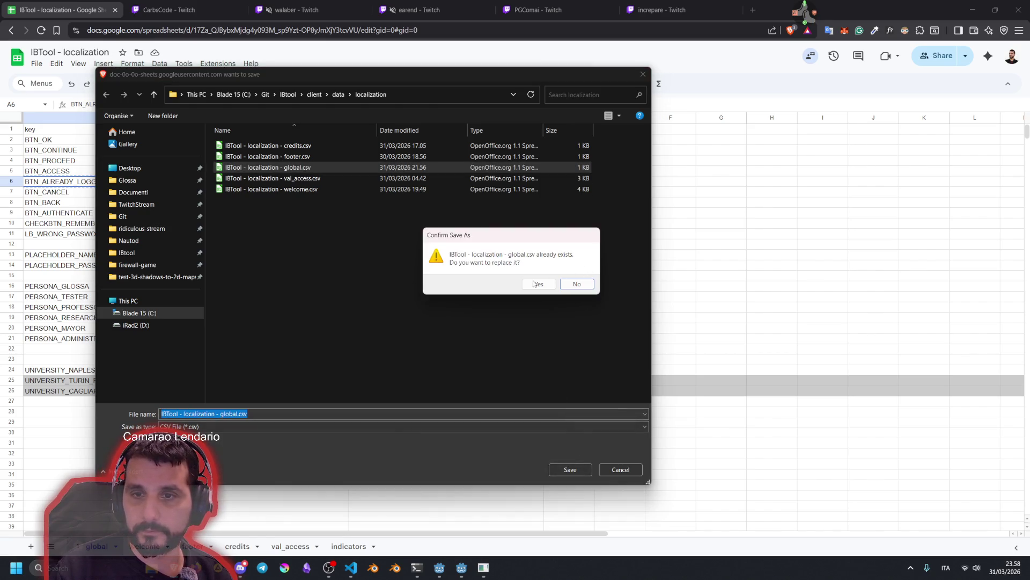
left_click(535, 283)
left_click(712, 204)
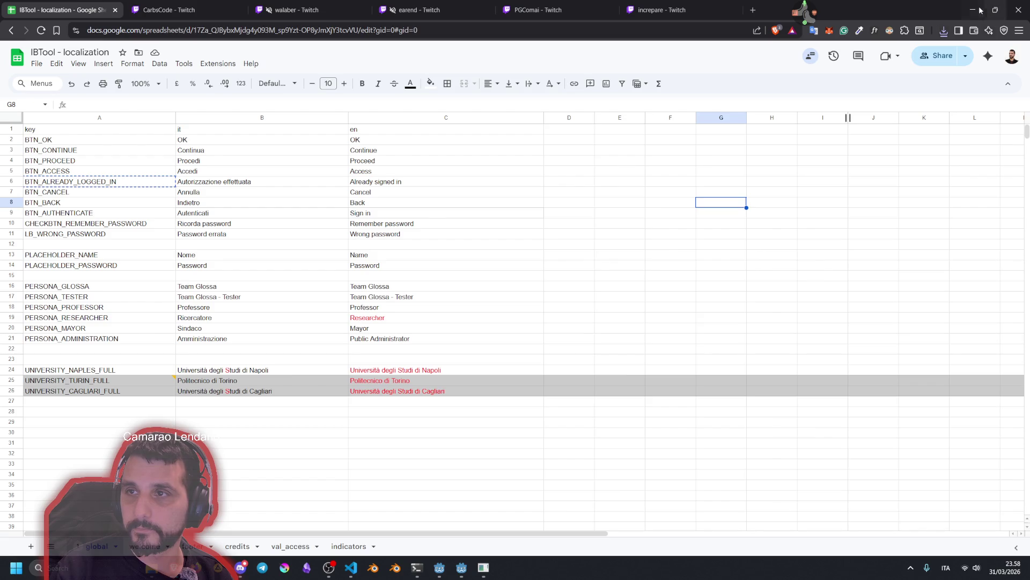
left_click(666, 4)
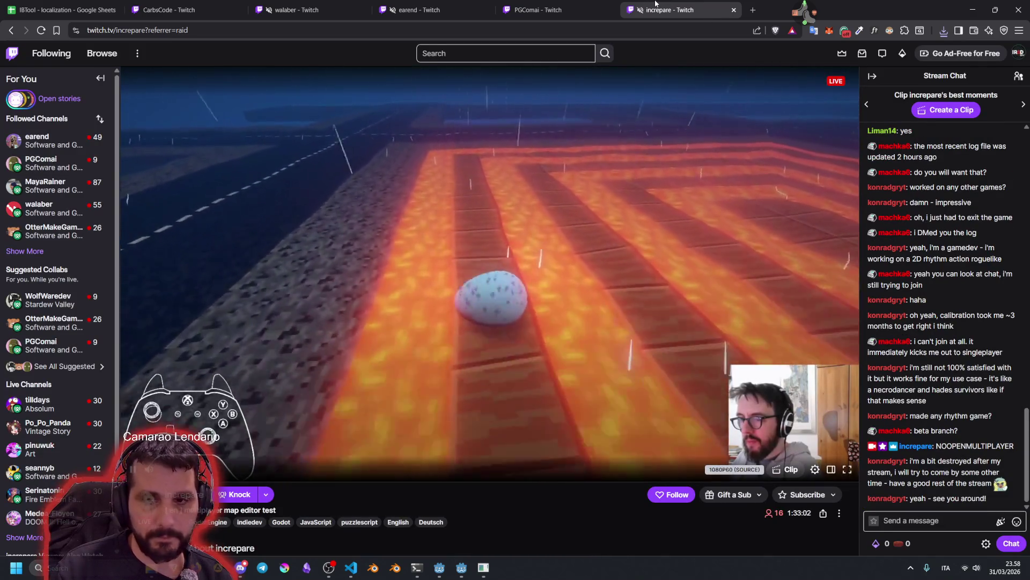
Close two Twitch stream tabs, expand Followed Channels, and return to the Godot editor
middle_click(656, 4)
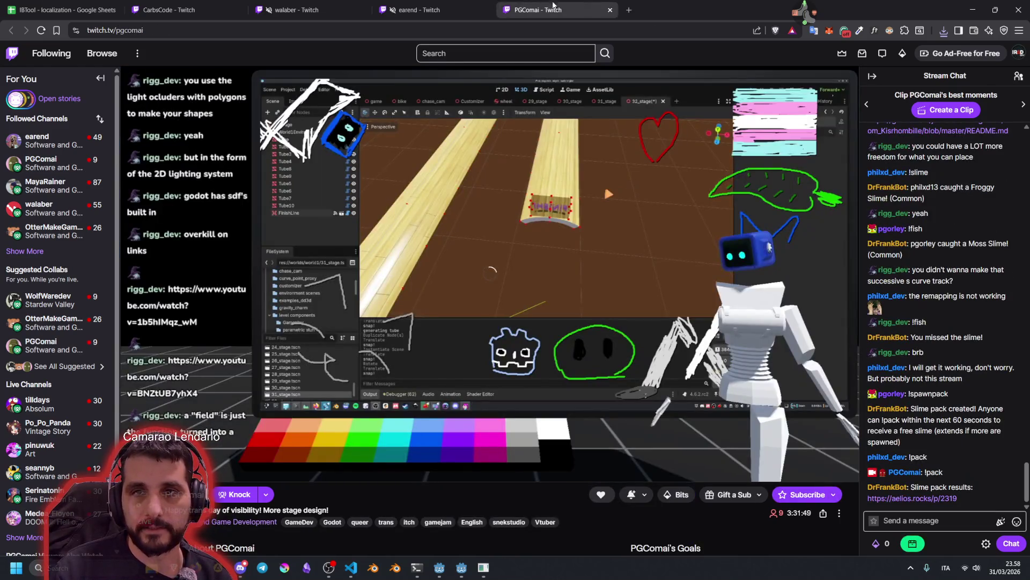
left_click(203, 4)
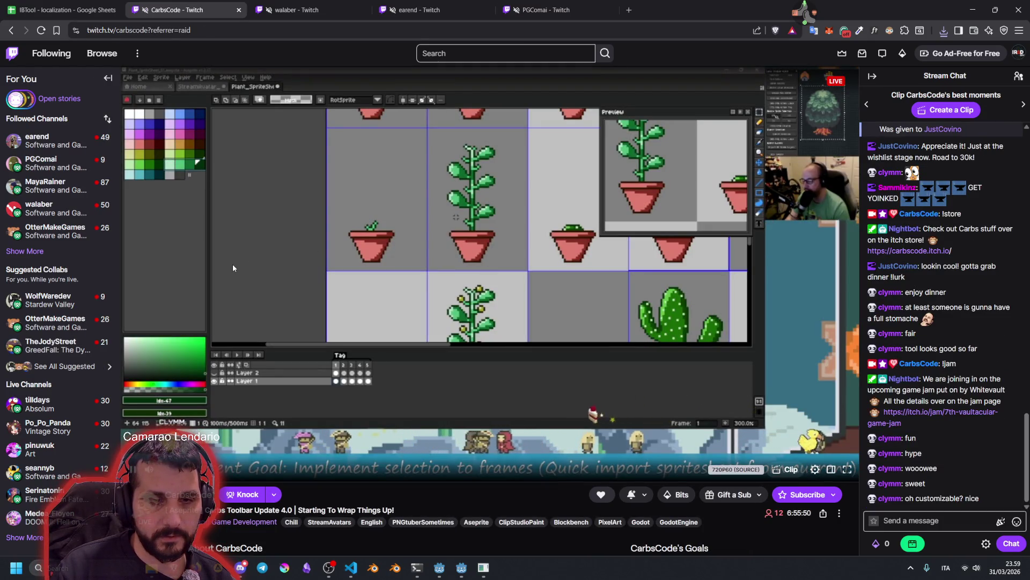
middle_click(191, 3)
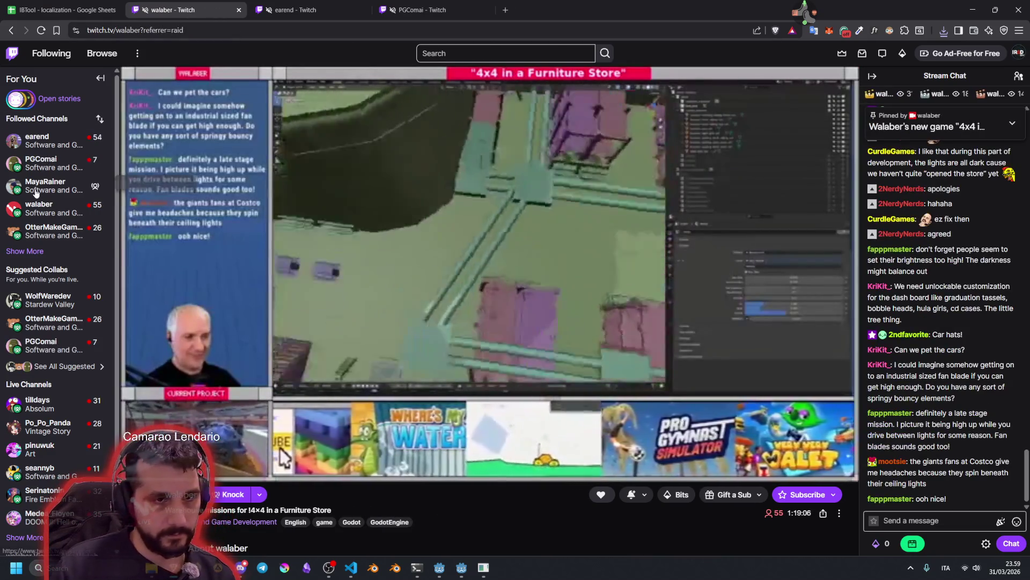
left_click(31, 251)
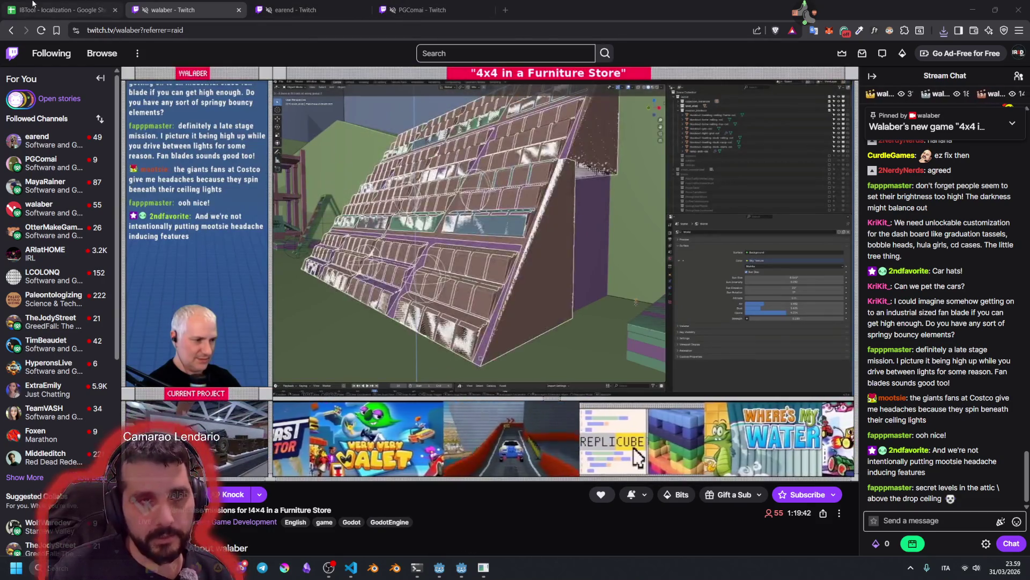
mouse_move(474, 563)
left_click(439, 567)
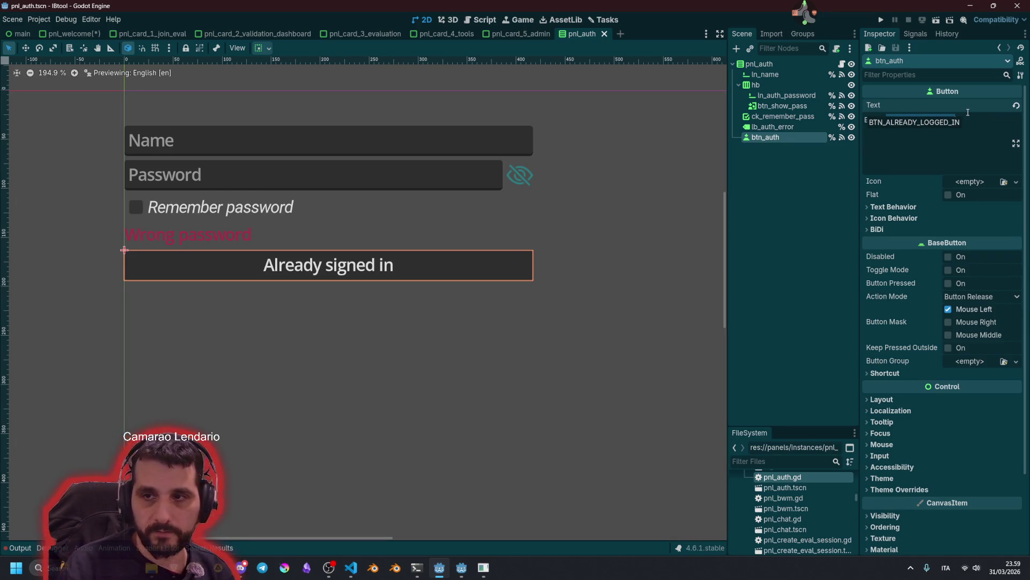
Copy BTN_AUTHENTICATE from the script, try it as btn_auth's Text in 2D, then undo
left_click(841, 64)
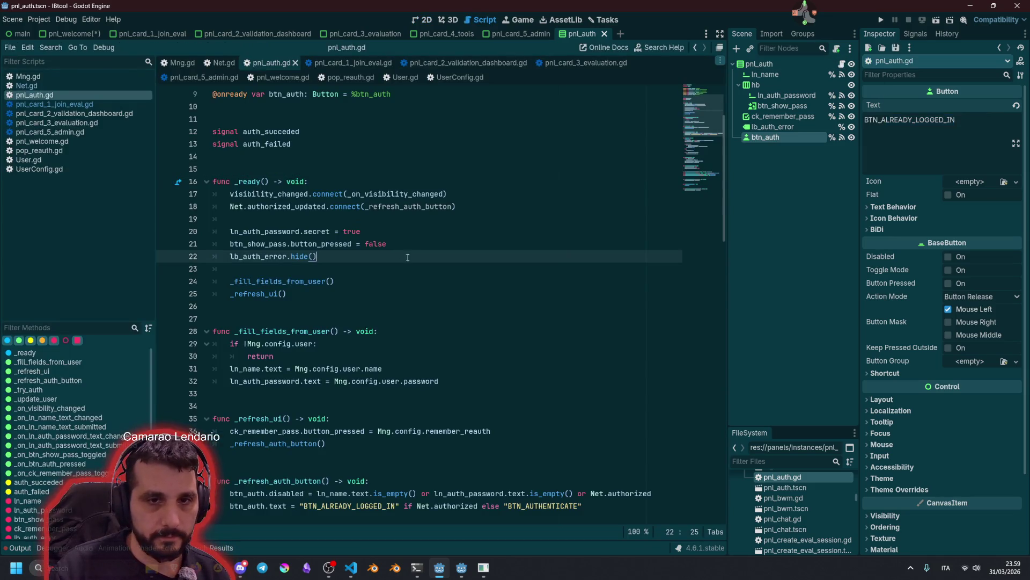
double_click(525, 505)
key("ctrl+c")
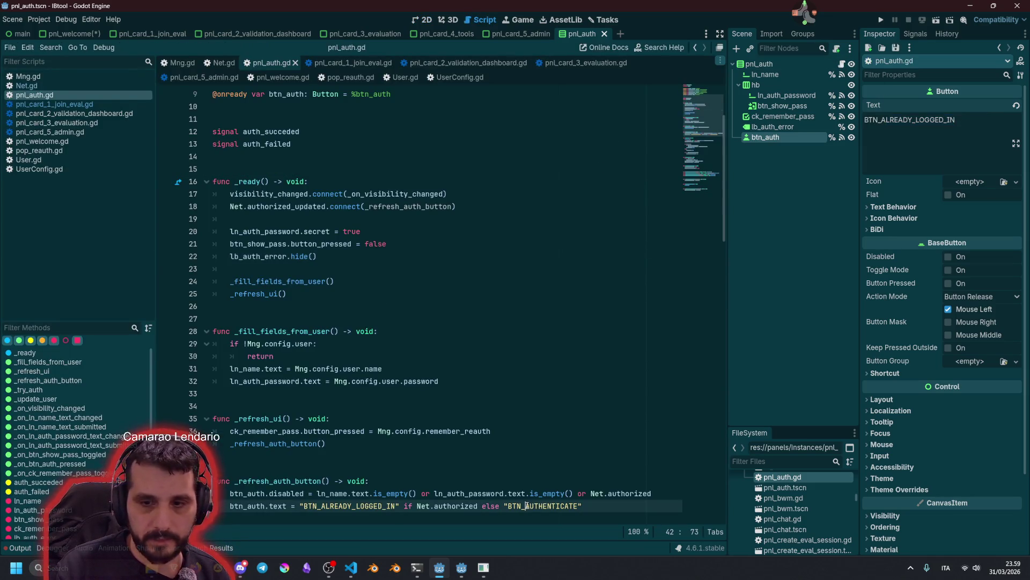
left_click(500, 221)
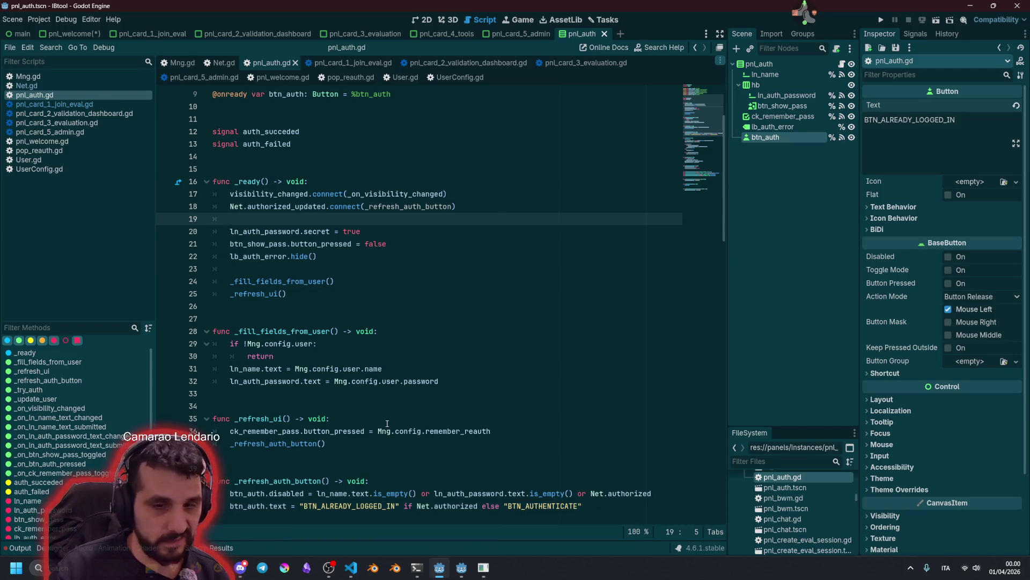
left_click(423, 20)
double_click(895, 135)
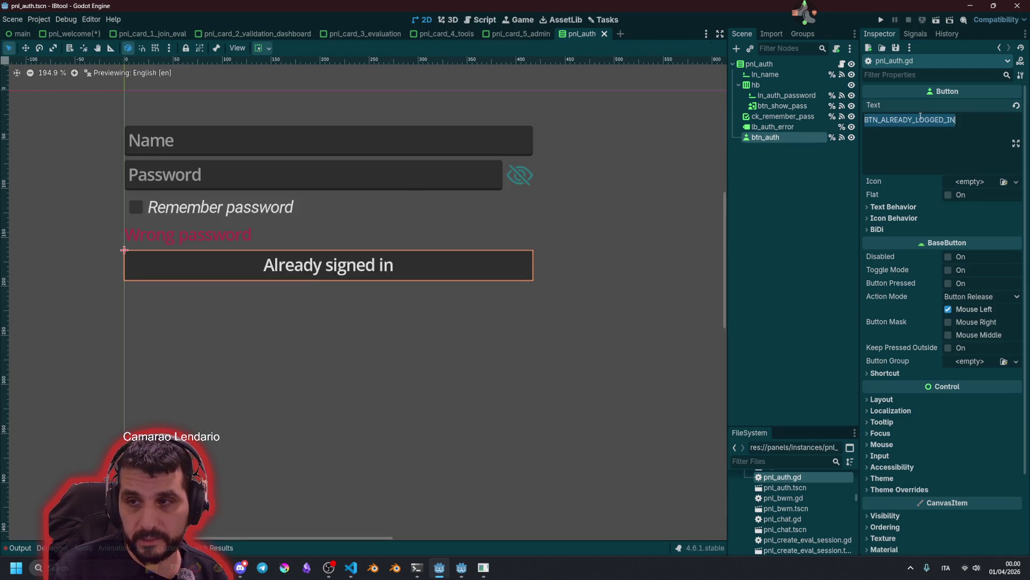
key("ctrl+v")
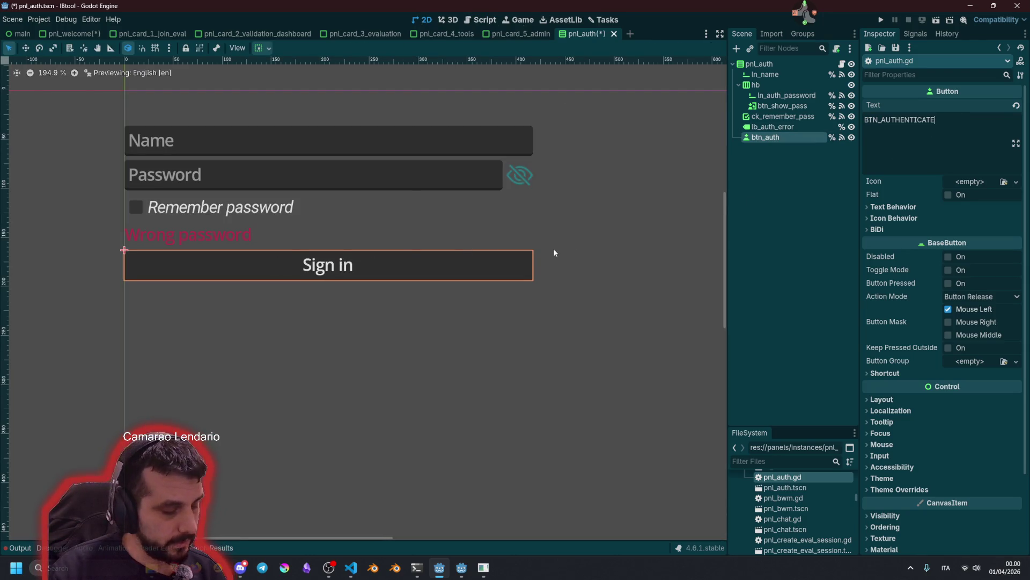
key("ctrl+z")
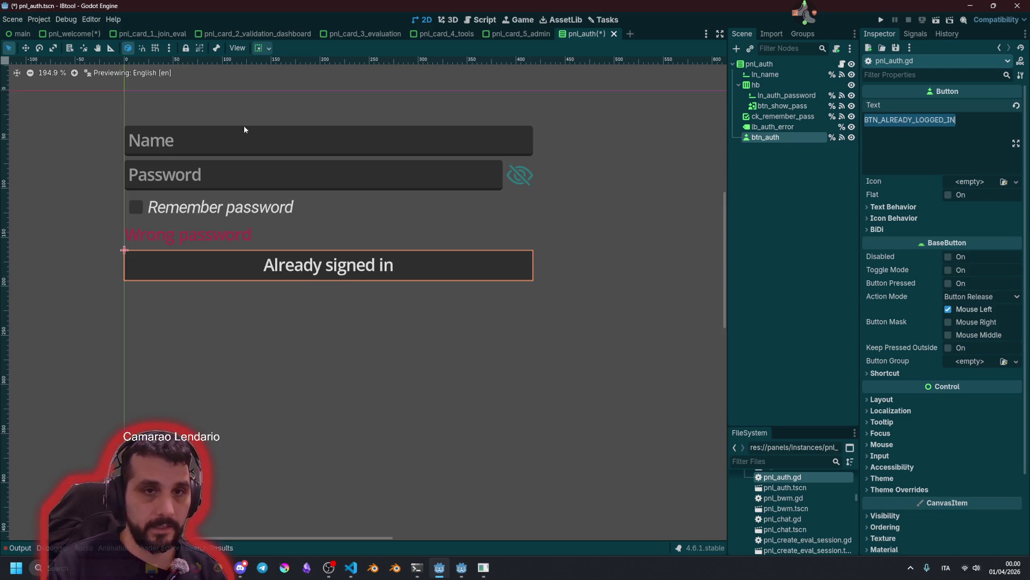
Preview the scene in Italian, compare both button labels, and restore BTN_ALREADY_LOGGED_IN
left_click(232, 49)
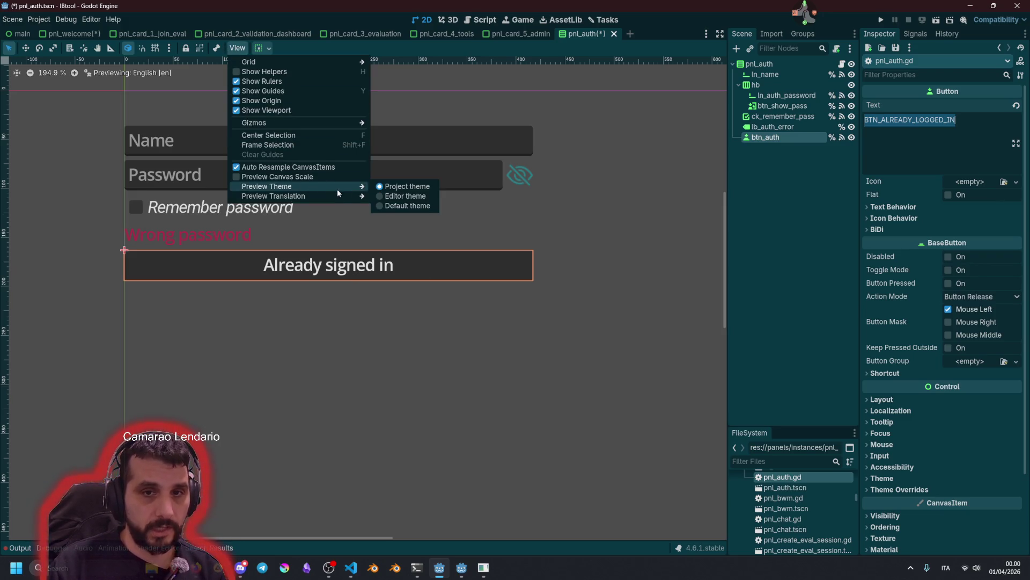
mouse_move(371, 196)
left_click(399, 218)
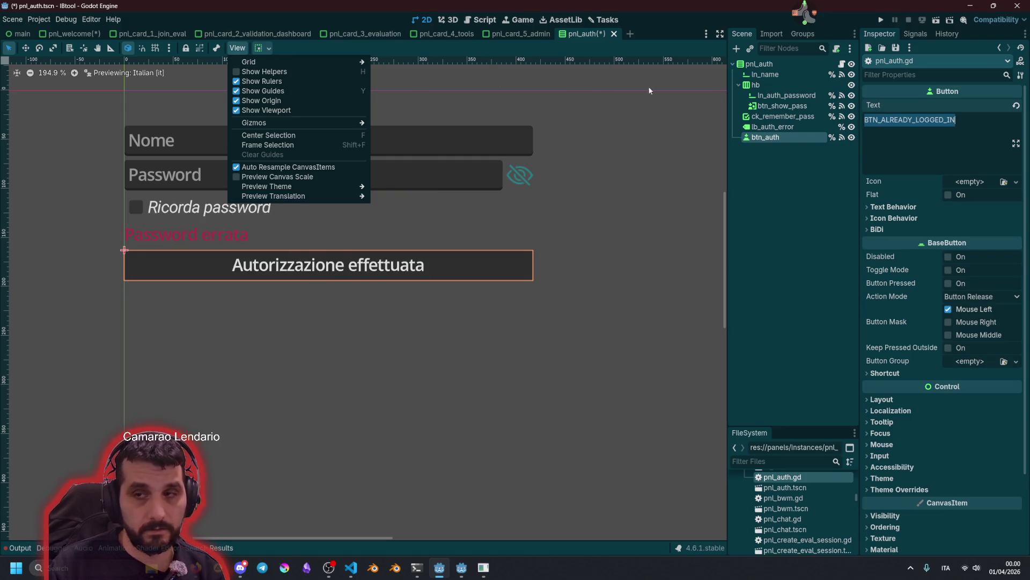
left_click(926, 137)
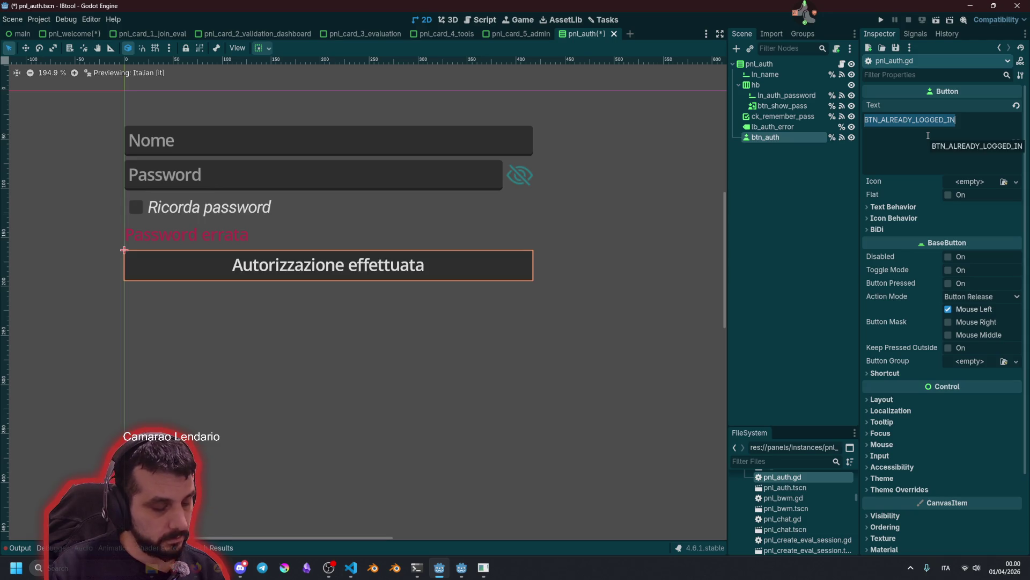
key("ctrl+v")
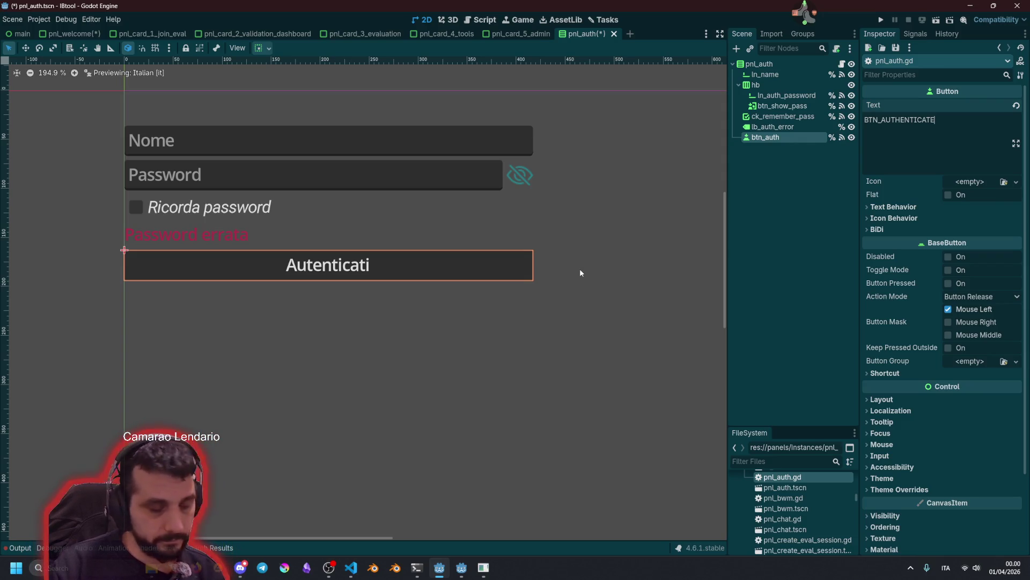
key("ctrl+z")
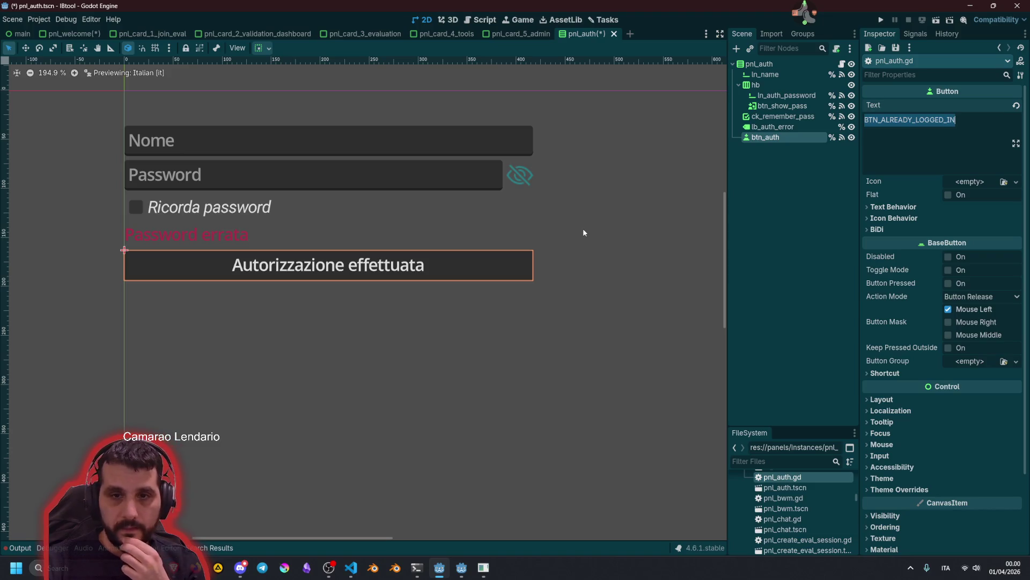
left_click(584, 232)
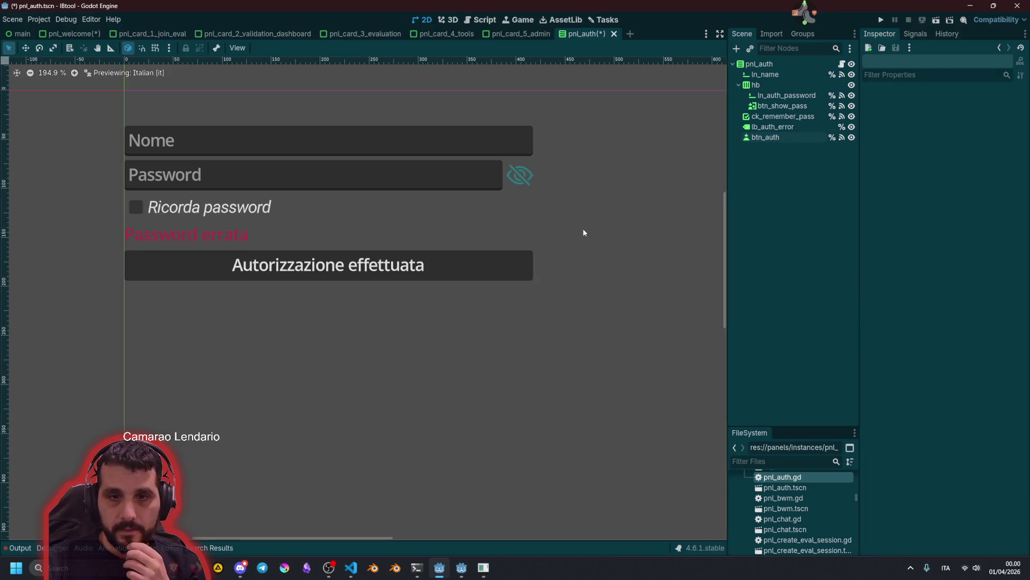
left_click(766, 138)
Review the _ready connection, _refresh_ui and _refresh_auth_button code in pnl_auth.gd
left_click(842, 64)
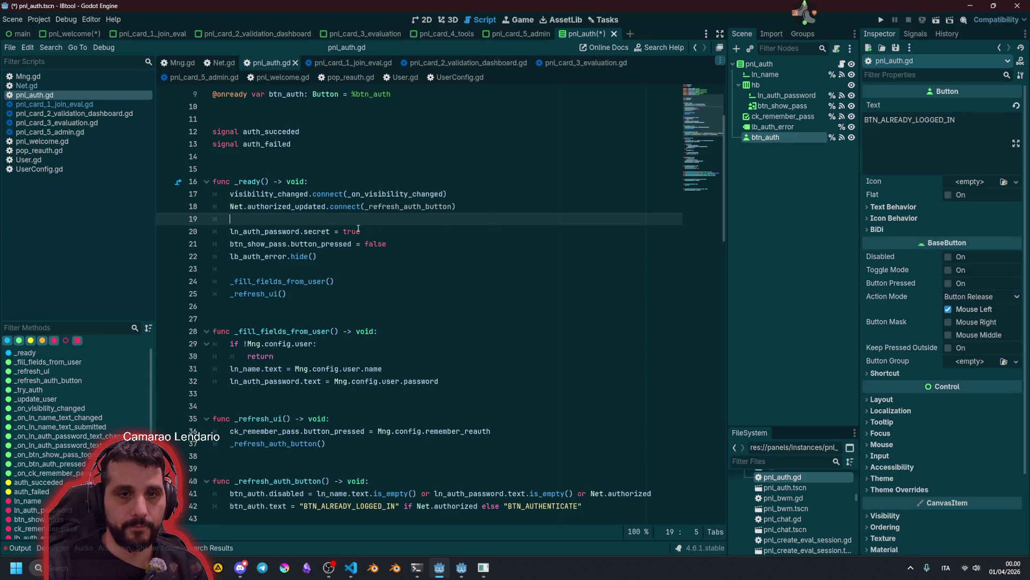
left_click(359, 207)
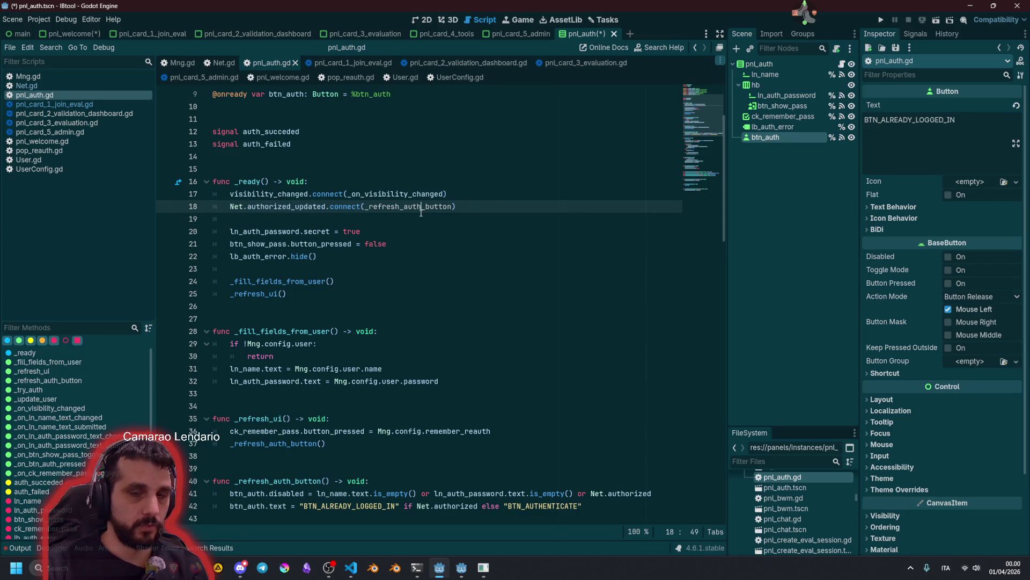
mouse_move(421, 212)
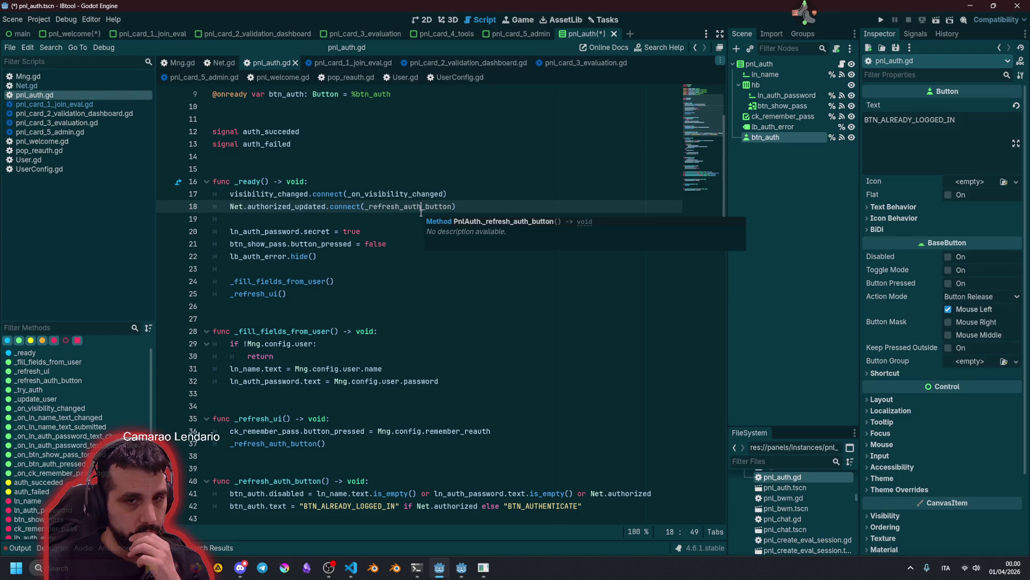
double_click(258, 293)
scroll(257, 294, "down", 3)
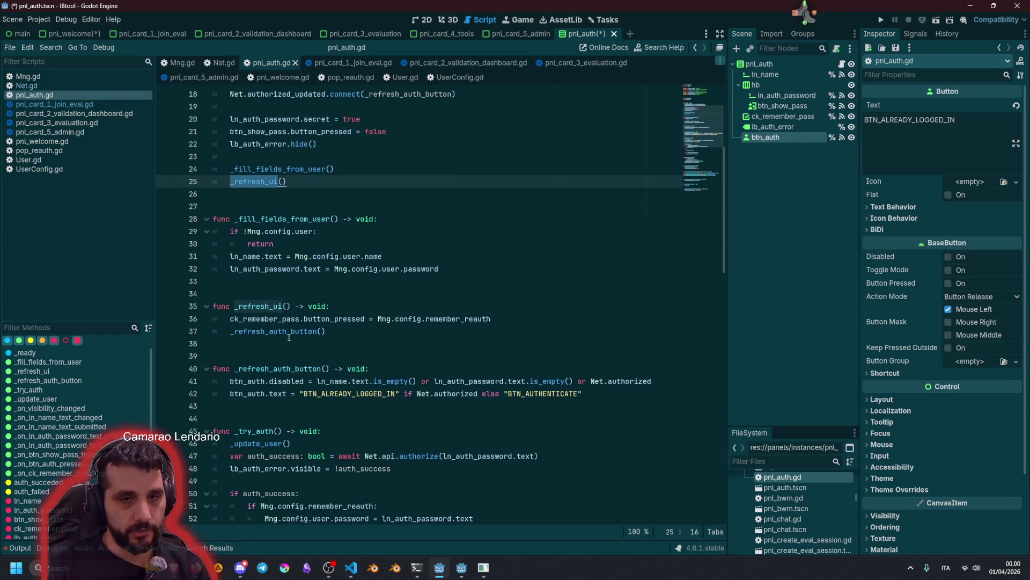
double_click(266, 331)
left_click(344, 331)
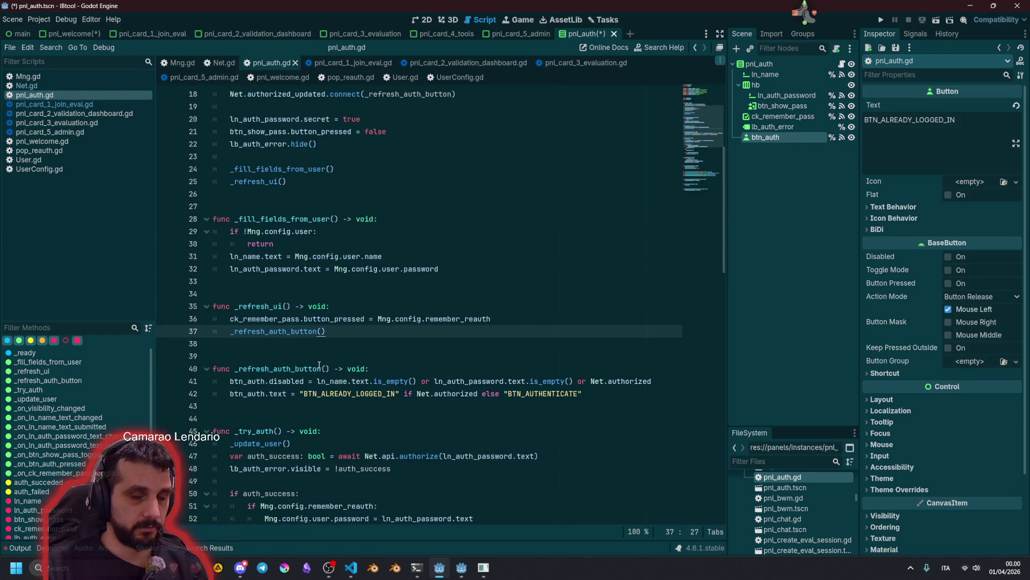
scroll(342, 324, "up", 3)
left_click(403, 256)
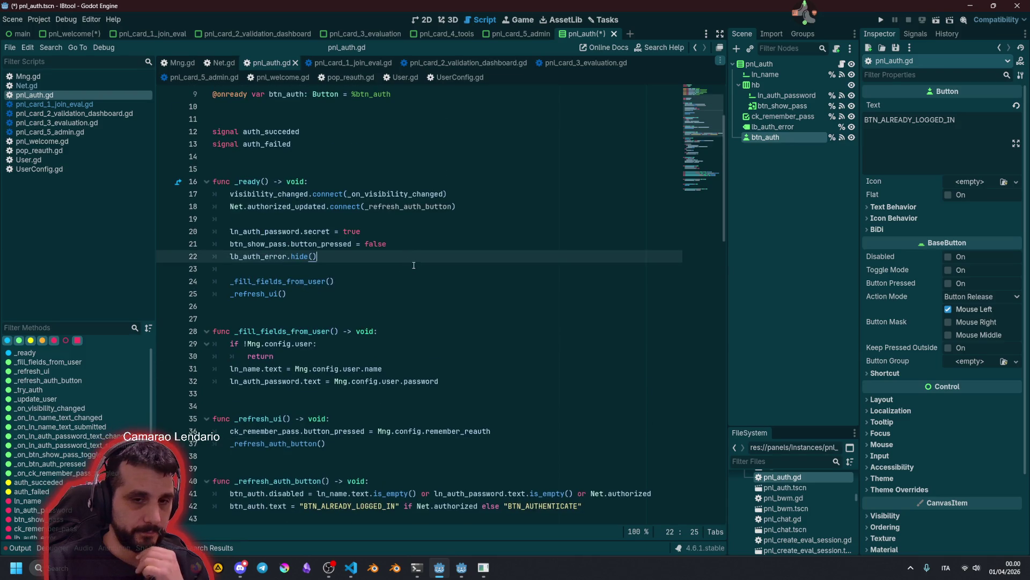
scroll(403, 315, "down", 2)
left_click(358, 361)
scroll(358, 363, "down", 3)
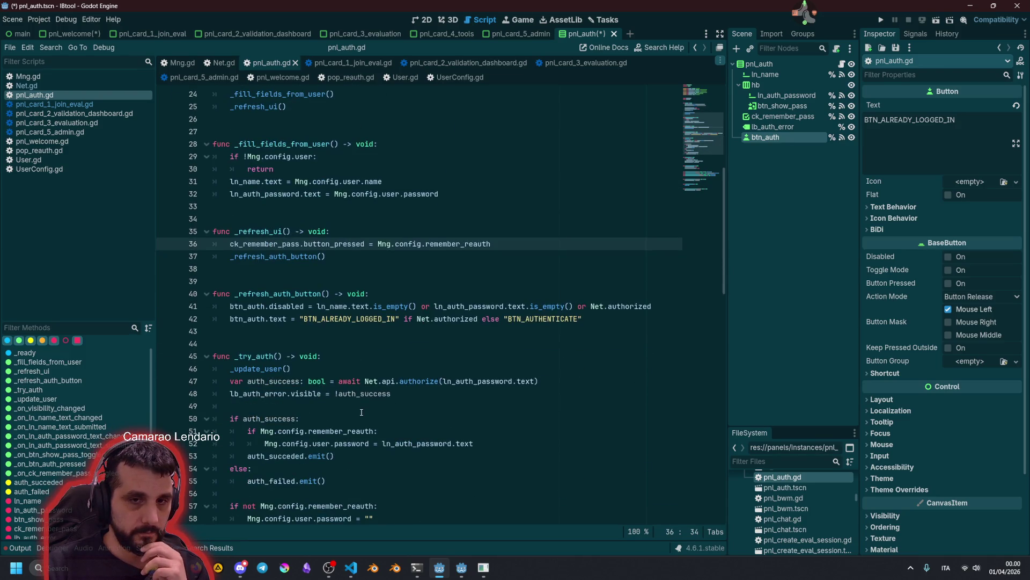
scroll(361, 413, "up", 8)
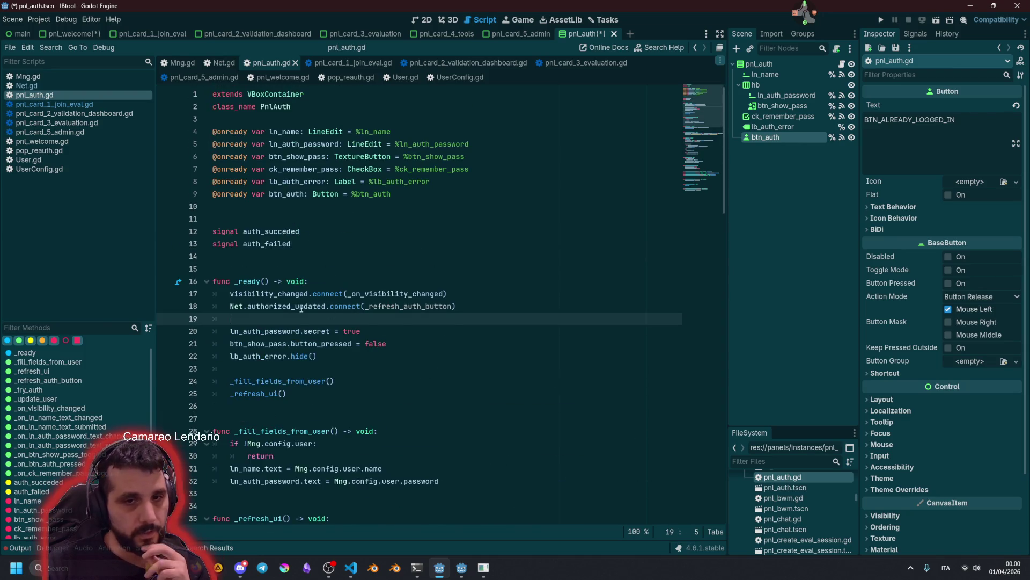
Show the pnl_card_1_join_eval scene in 2D, select its pnl_auth panel, and open the card's script
left_click(374, 169)
left_click(424, 22)
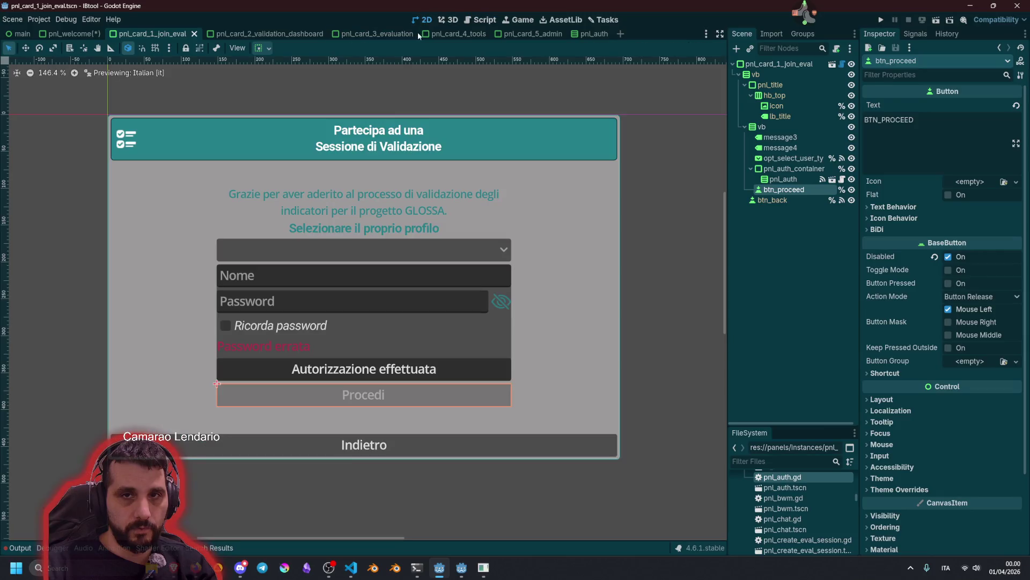
left_click(276, 346)
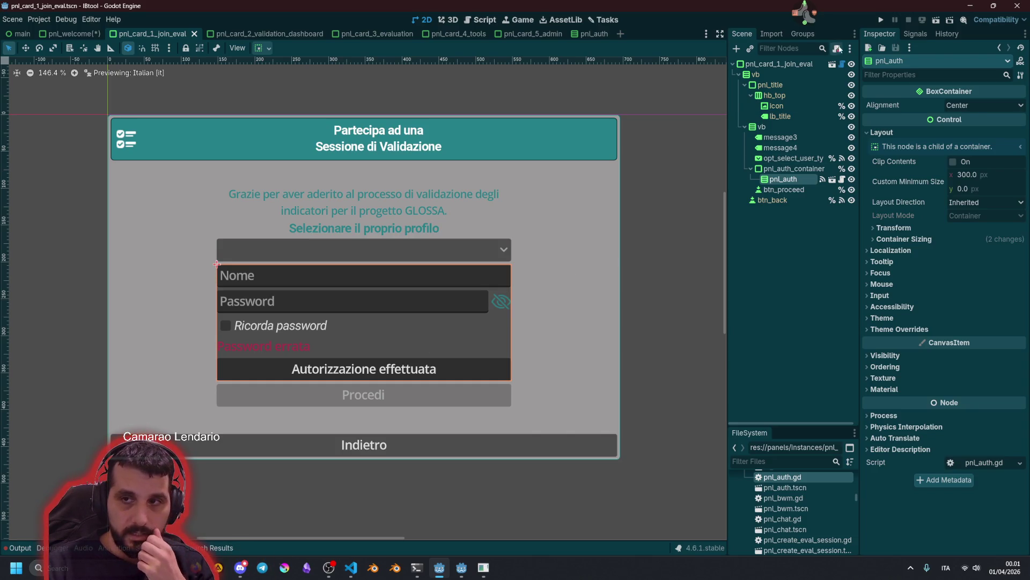
left_click(842, 64)
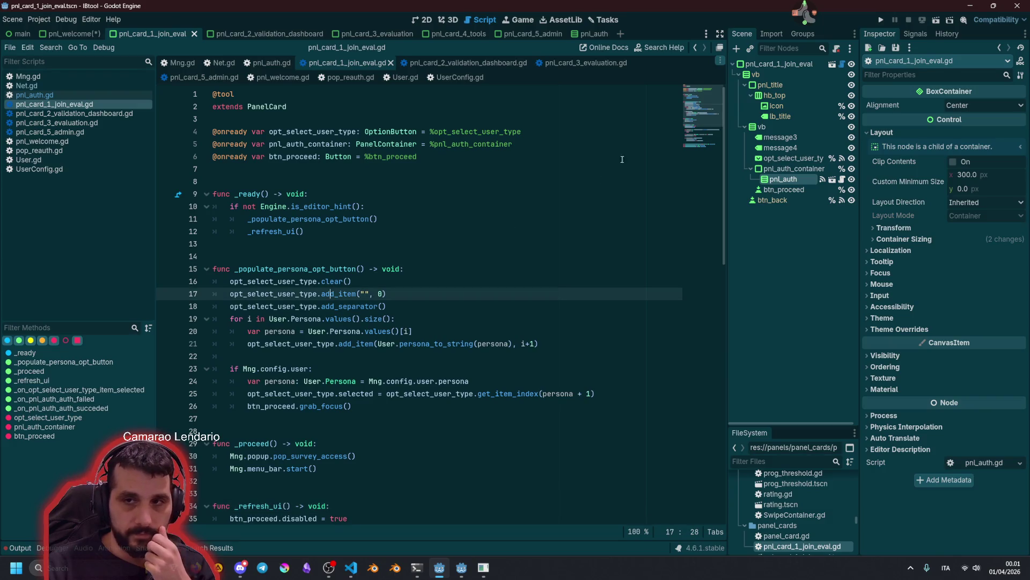
Inspect _refresh_ui, btn_proceed's Net.authorized check, and the auth failed/succeeded handlers
scroll(289, 277, "down", 7)
left_click(289, 277)
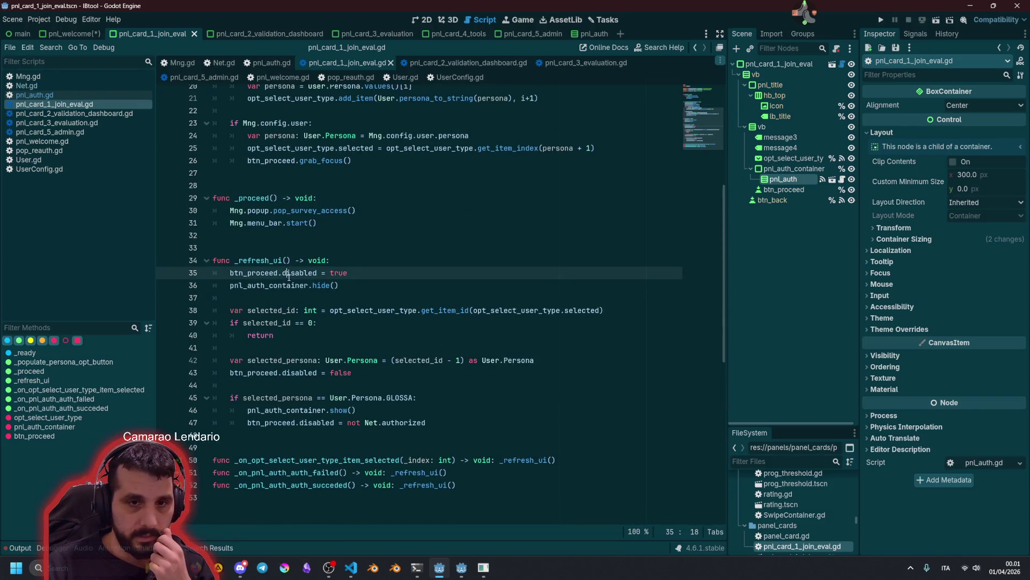
double_click(270, 262)
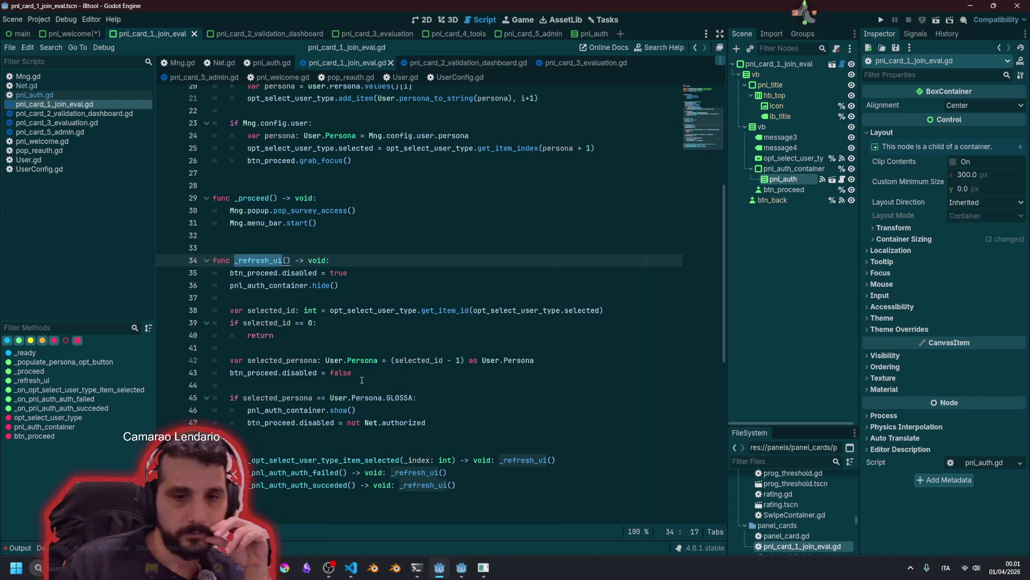
double_click(271, 423)
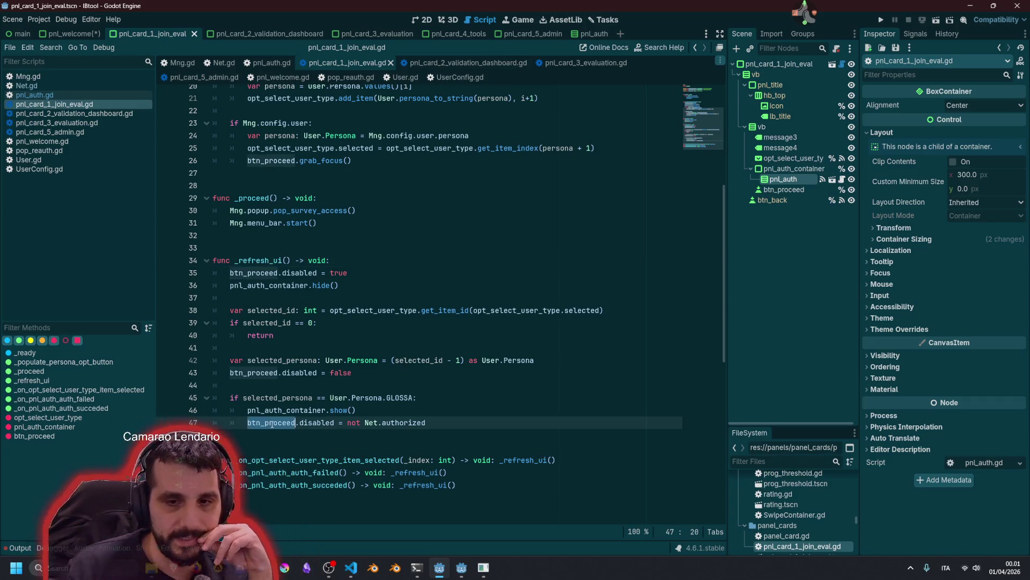
double_click(393, 423)
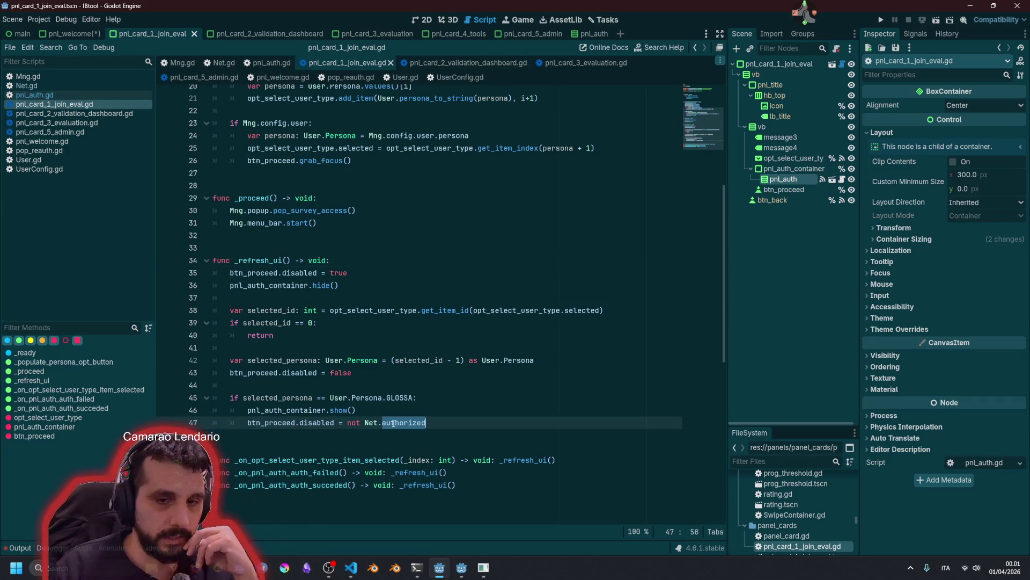
double_click(270, 262)
scroll(340, 336, "up", 5)
scroll(340, 327, "down", 6)
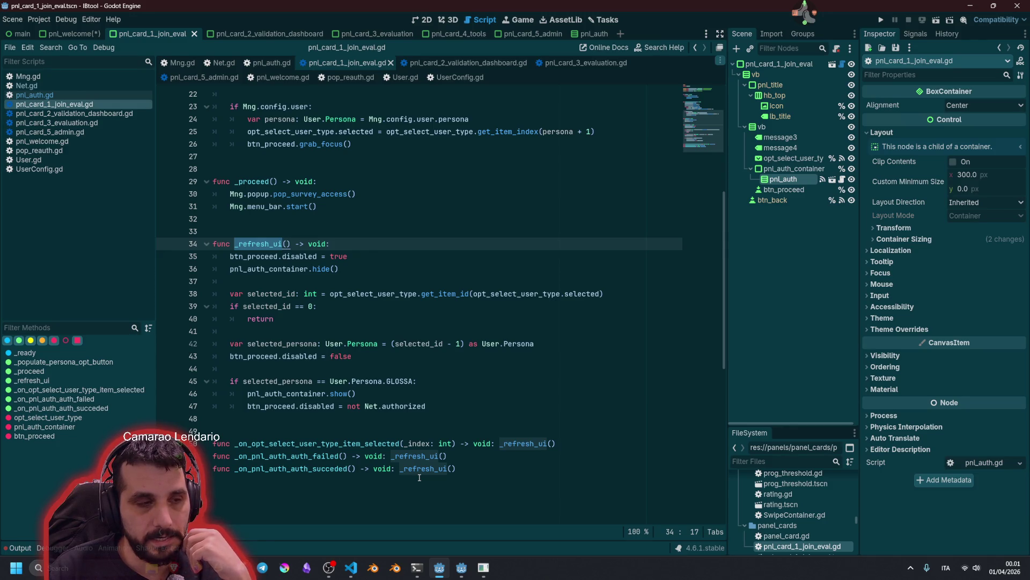
double_click(315, 456)
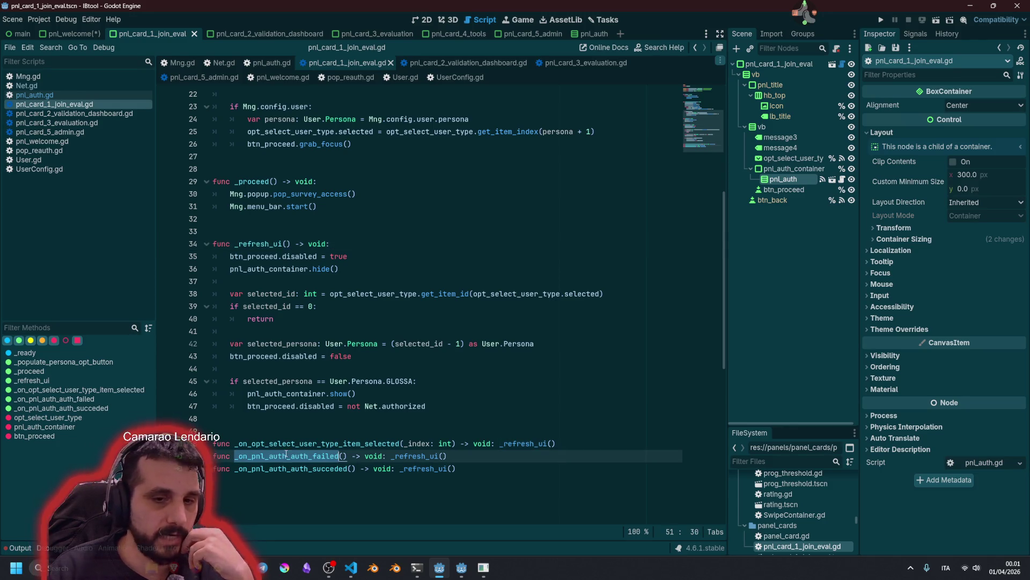
double_click(301, 469)
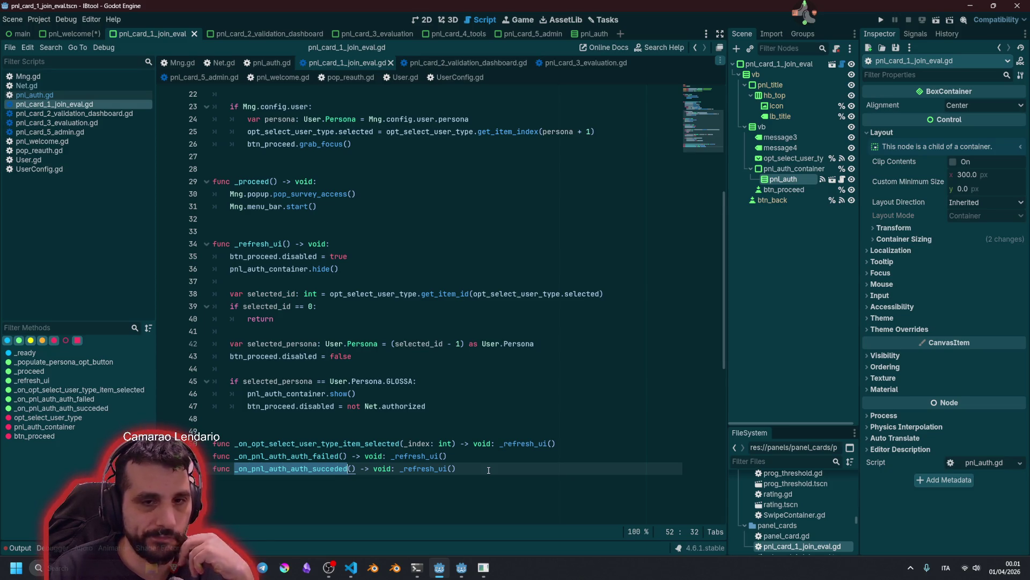
Delete the auth-failed and auth-succeeded handler lines 51–52 from the join-eval card script
mouse_move(489, 470)
left_mouse_down()
mouse_move(392, 456)
mouse_move(213, 456)
left_mouse_up()
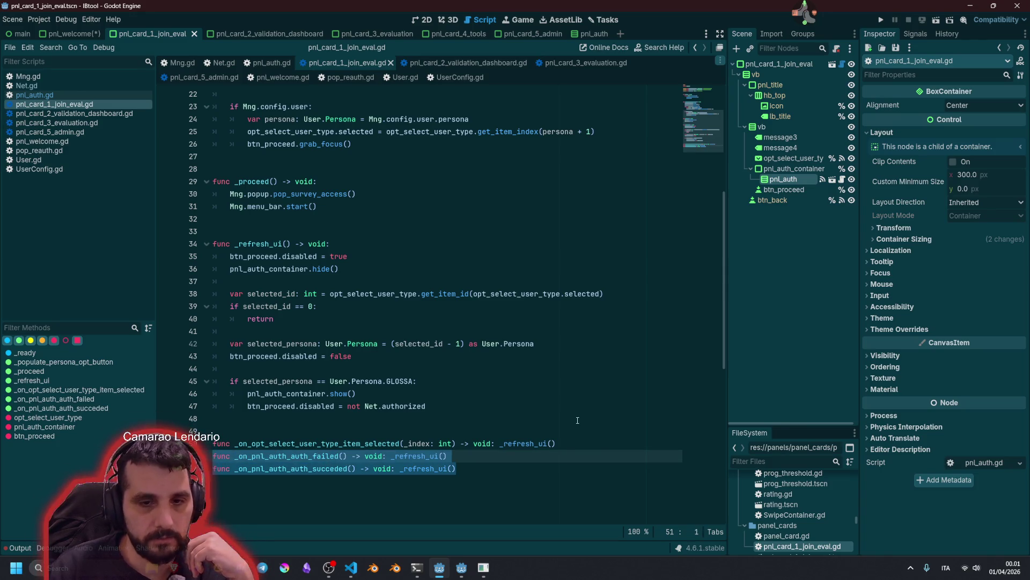
key("BackSpace")
key("BackSpace")
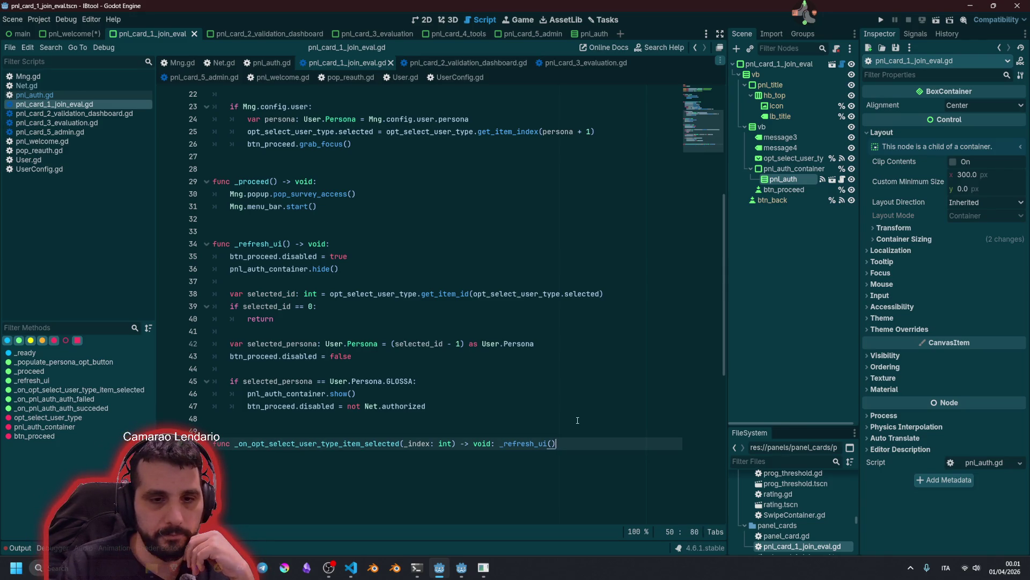
double_click(400, 406)
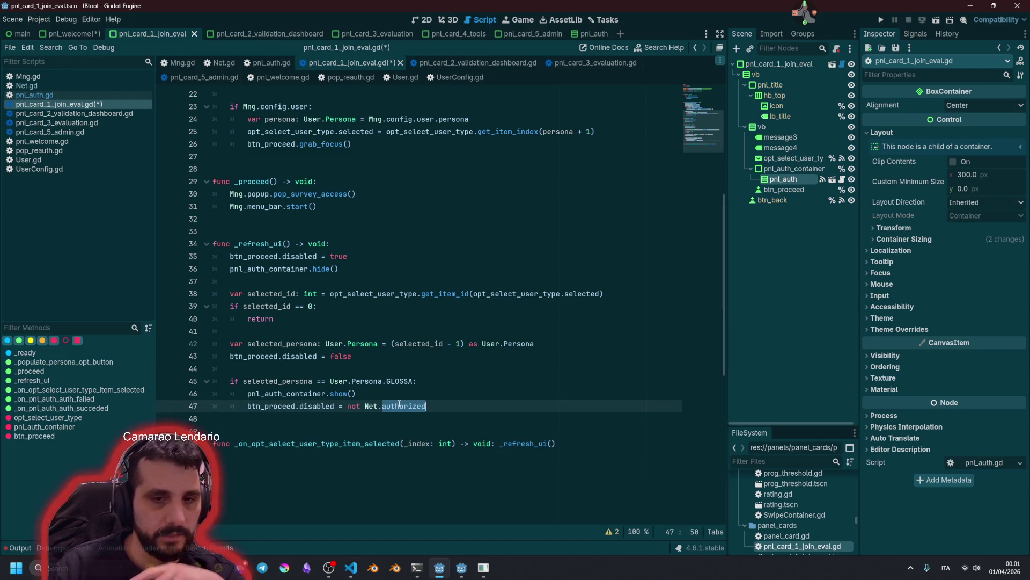
left_click(426, 252)
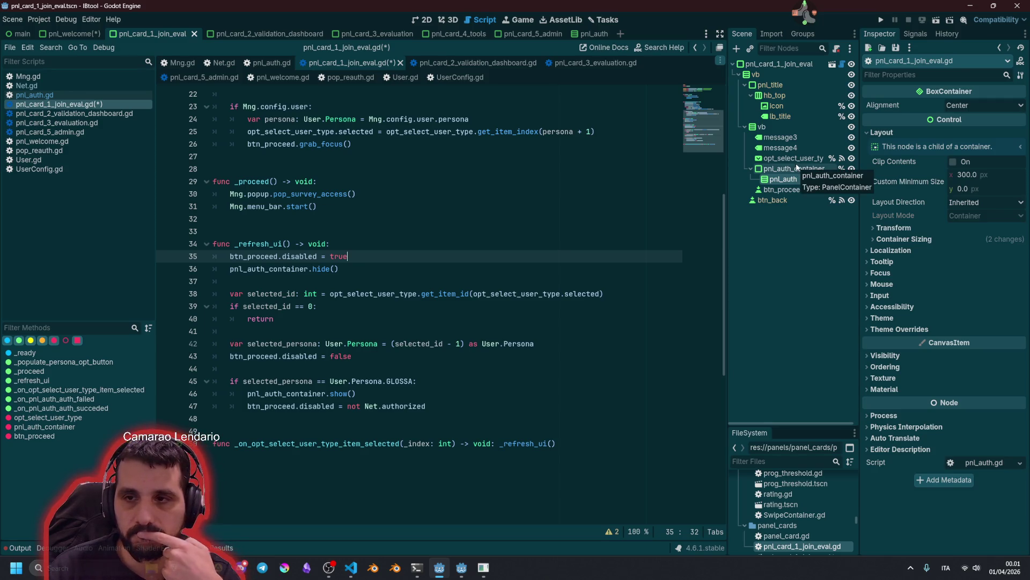
Disconnect pnl_auth's auth_failed and auth_succeded signals from the card script
left_click(915, 34)
right_click(904, 85)
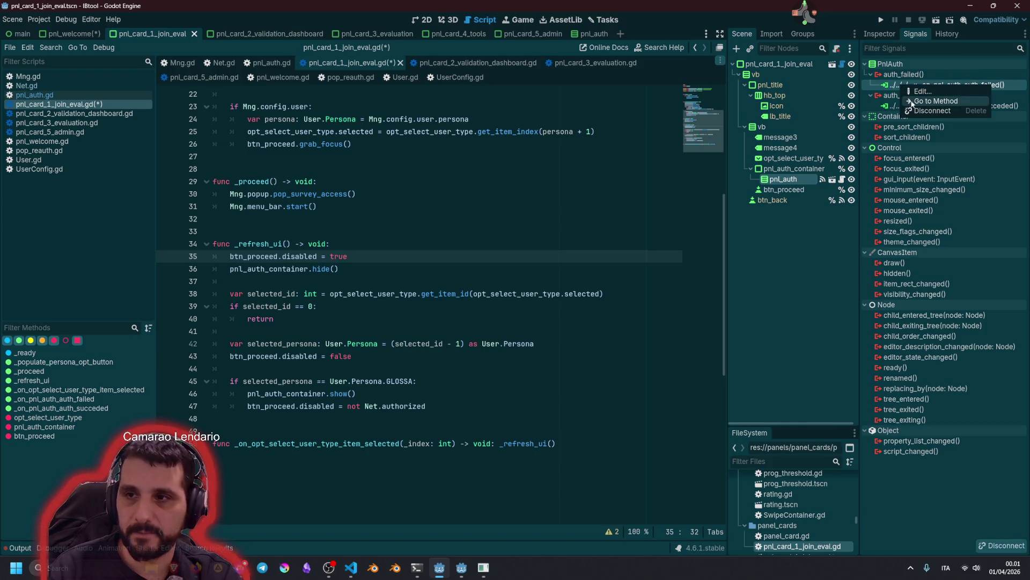
left_click(942, 111)
right_click(923, 95)
left_click(955, 122)
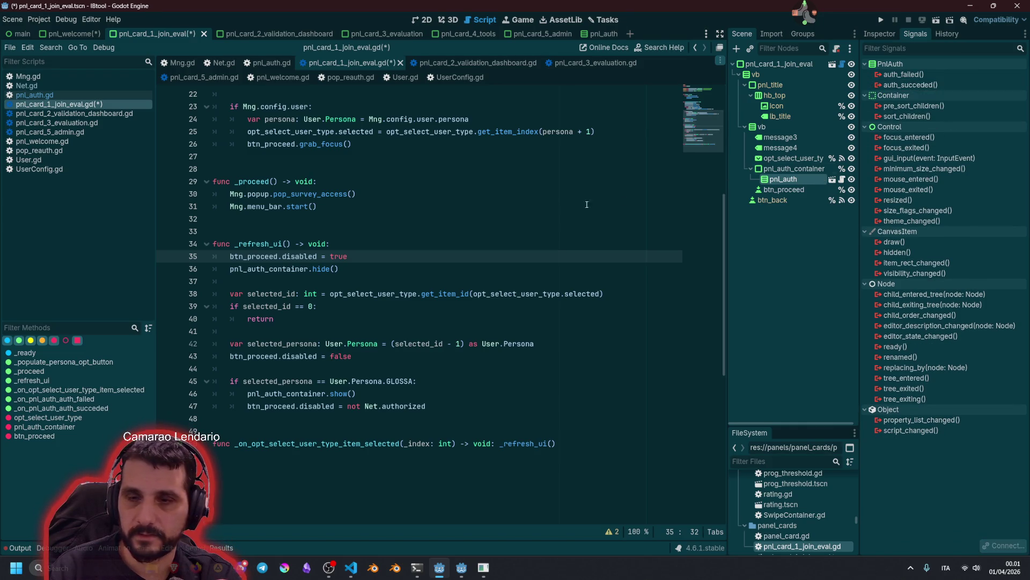
left_click(639, 206)
scroll(463, 254, "up", 6)
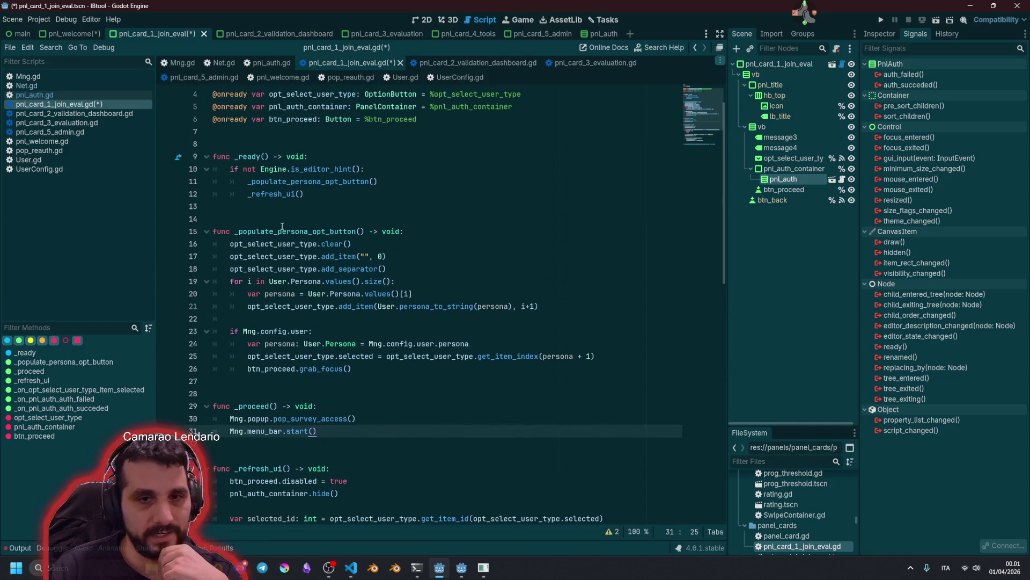
Add Net.authorized_updated.connect(_refresh_ui) under the is_editor_hint check in _ready
left_click(447, 164)
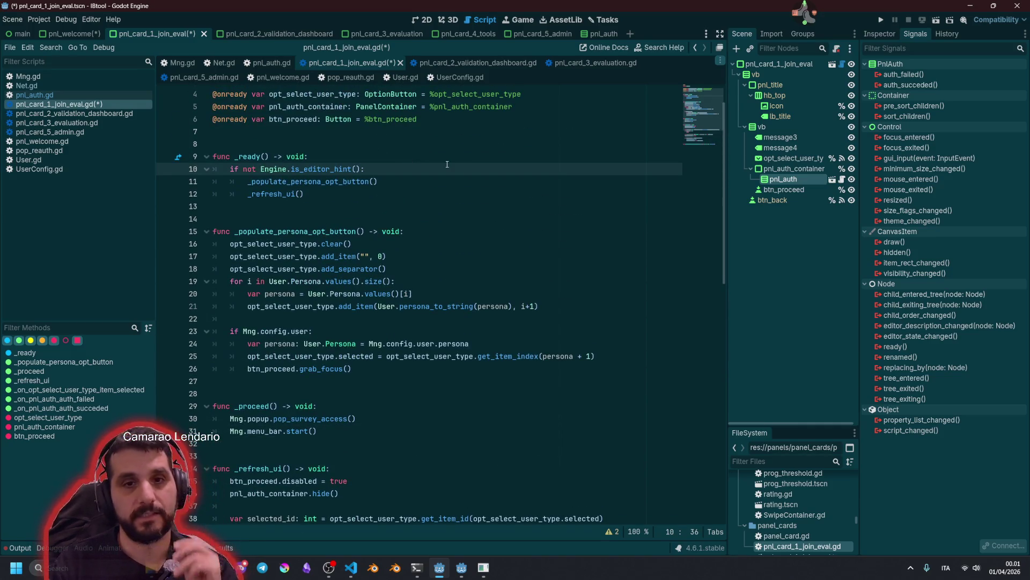
key("Return")
type("Mne")
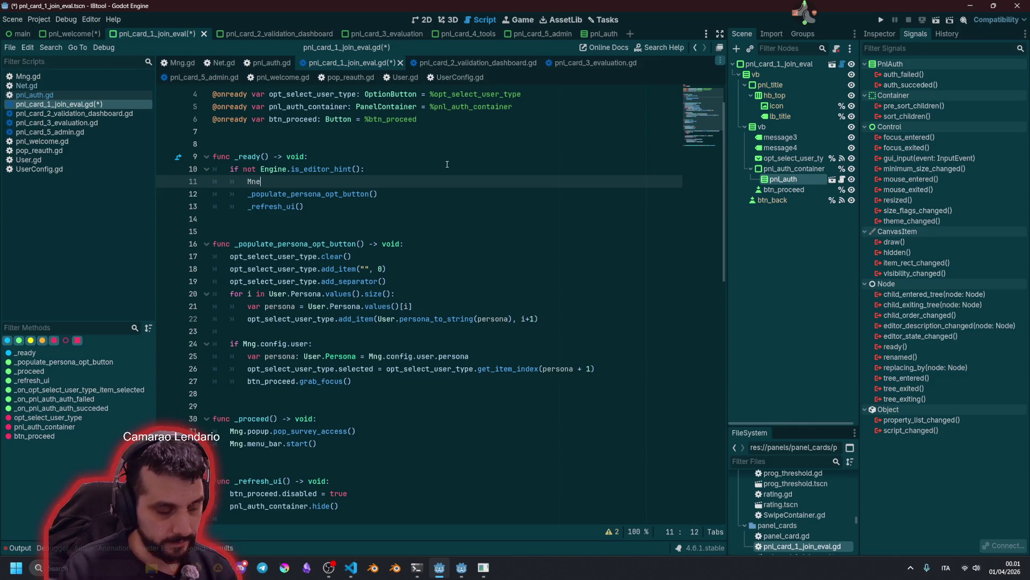
key("BackSpace")
key("BackSpace")
key("BackSpace")
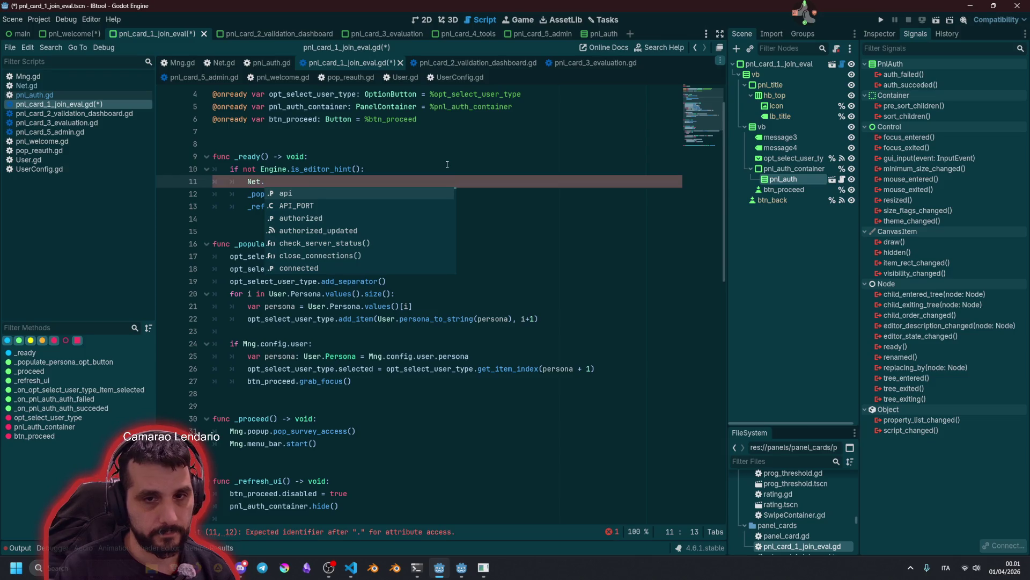
key("Down")
key("Down")
key("Down")
key("Return")
type(".con")
key("Return")
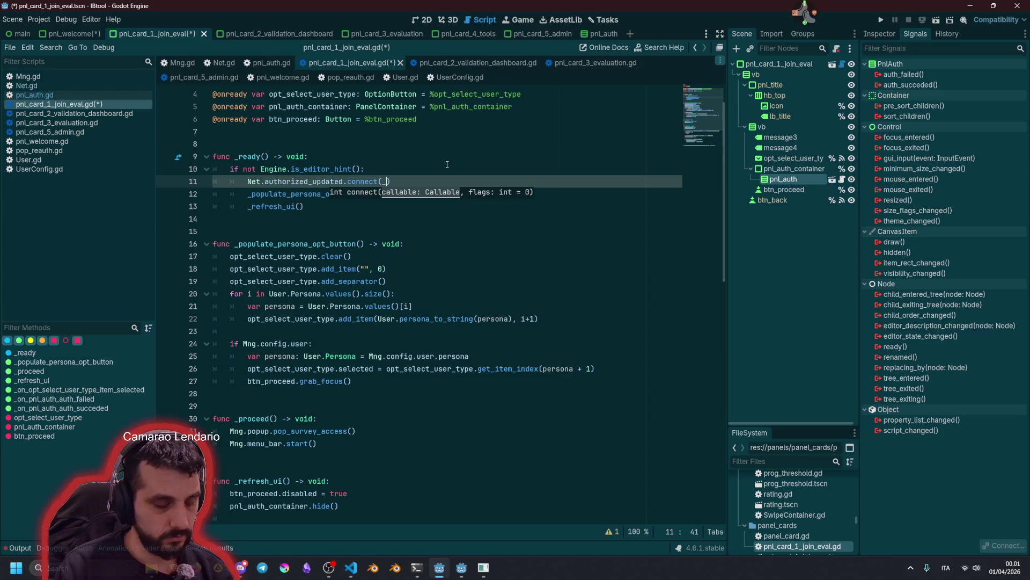
key("Down")
key("Return")
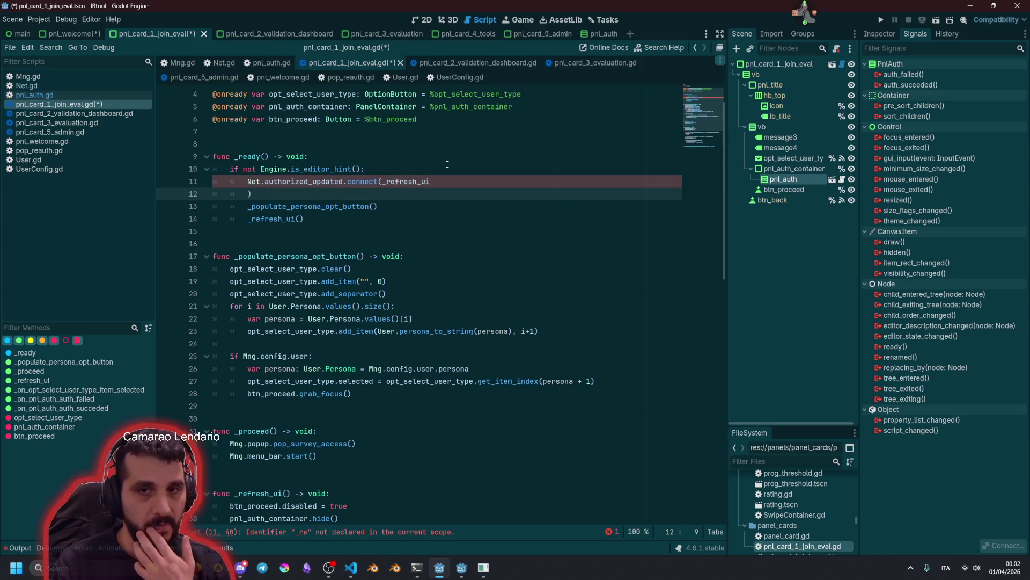
key("Return")
key("BackSpace")
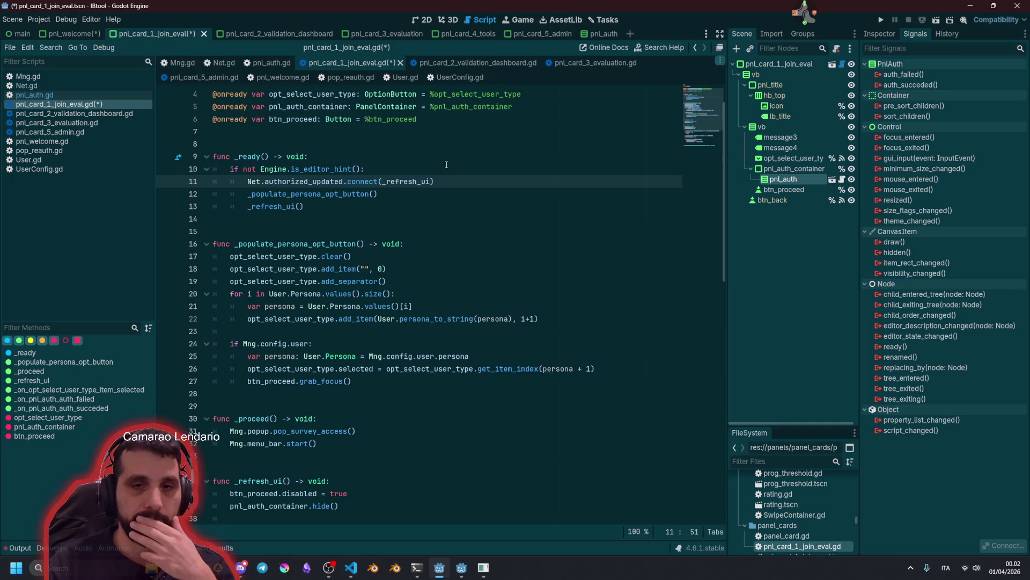
Review the Net.authorized check on line 48, then save and run the project with F5
scroll(384, 244, "down", 3)
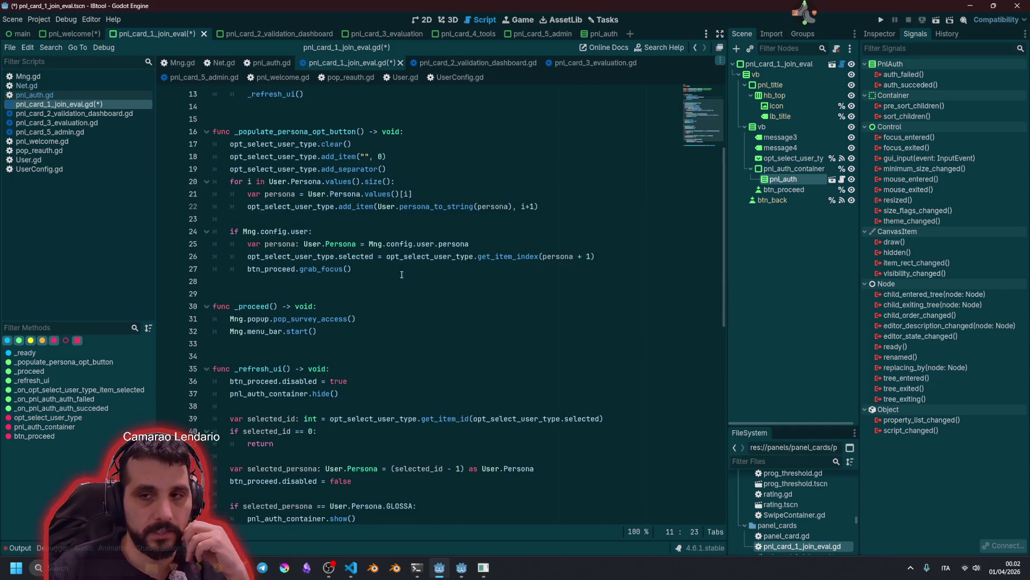
scroll(382, 319, "down", 1)
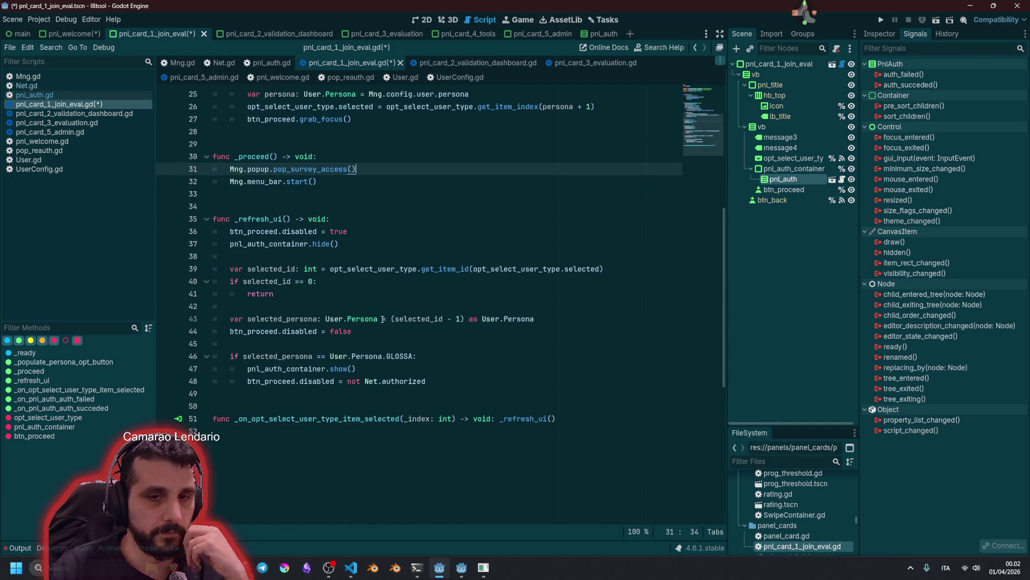
left_click(403, 381)
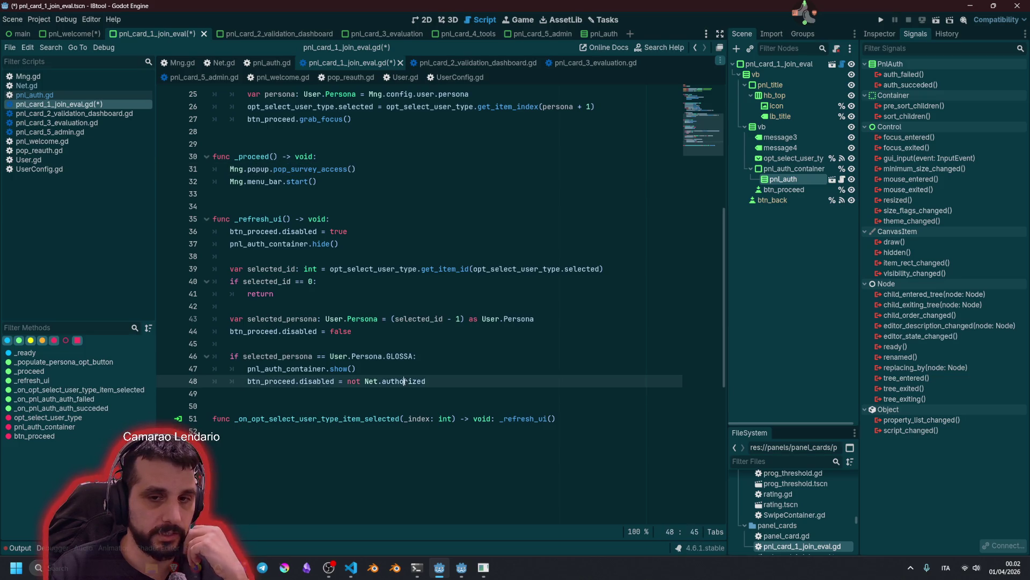
double_click(403, 381)
scroll(410, 383, "up", 1)
scroll(410, 384, "up", 5)
left_click(428, 268)
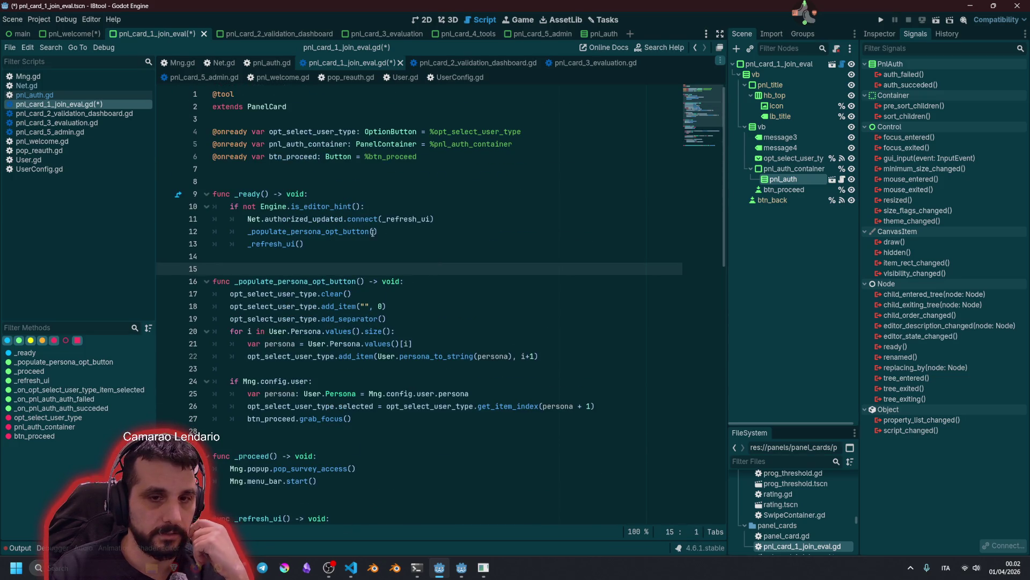
scroll(486, 339, "down", 5)
left_click(430, 306)
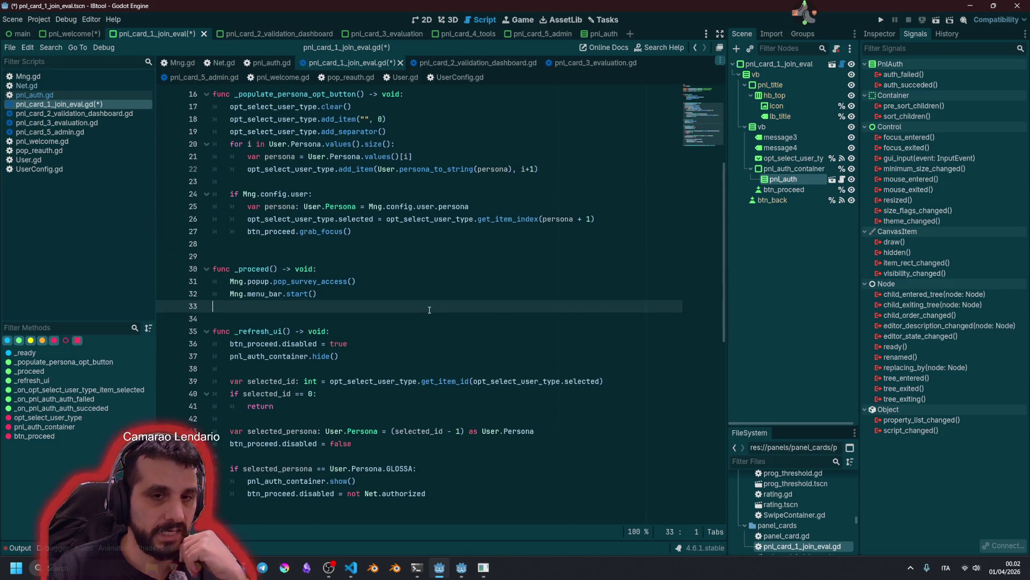
left_click(399, 245)
key("F5")
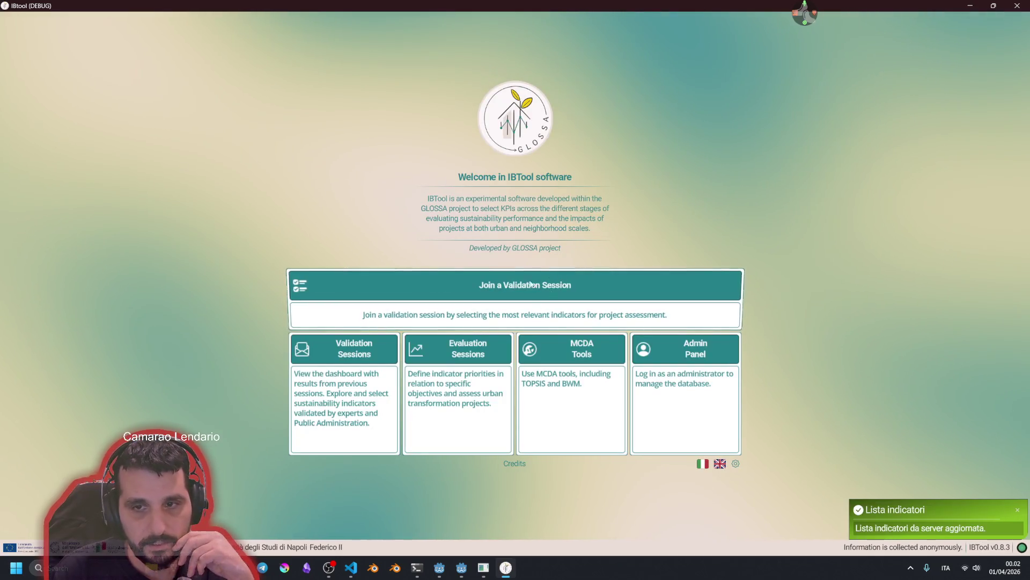
Open Join a Validation Session and try the Team Glossa - Tester, Team Glossa, Mayor and Public Administrator profiles
left_click(500, 270)
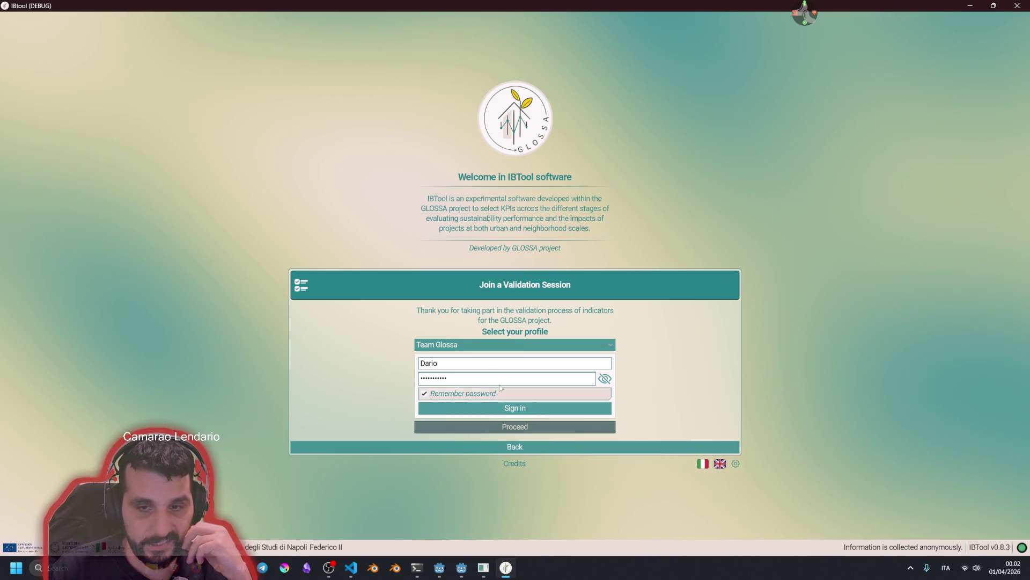
left_click(475, 344)
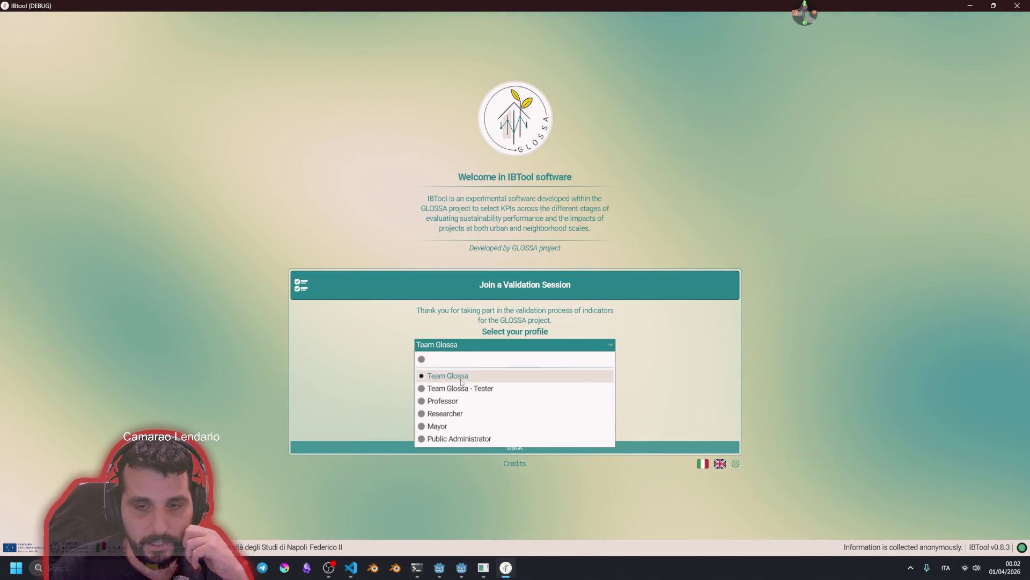
left_click(467, 395)
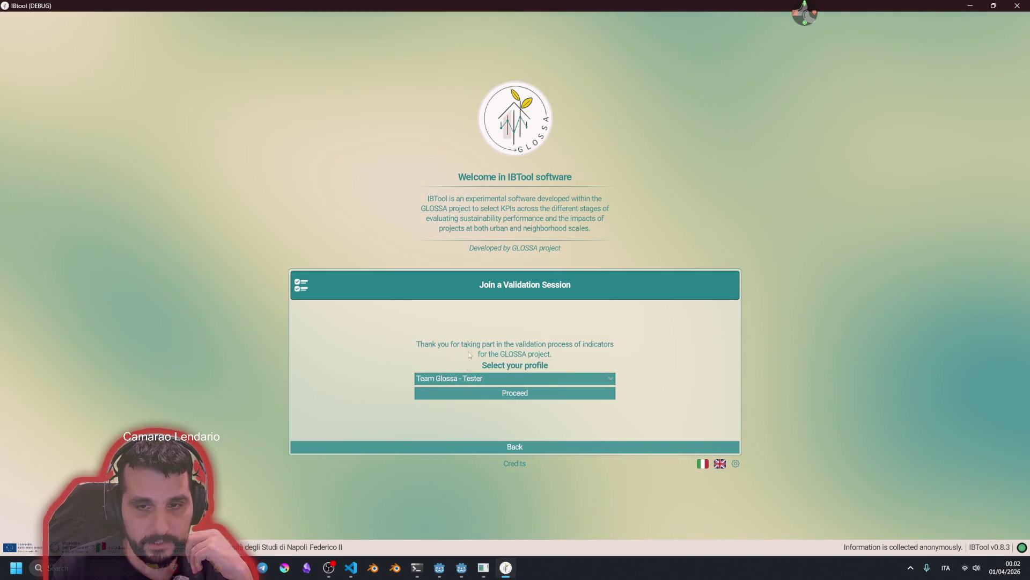
left_click(499, 380)
left_click(432, 409)
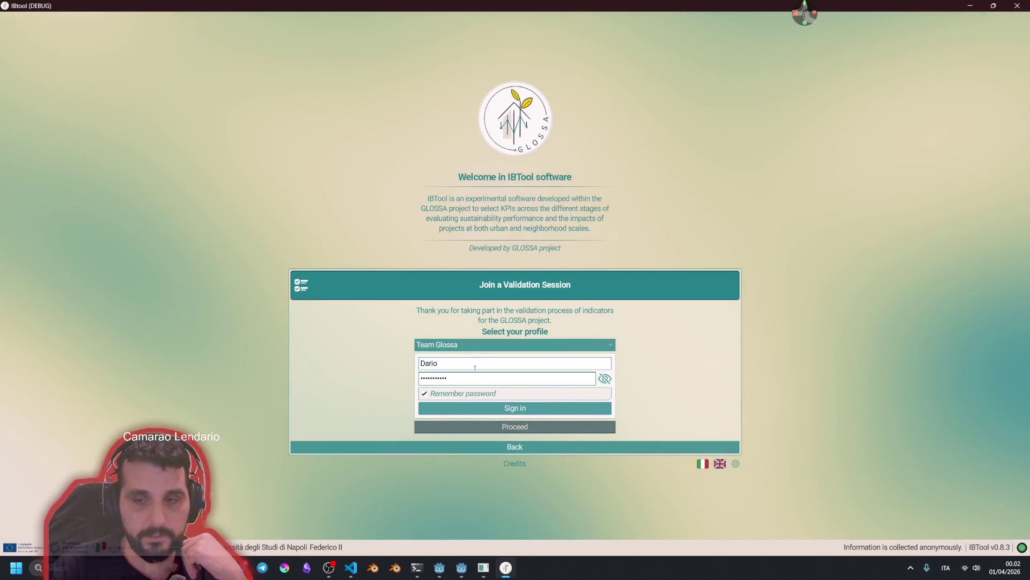
left_click(476, 345)
left_click(468, 427)
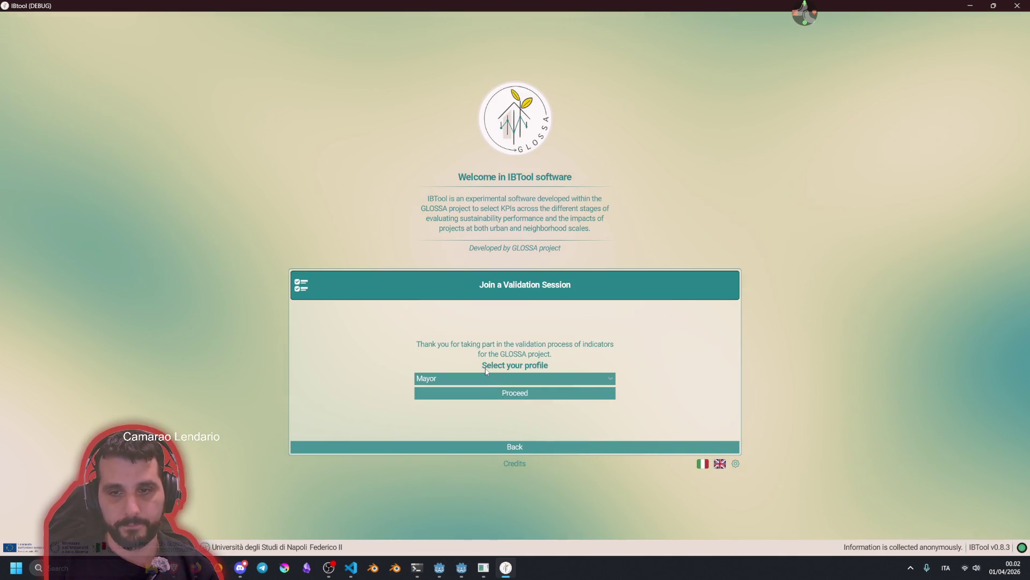
left_click(473, 379)
left_click(474, 472)
Select the Team Glossa profile, sign in with the saved credentials, and proceed
left_click(475, 378)
left_click(481, 409)
left_click(585, 409)
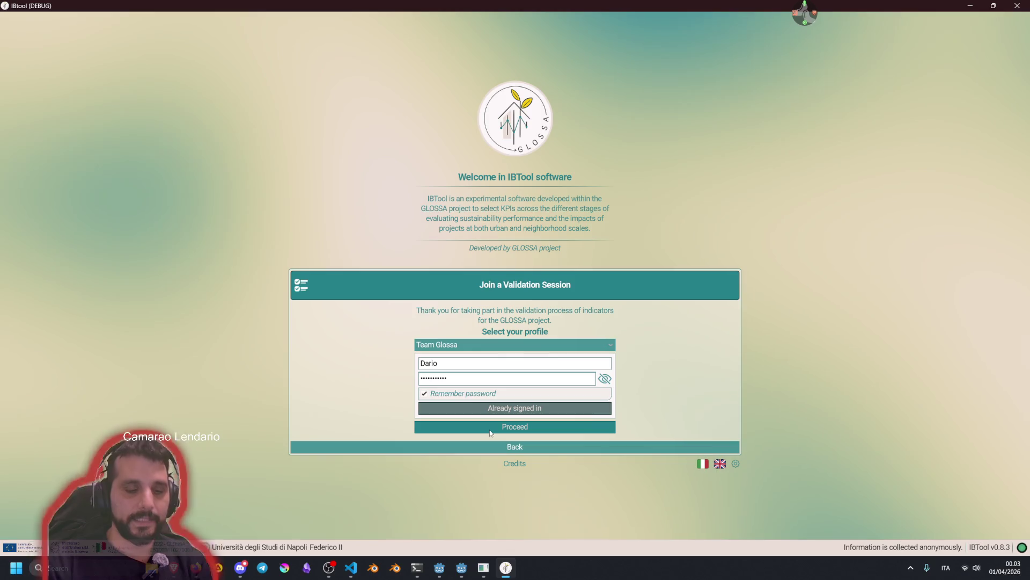
left_click(506, 426)
Connect btn_proceed's pressed signal to the script's _proceed method
left_click(362, 289)
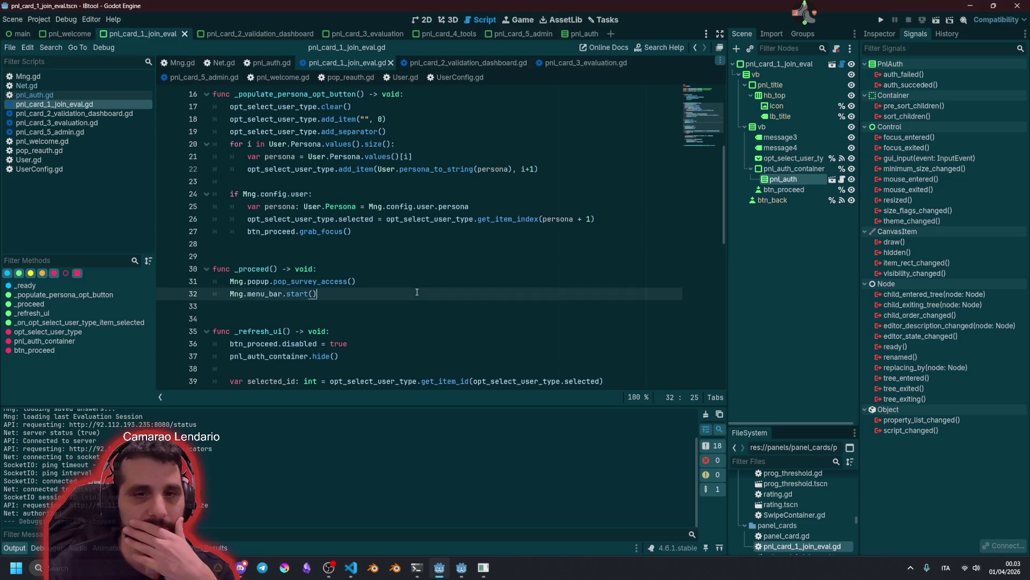
double_click(256, 269)
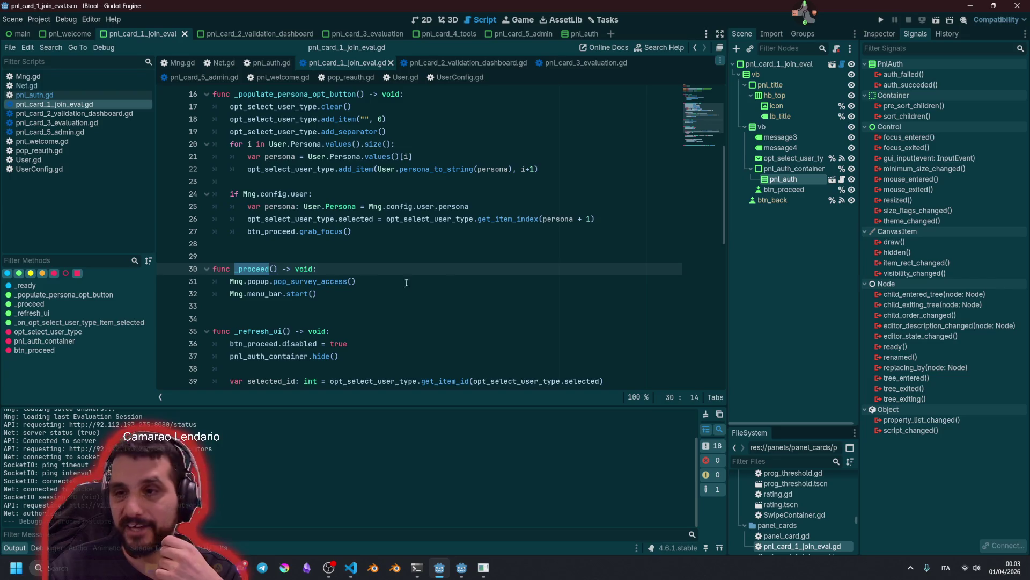
left_click(784, 190)
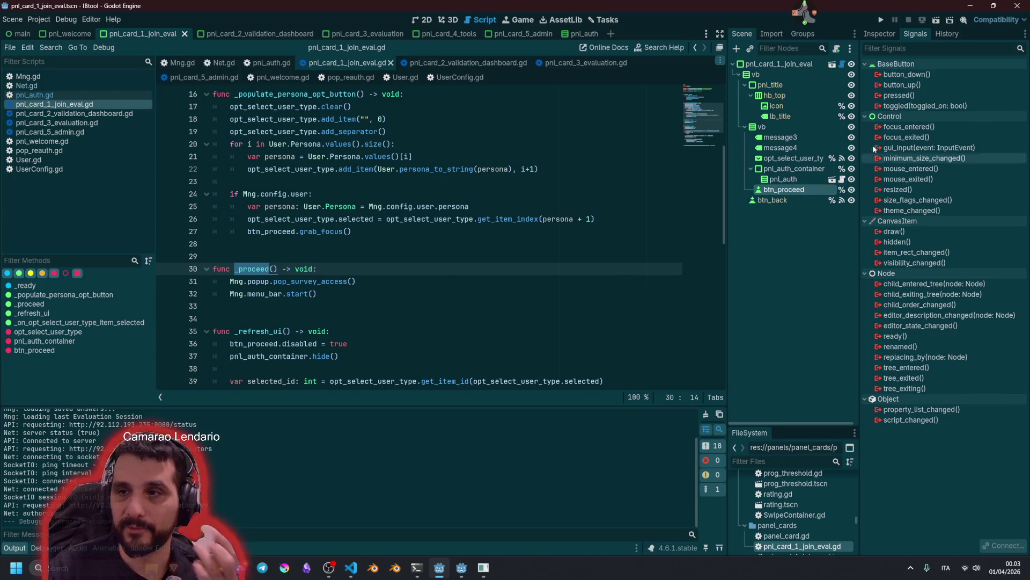
double_click(899, 95)
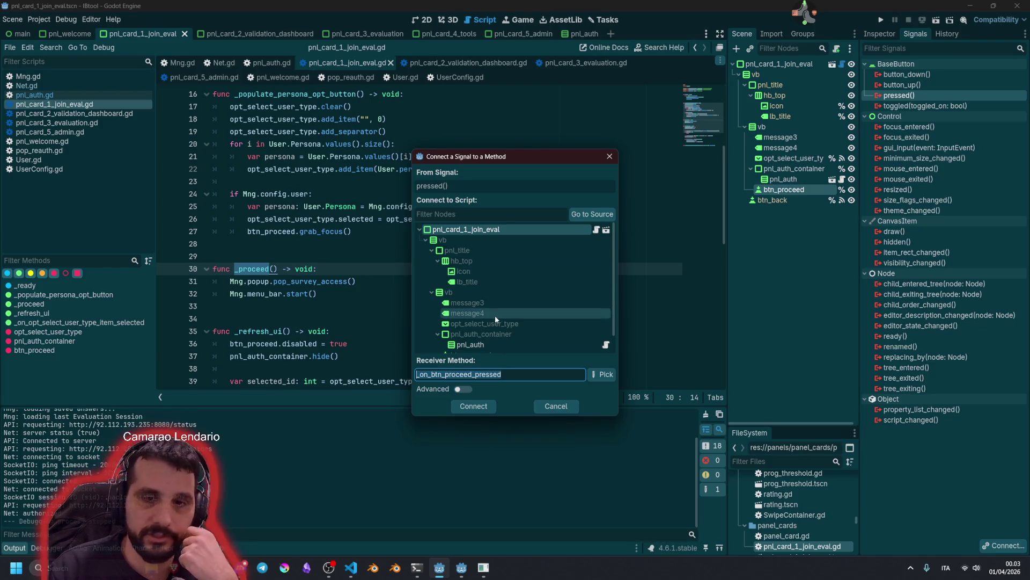
scroll(494, 315, "down", 1)
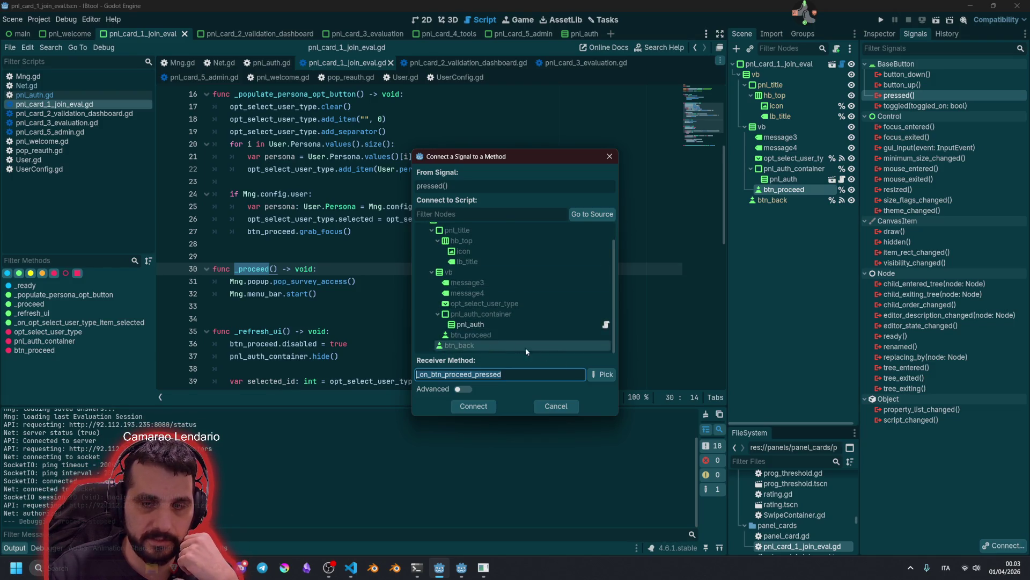
left_click(602, 374)
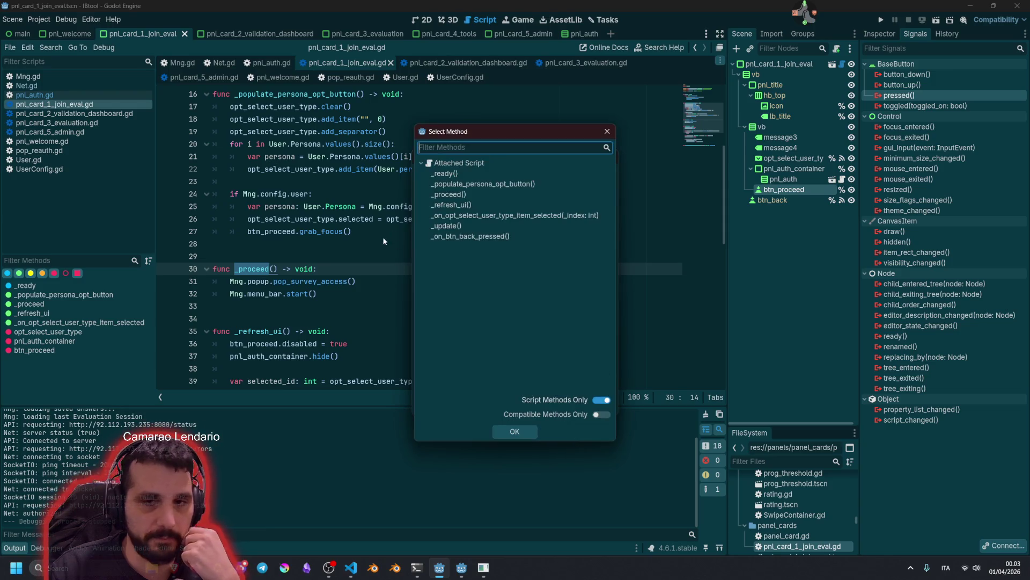
double_click(449, 194)
left_click(473, 406)
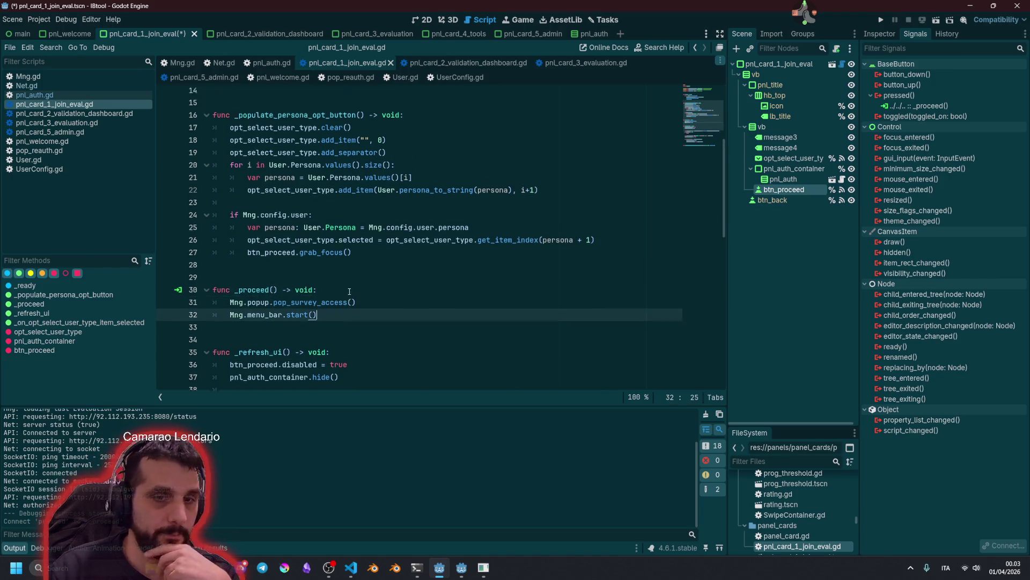
Run the project with F5 to test the changes
scroll(284, 263, "up", 3)
left_click(319, 258)
key("F5")
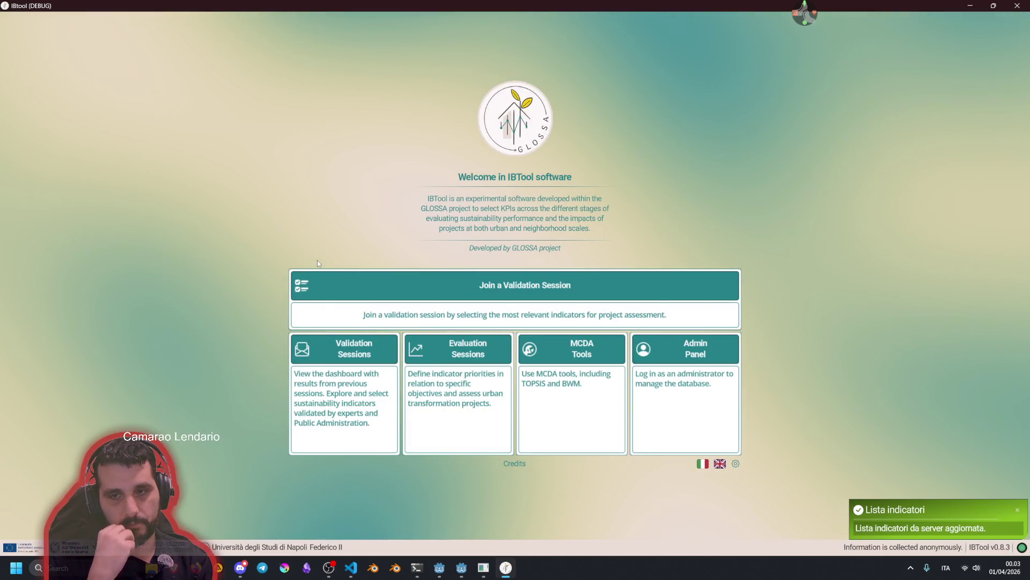
Check the Join a Validation Session and Admin Panel login forms, then open Validation Sessions
left_click(322, 285)
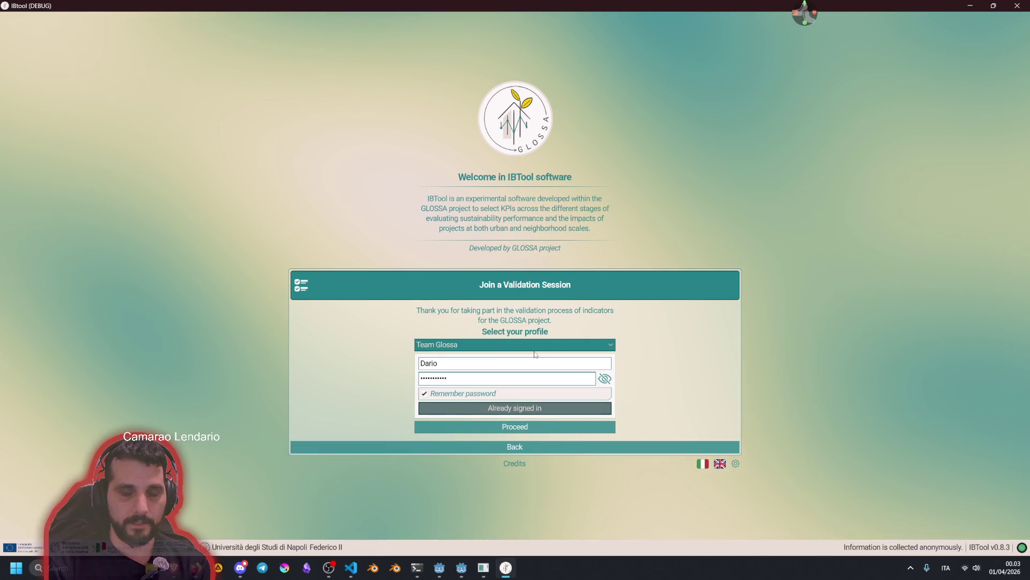
left_click(537, 446)
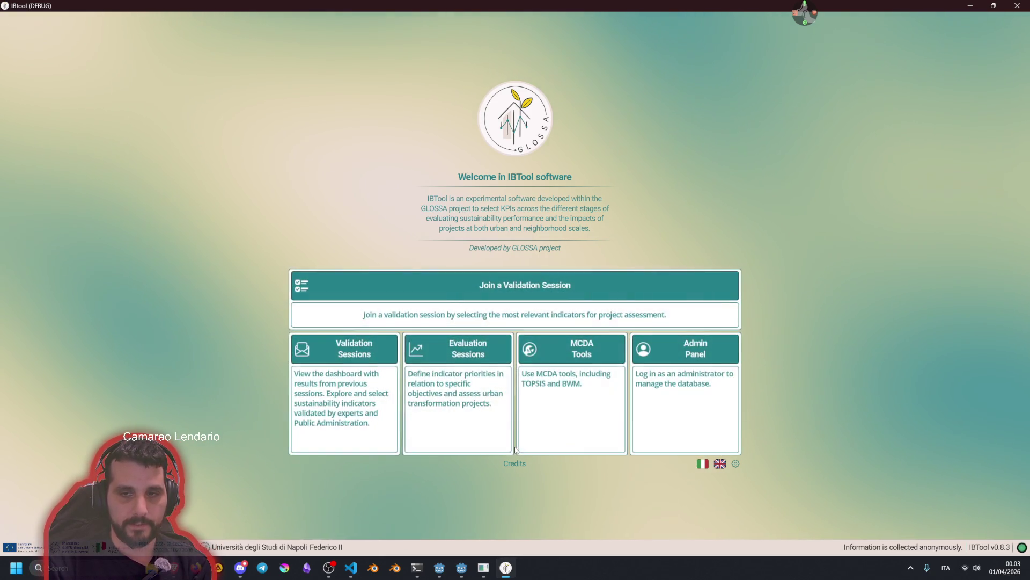
left_click(670, 340)
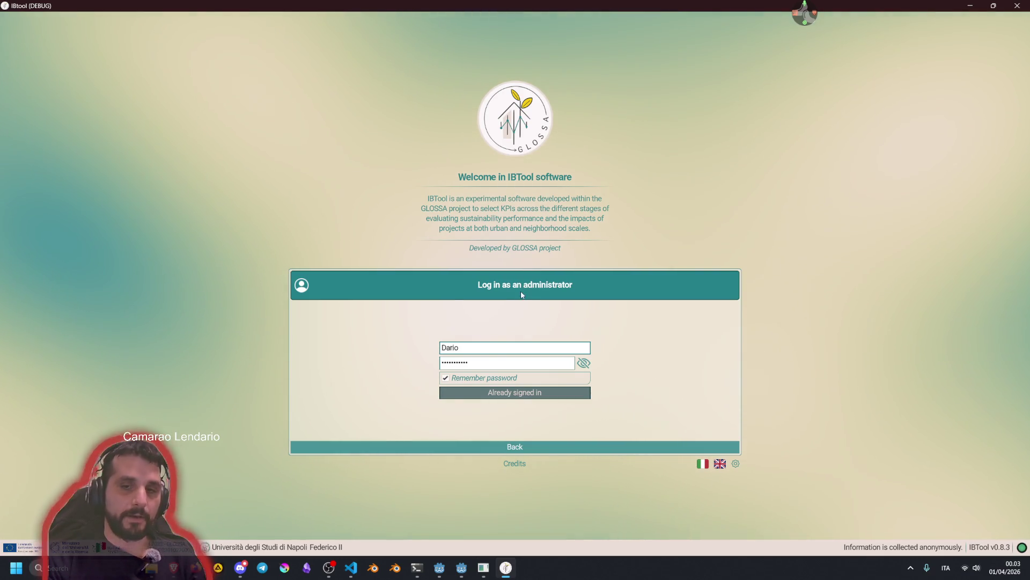
left_click(498, 446)
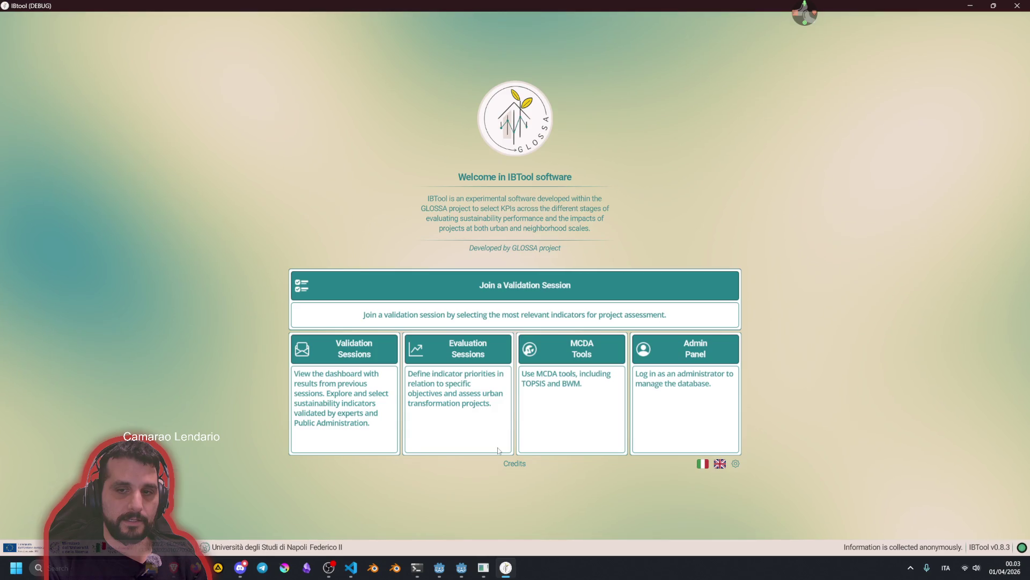
left_click(696, 351)
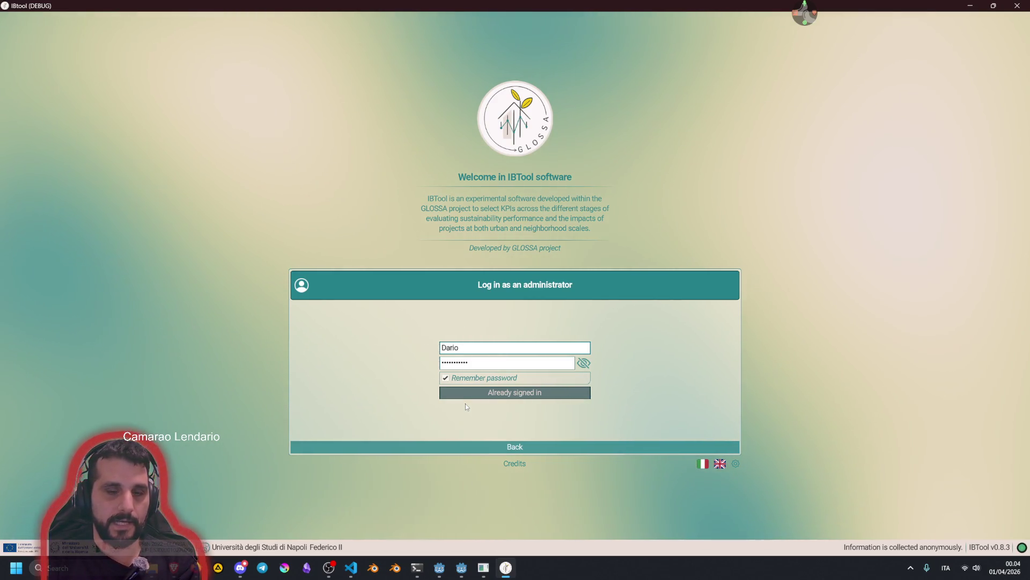
left_click(493, 447)
left_click(364, 371)
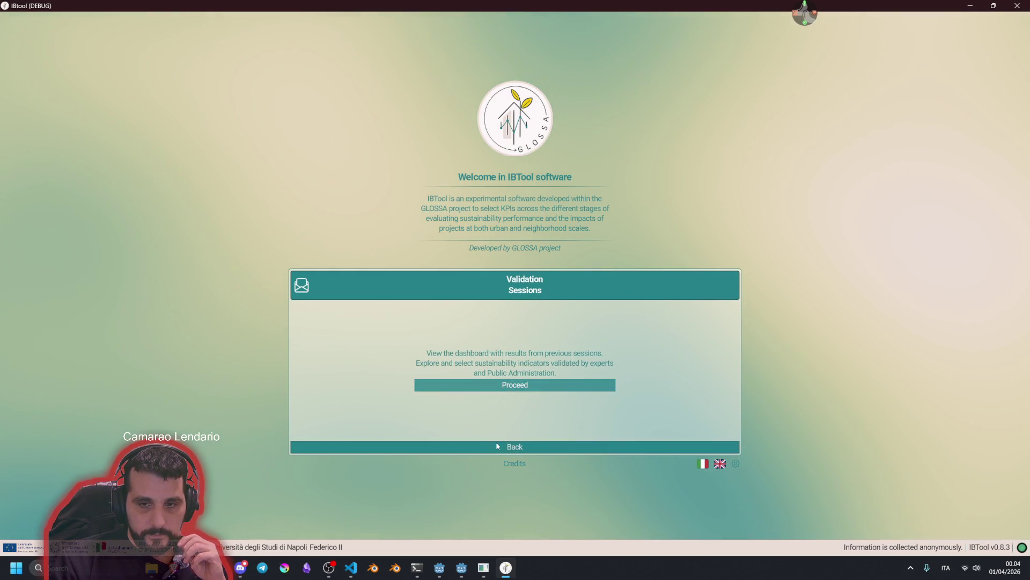
Browse the Evaluation Sessions, MCDA Tools and Validation Sessions panels, ending on the validation session login
left_click(499, 446)
left_click(440, 376)
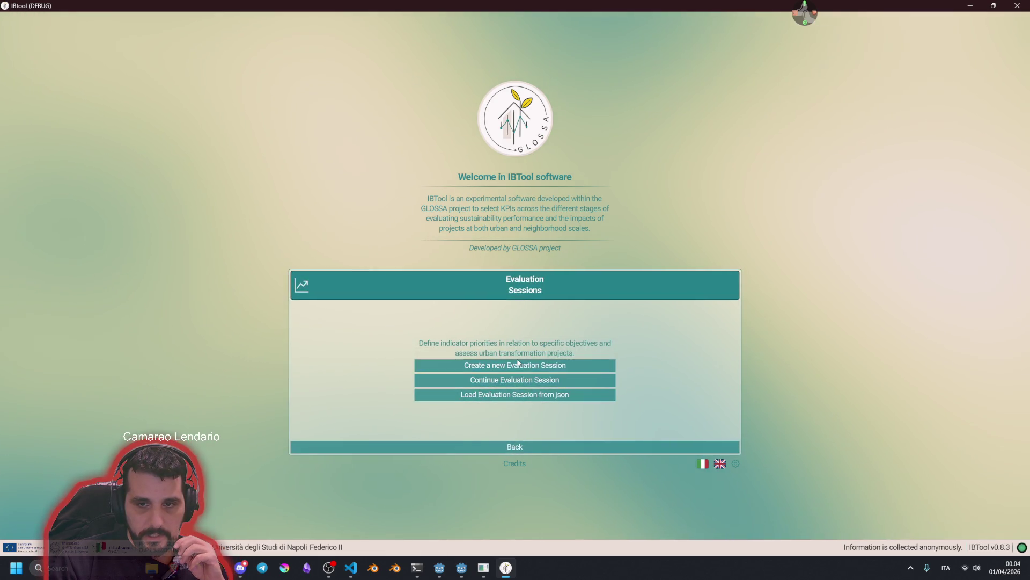
left_click(506, 446)
left_click(580, 369)
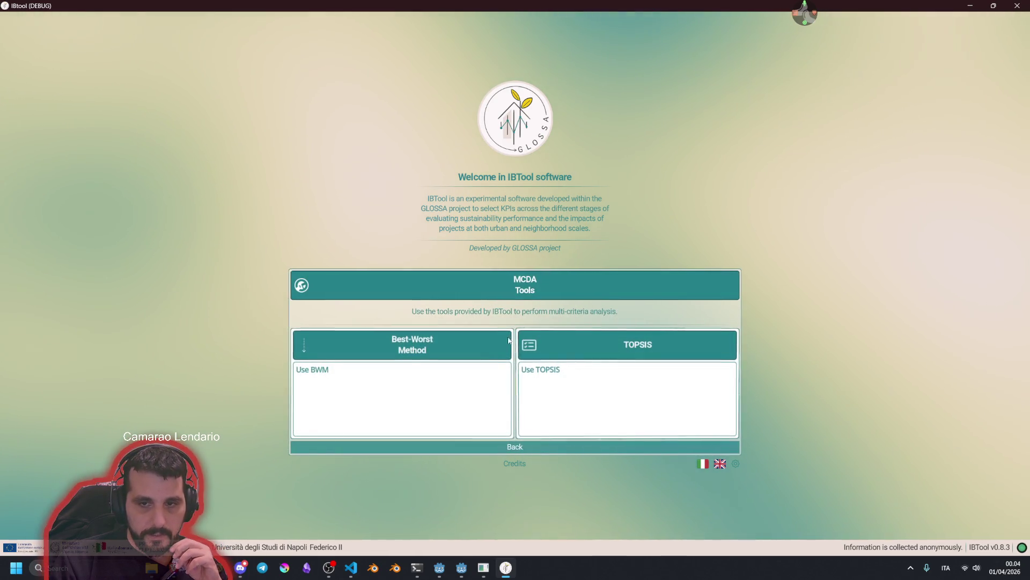
left_click(483, 446)
left_click(374, 371)
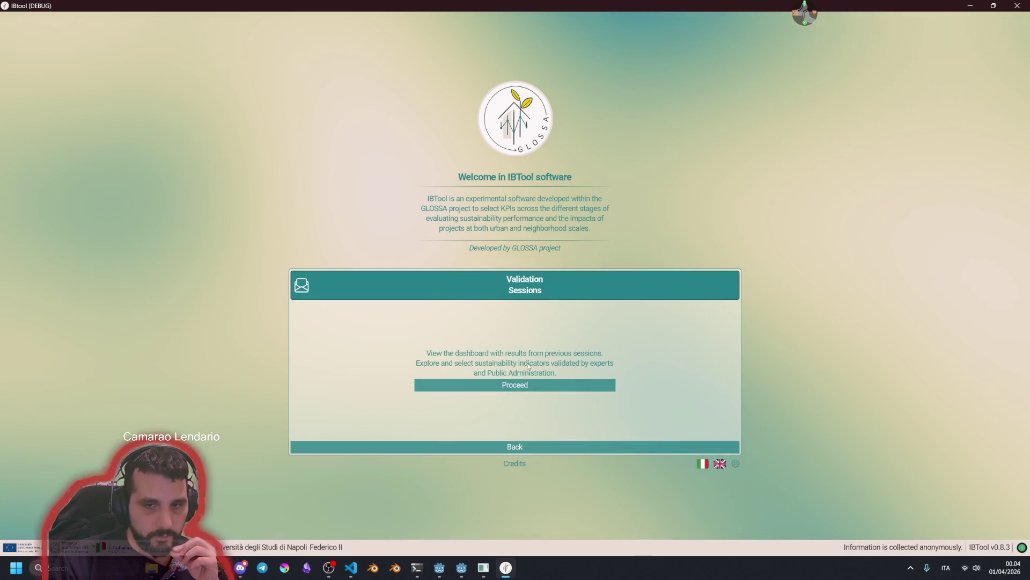
left_click(512, 445)
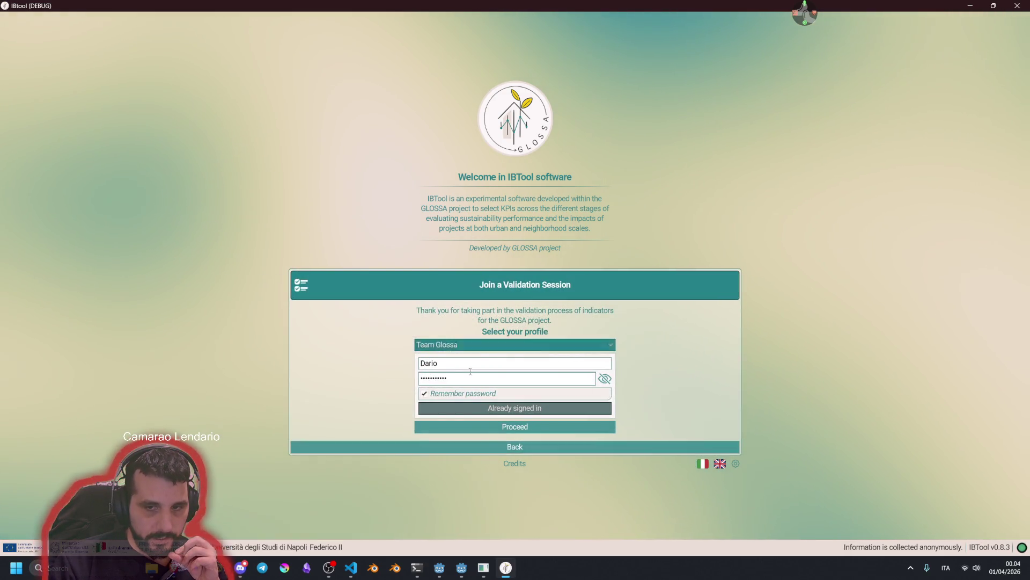
Switch profiles through Team Glossa - Tester and Professor back to Team Glossa, then open the stream bot user manager
left_click(499, 344)
left_click(474, 388)
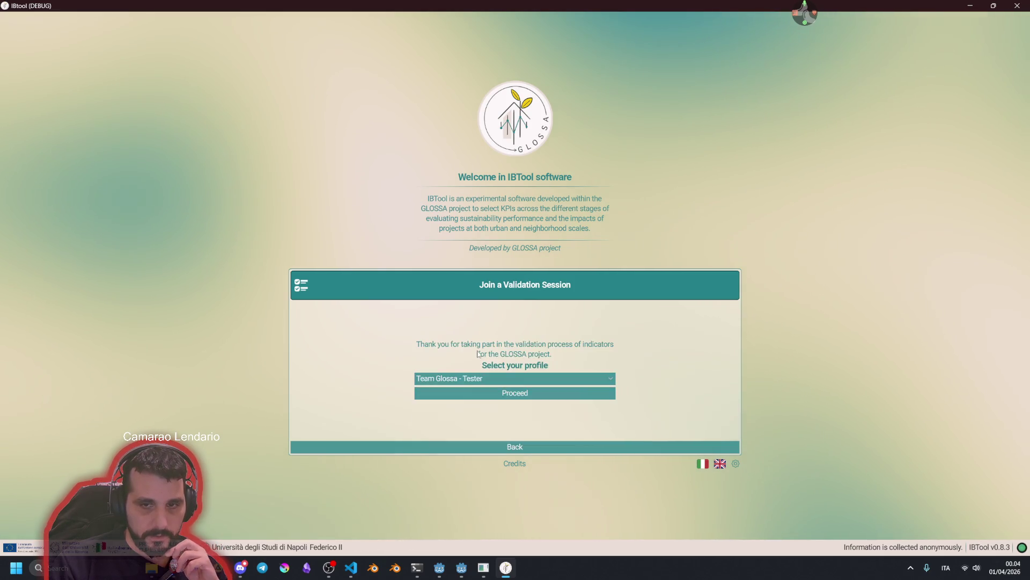
left_click(476, 378)
left_click(478, 433)
left_click(478, 378)
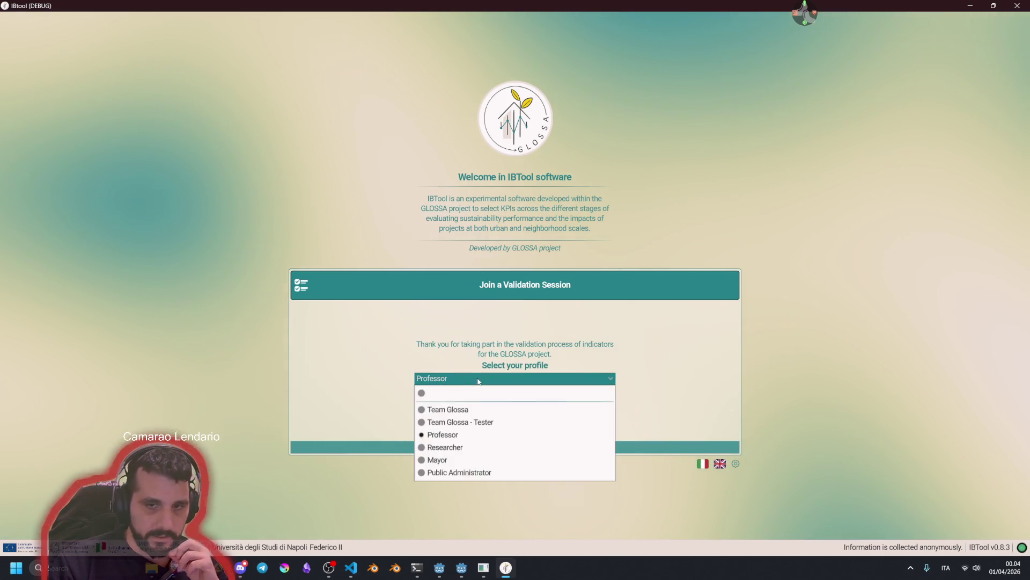
left_click(486, 405)
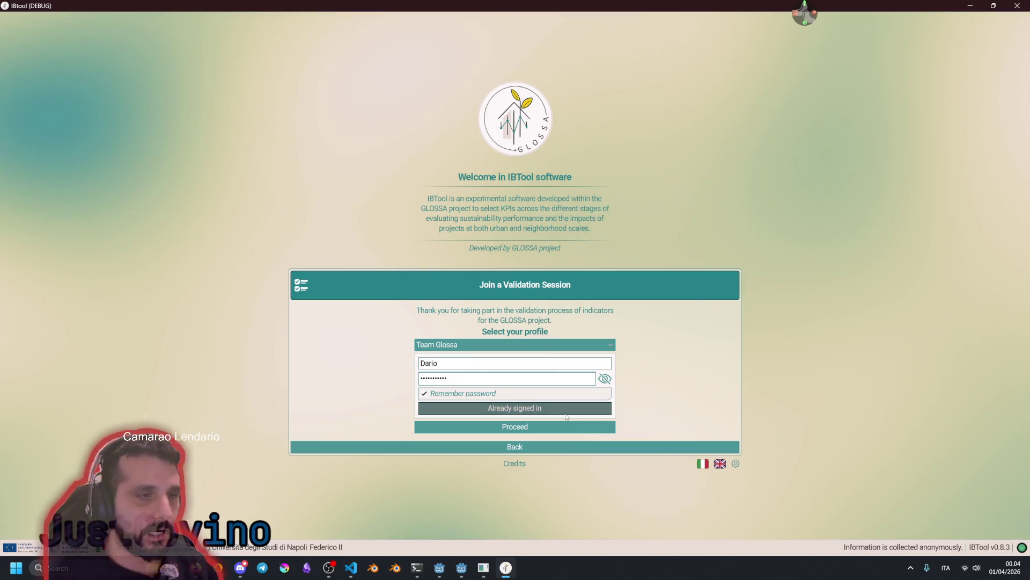
left_click(805, 13)
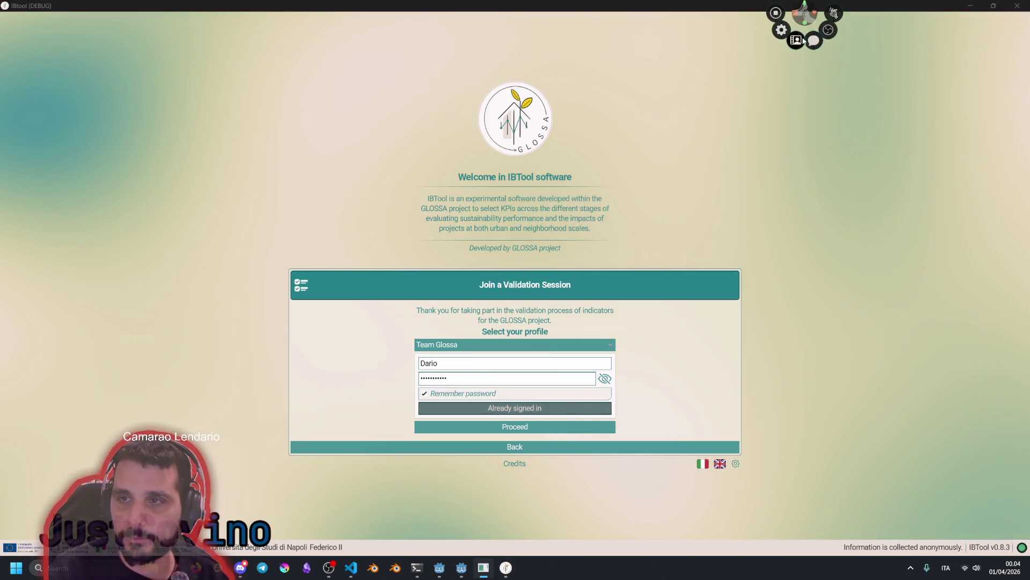
left_click(806, 41)
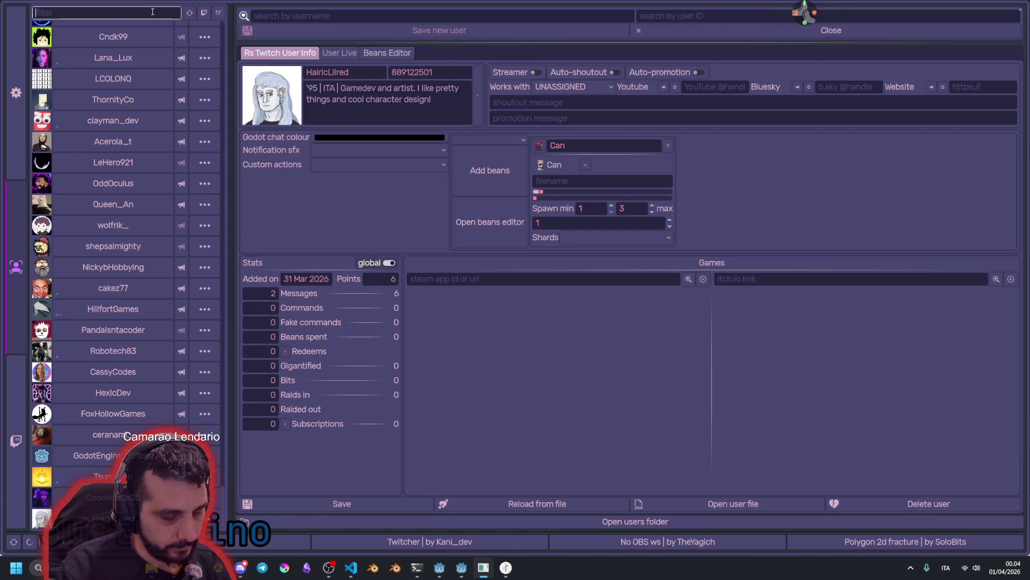
Filter users by 'just', open the match's profile, and open its Astro Yoinkers Steam store page
type("just")
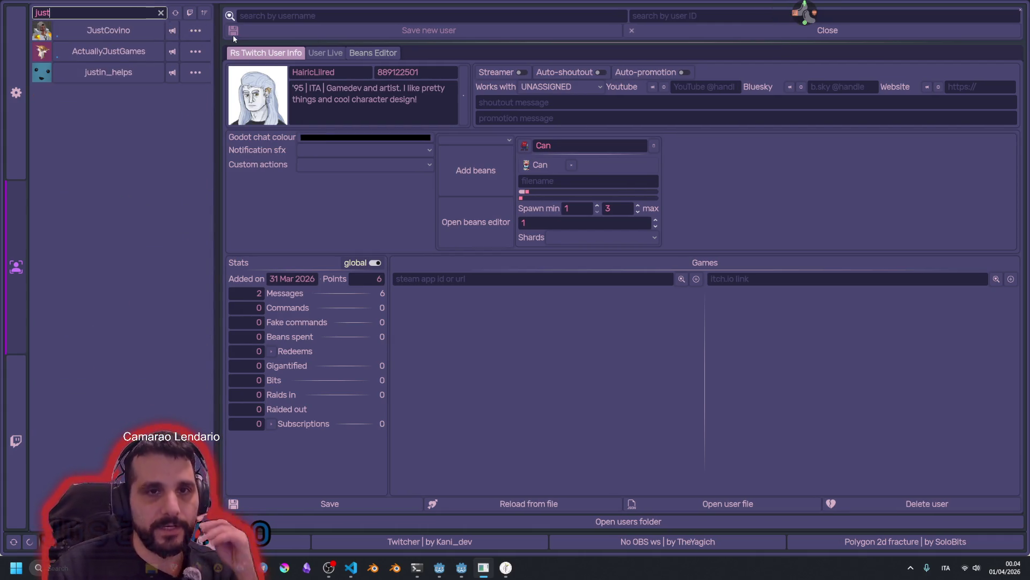
left_click(150, 31)
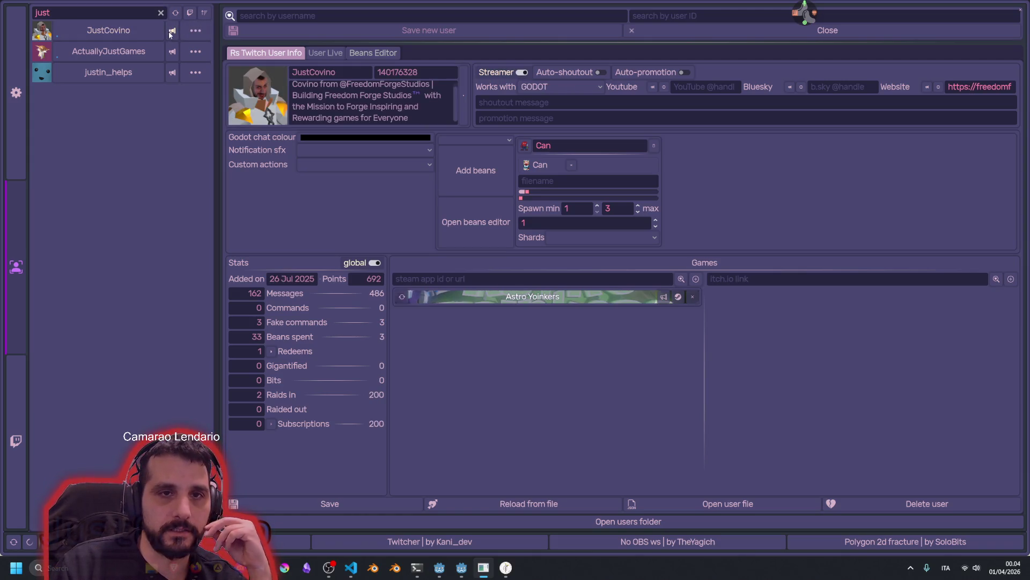
left_click(555, 300)
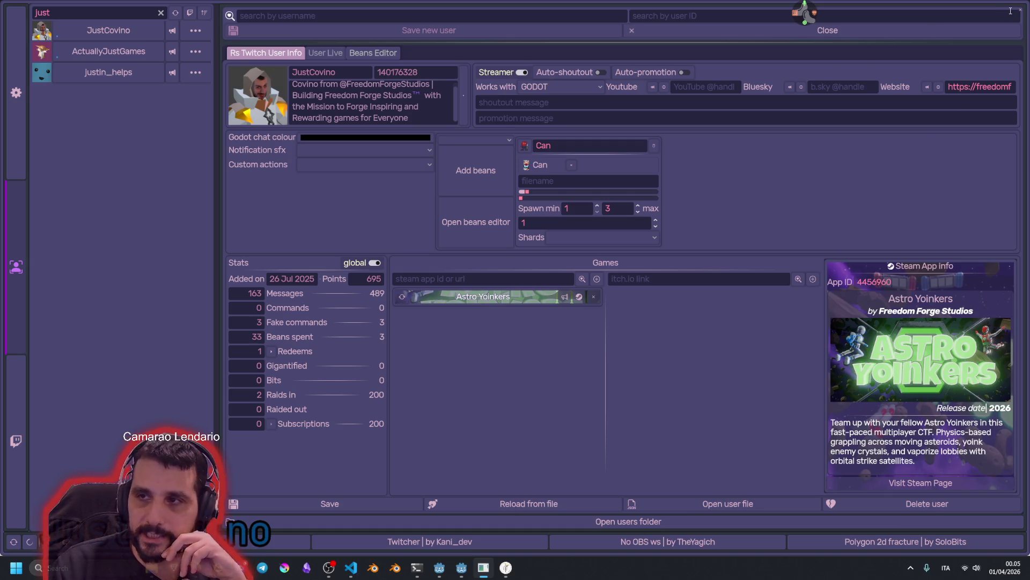
left_click(579, 298)
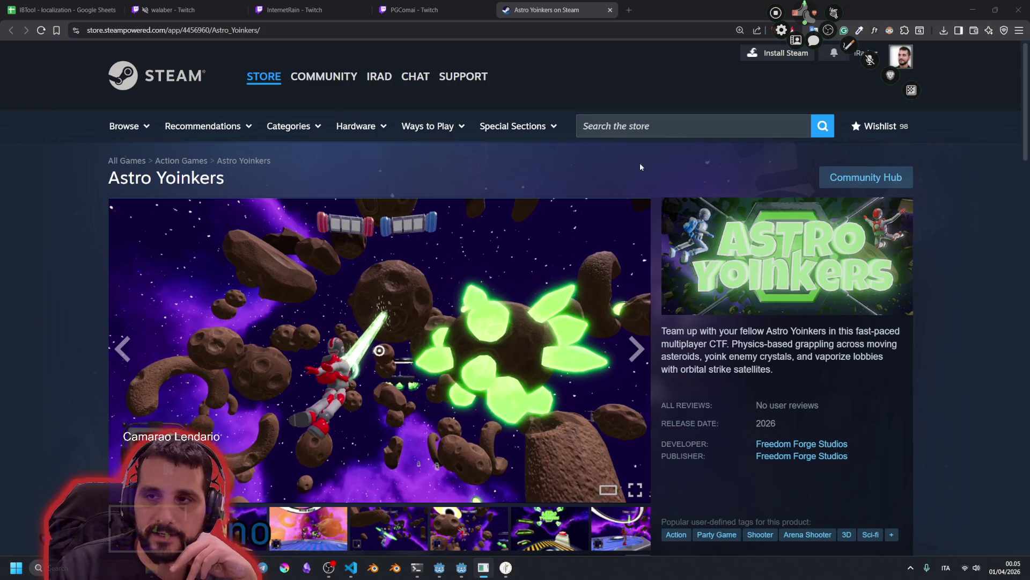
Step through the Astro Yoinkers screenshots and videos in the store media viewer, then switch to the Twitch tab
scroll(91, 268, "down", 5)
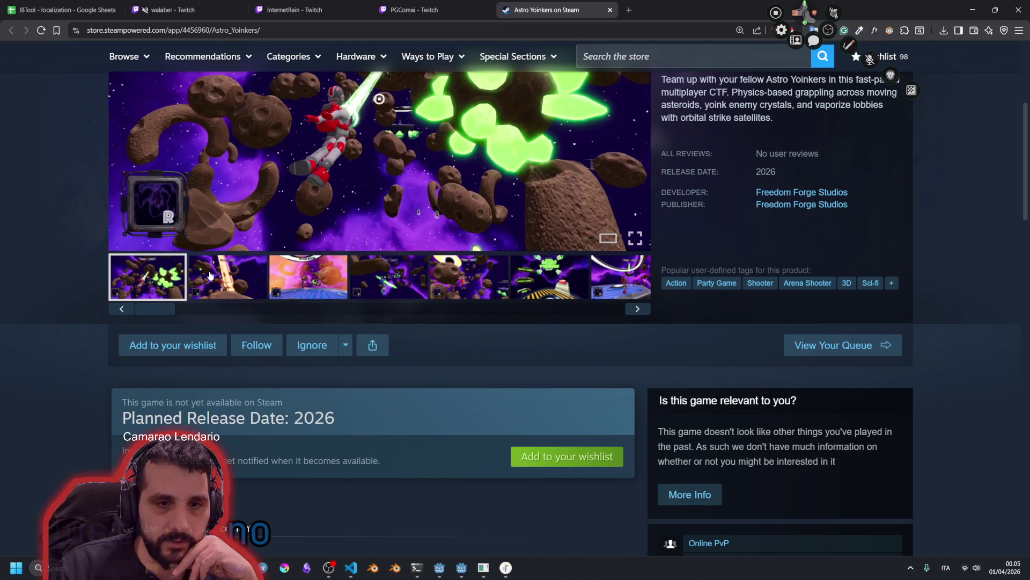
left_click(209, 276)
scroll(265, 328, "up", 3)
scroll(351, 377, "down", 2)
left_click(329, 338)
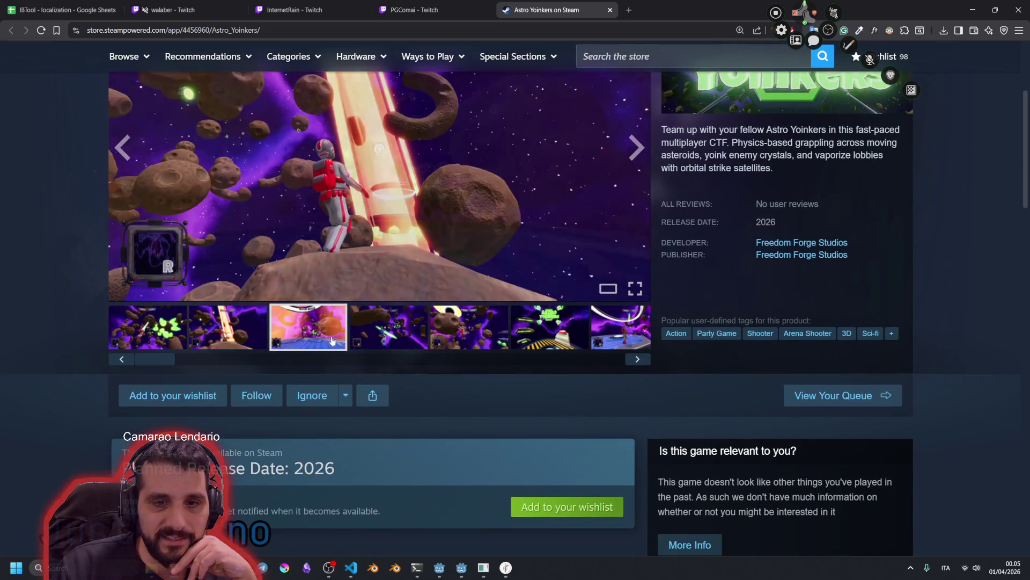
scroll(328, 338, "up", 3)
left_click(409, 477)
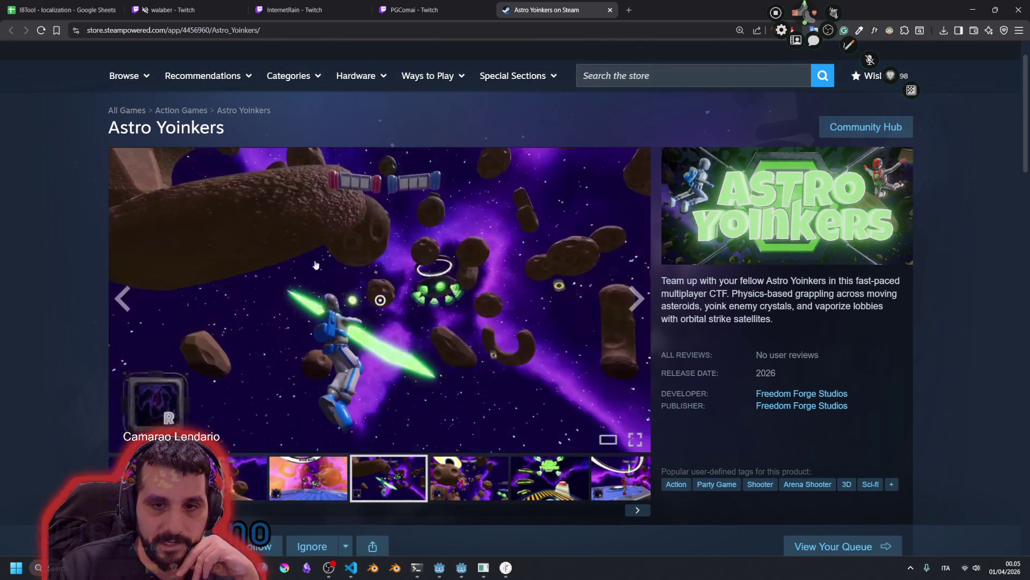
left_click(483, 469)
left_click(604, 482)
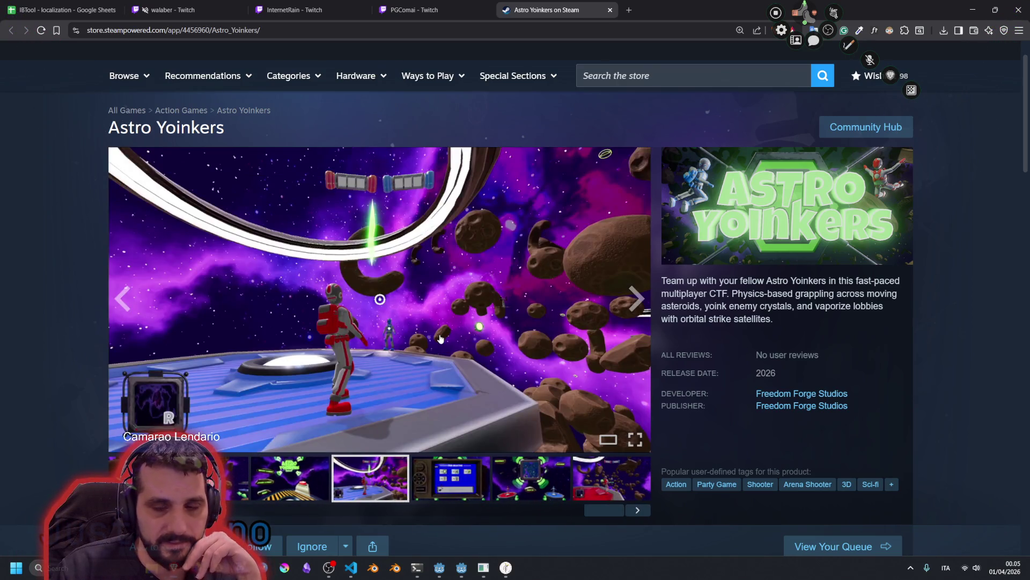
left_click(512, 459)
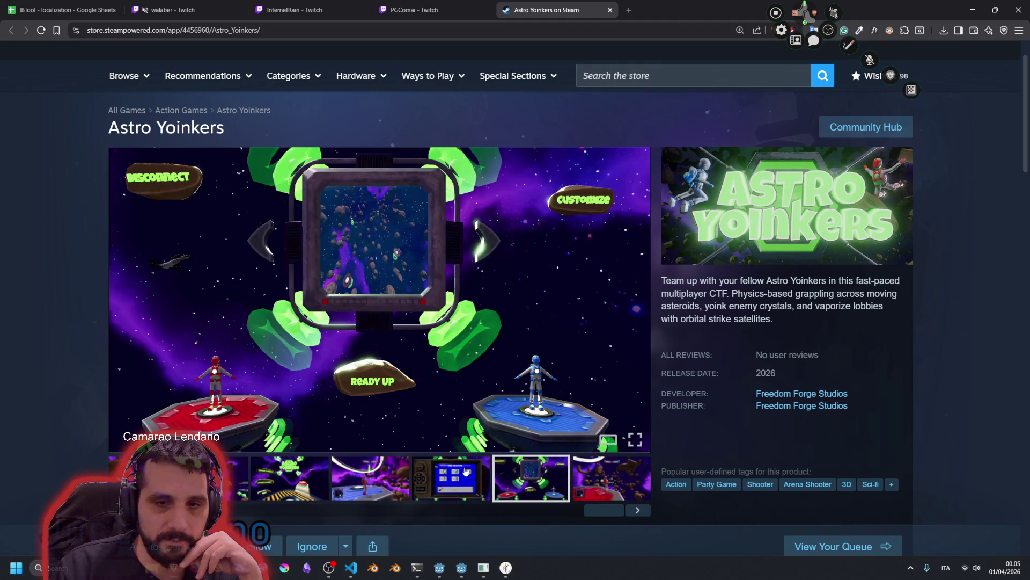
left_click(474, 460)
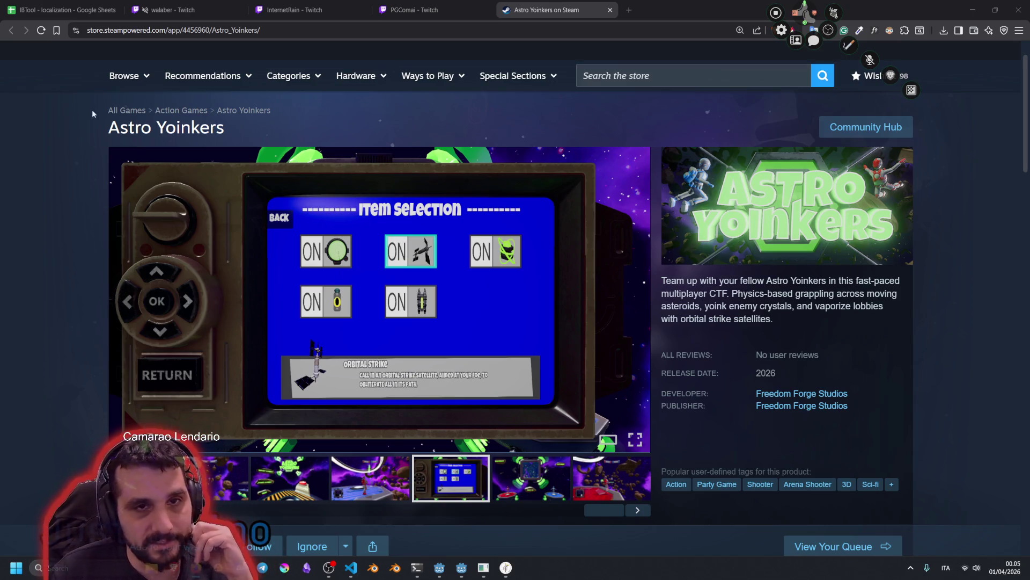
left_click(295, 10)
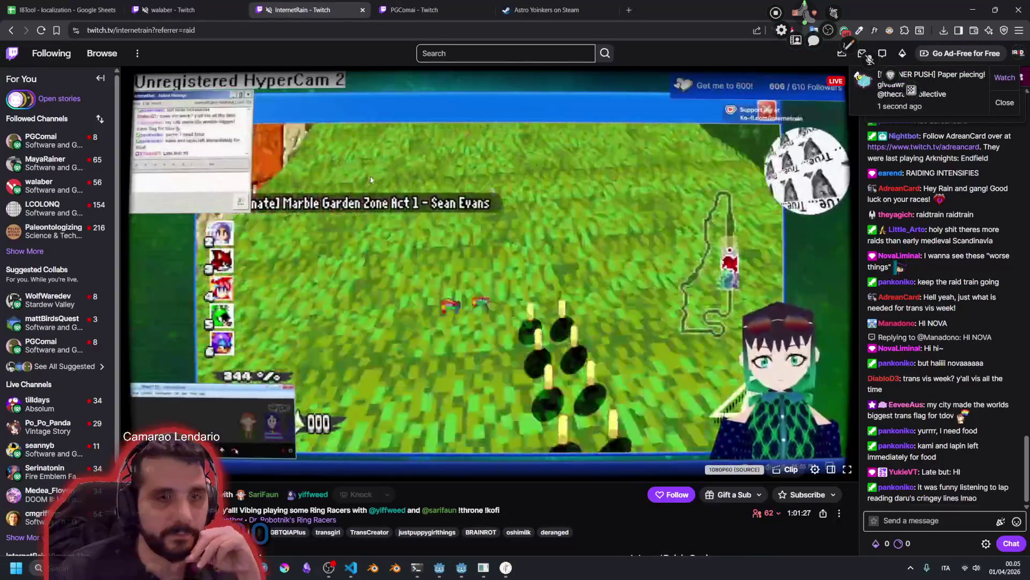
Expand the followed channels list and open LCOLONQ's channel in a new tab
left_click(25, 251)
mouse_move(63, 163)
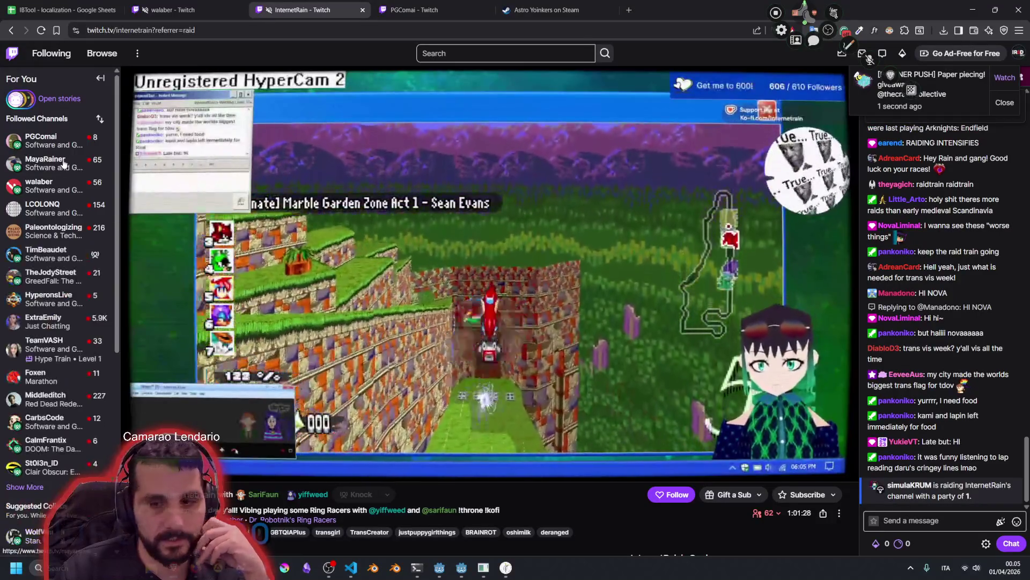
scroll(54, 215, "down", 5)
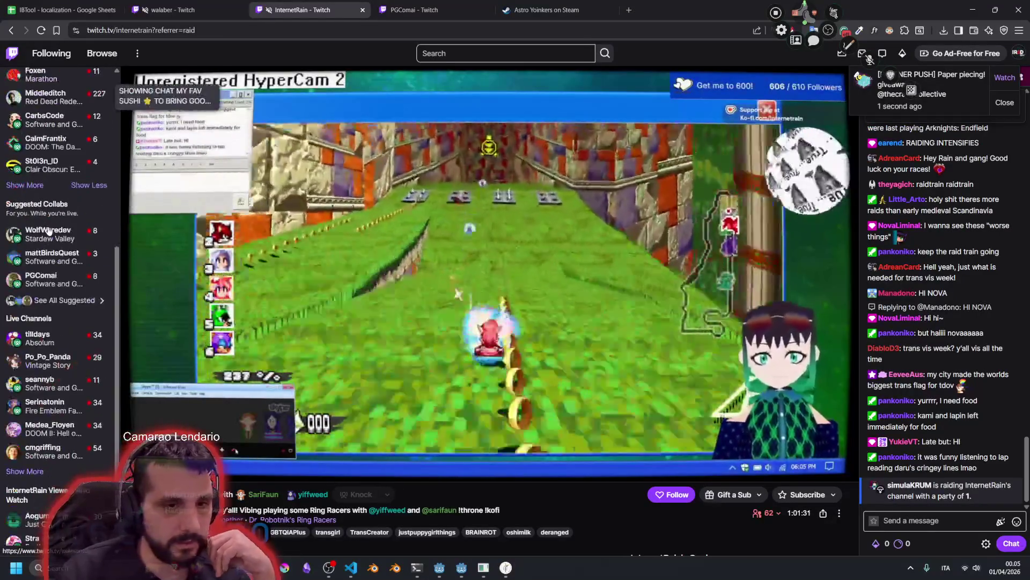
scroll(51, 226, "up", 5)
mouse_move(49, 231)
mouse_move(65, 304)
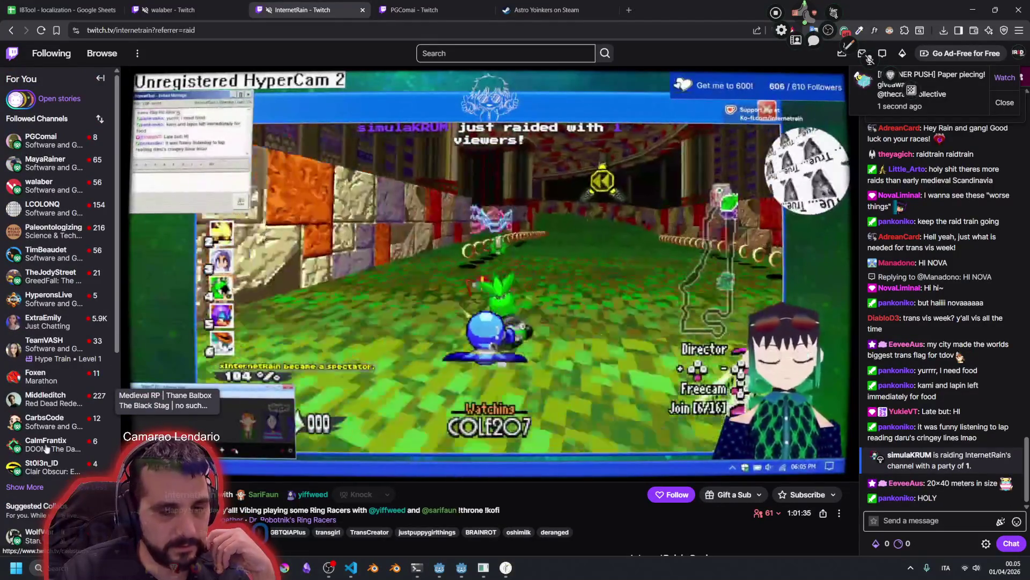
mouse_move(44, 194)
middle_click(43, 208)
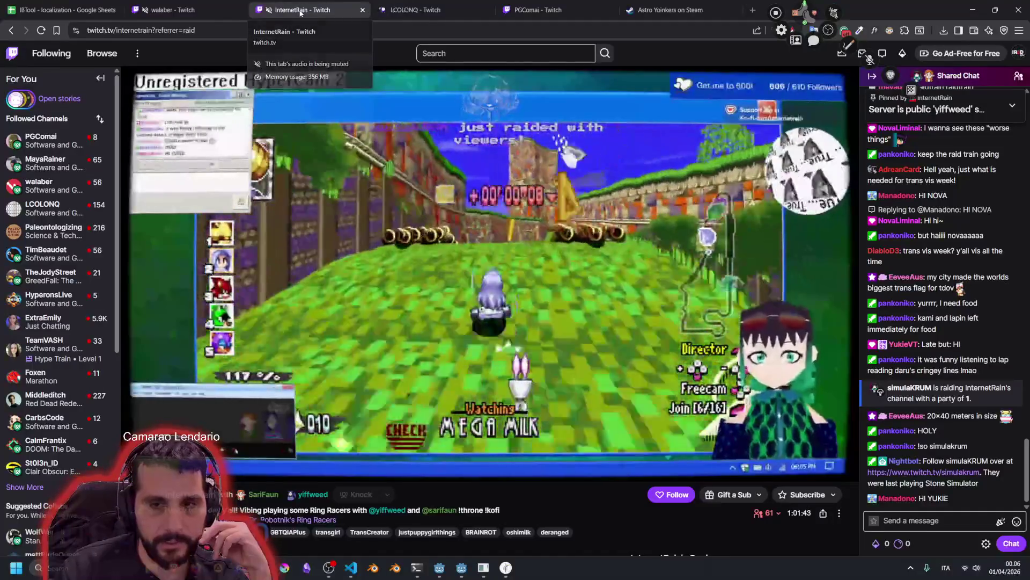
Close the InternetRain tab and move through the PGComai and LCOLONQ tabs to the Astro Yoinkers store page
middle_click(301, 13)
left_click(440, 8)
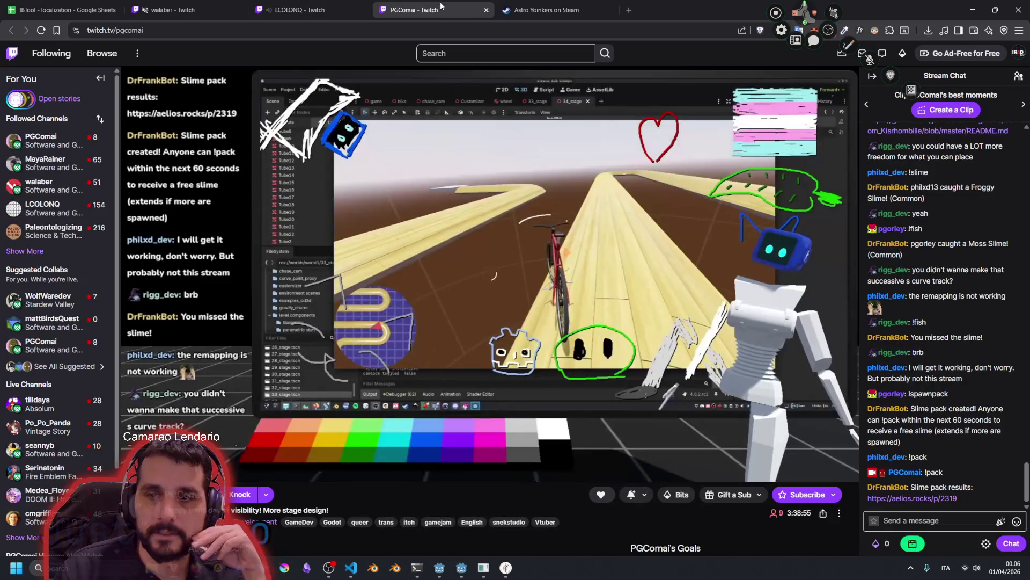
left_click(303, 8)
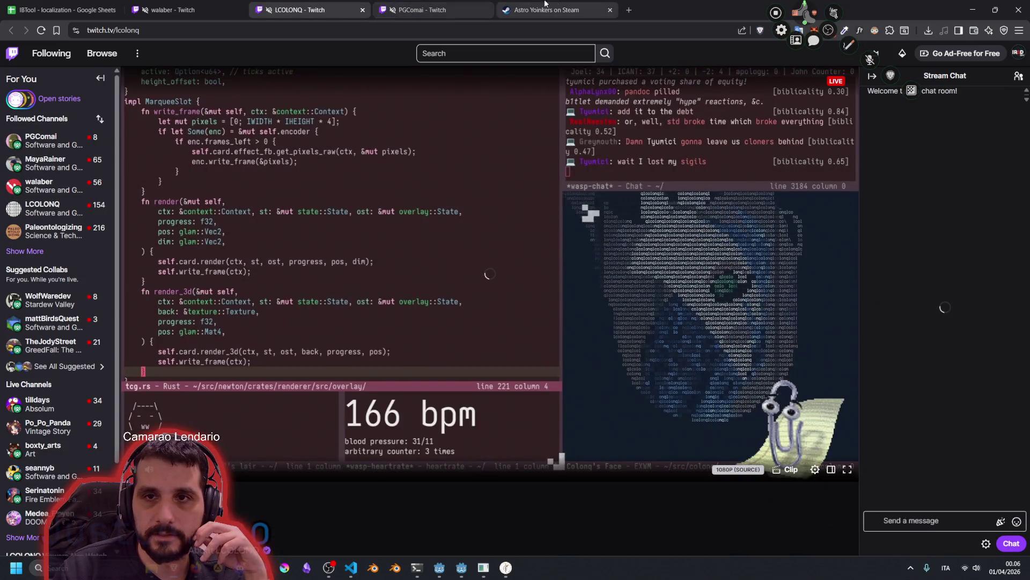
left_click(511, 11)
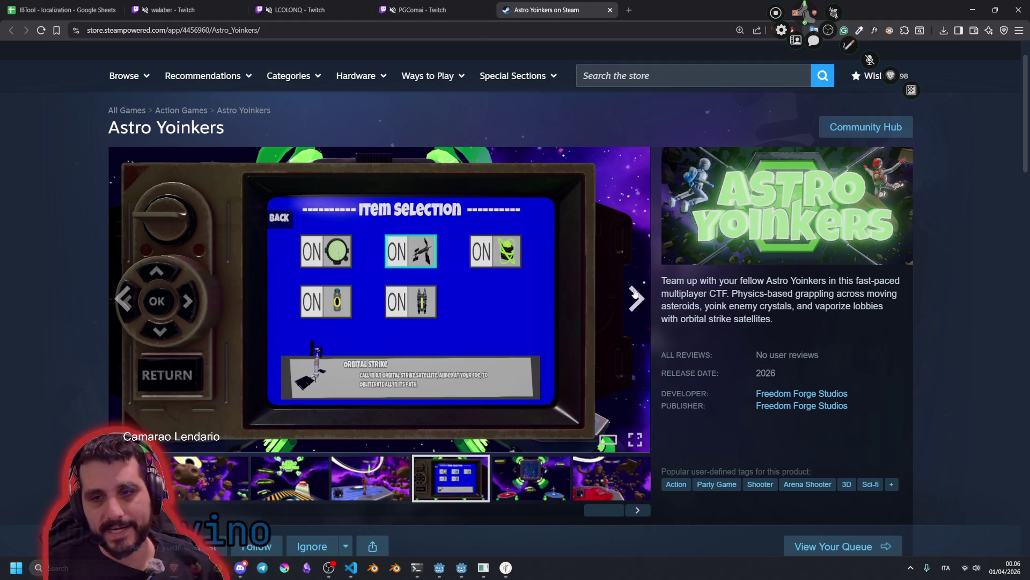
Advance the gallery two screenshots and add Astro Yoinkers to the wishlist
left_click(637, 296)
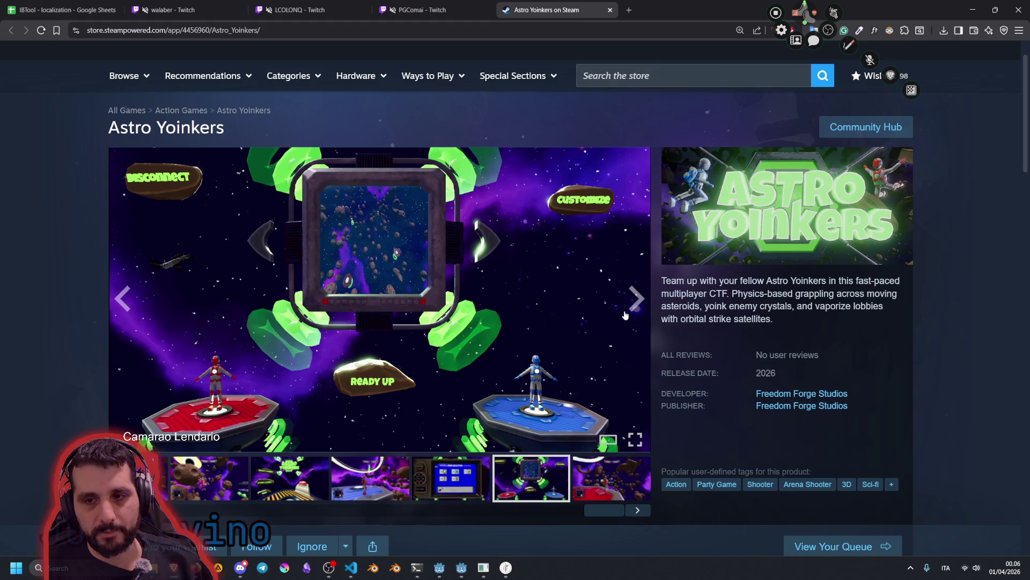
left_click(630, 306)
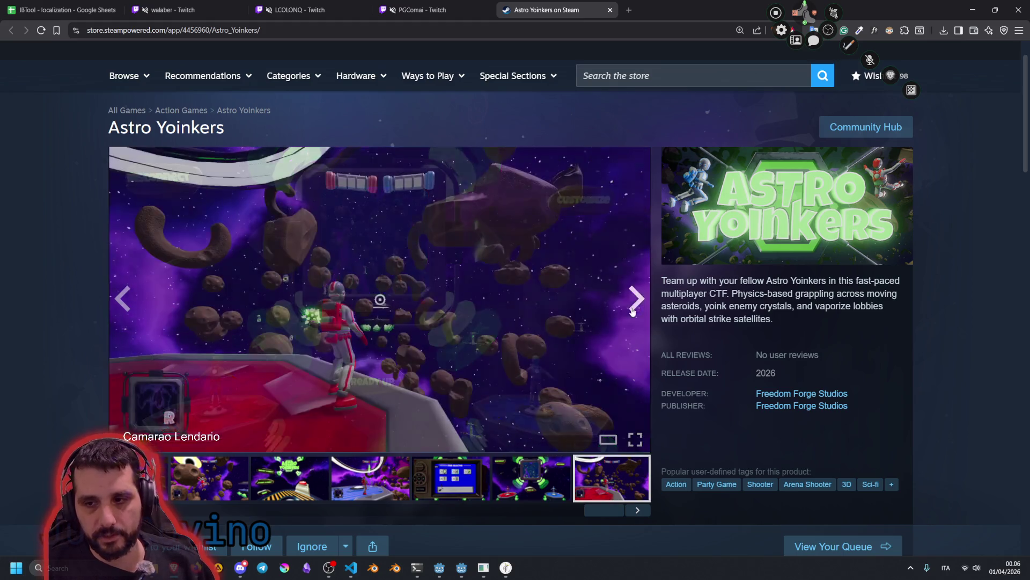
scroll(625, 315, "down", 4)
left_click(170, 355)
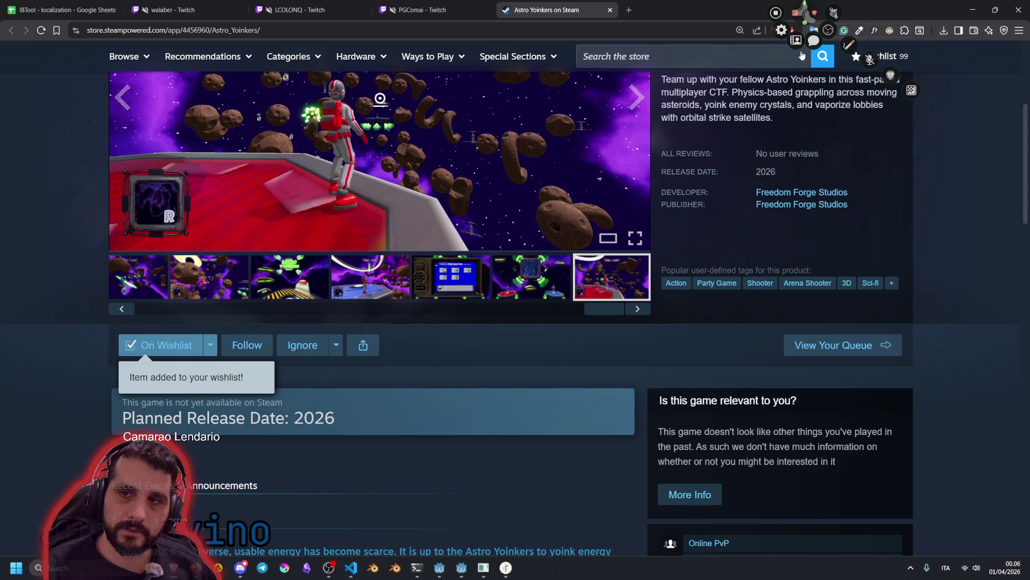
Scroll through the store page, nudge the desktop pet right, and return to the IBTool debug window
key("alt+Tab")
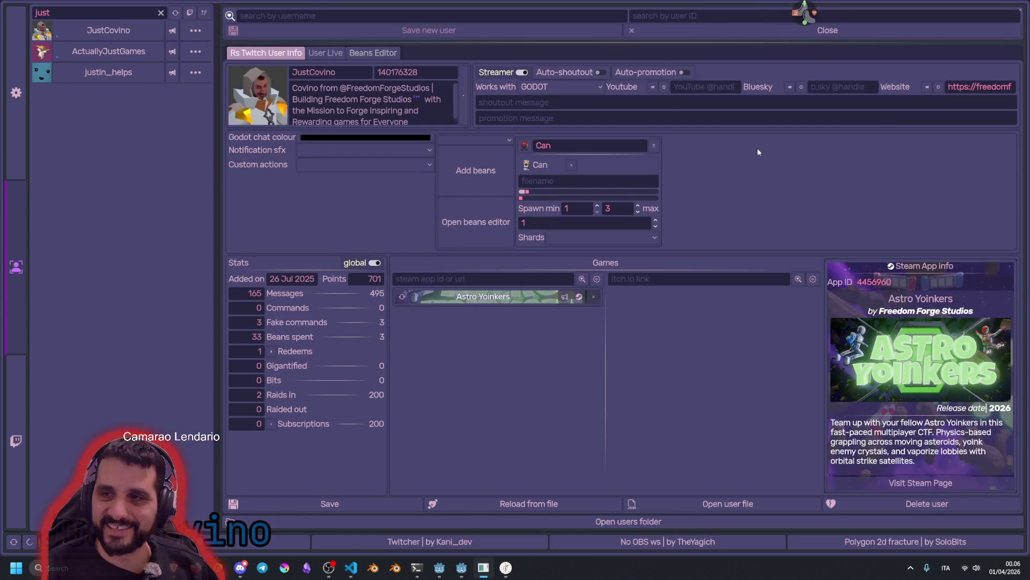
key("alt+Tab")
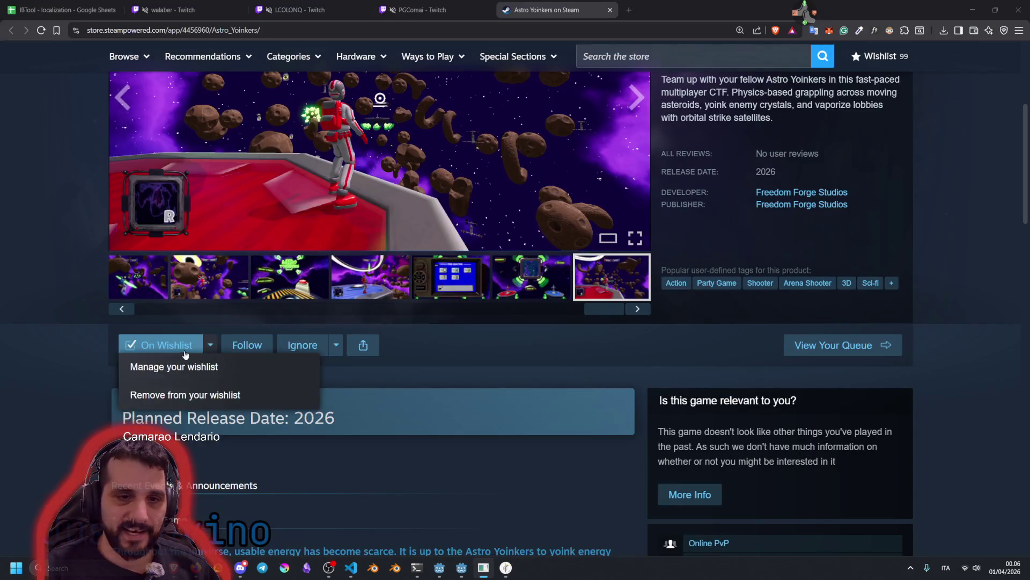
scroll(115, 397, "up", 1)
scroll(115, 397, "up", 4)
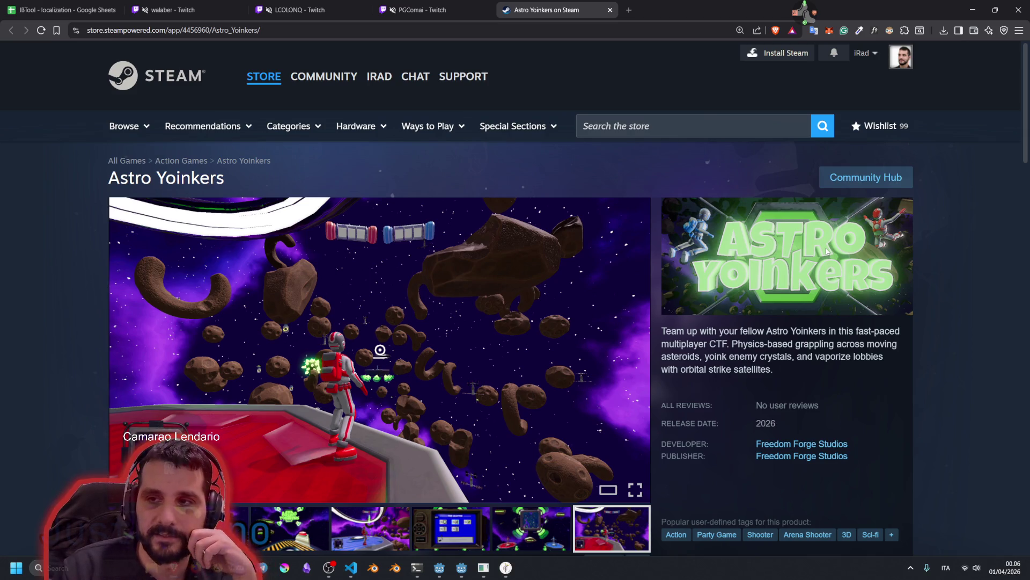
scroll(825, 248, "down", 2)
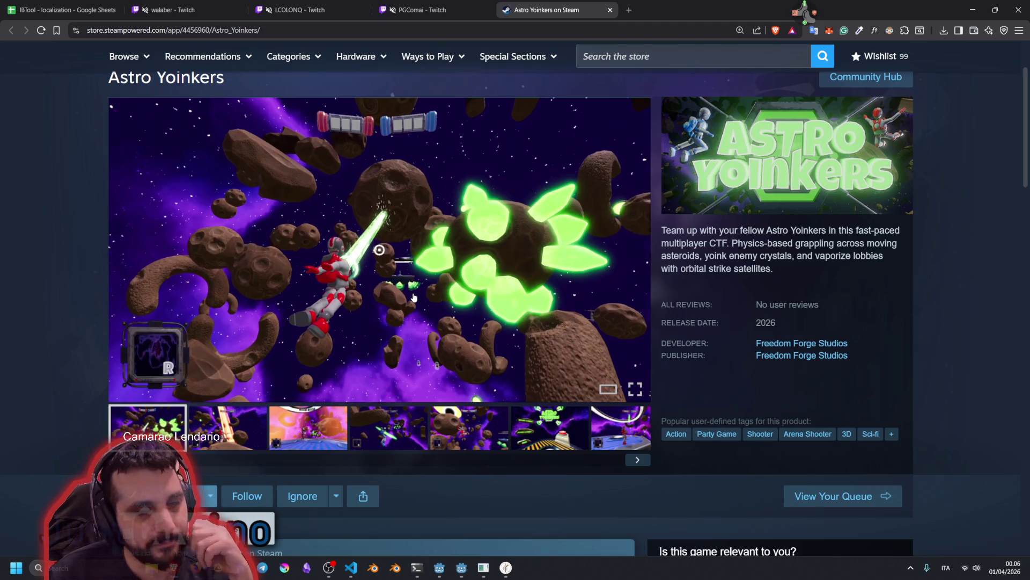
scroll(413, 296, "down", 2)
left_click(172, 391)
scroll(172, 391, "down", 2)
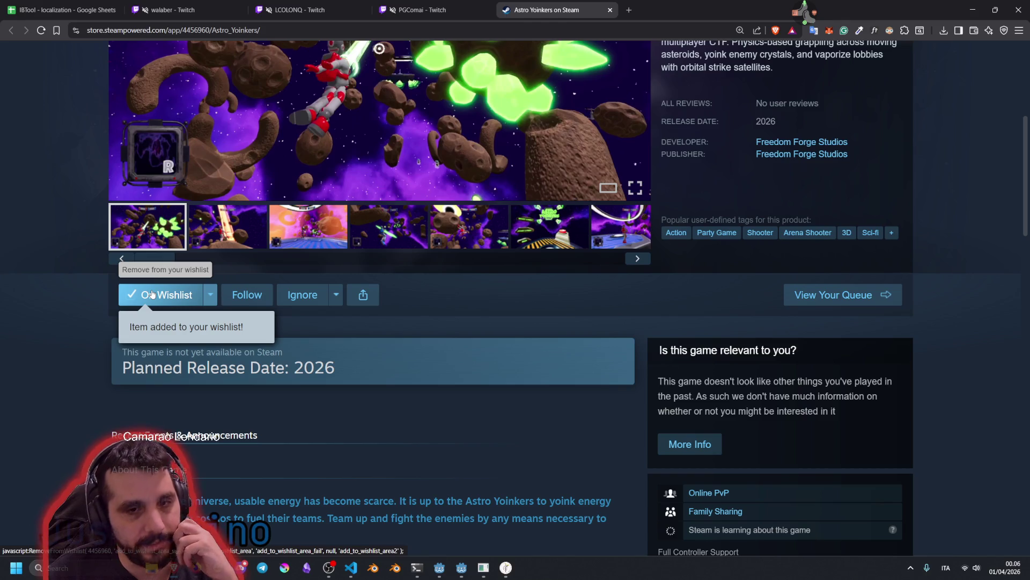
scroll(621, 326, "up", 5)
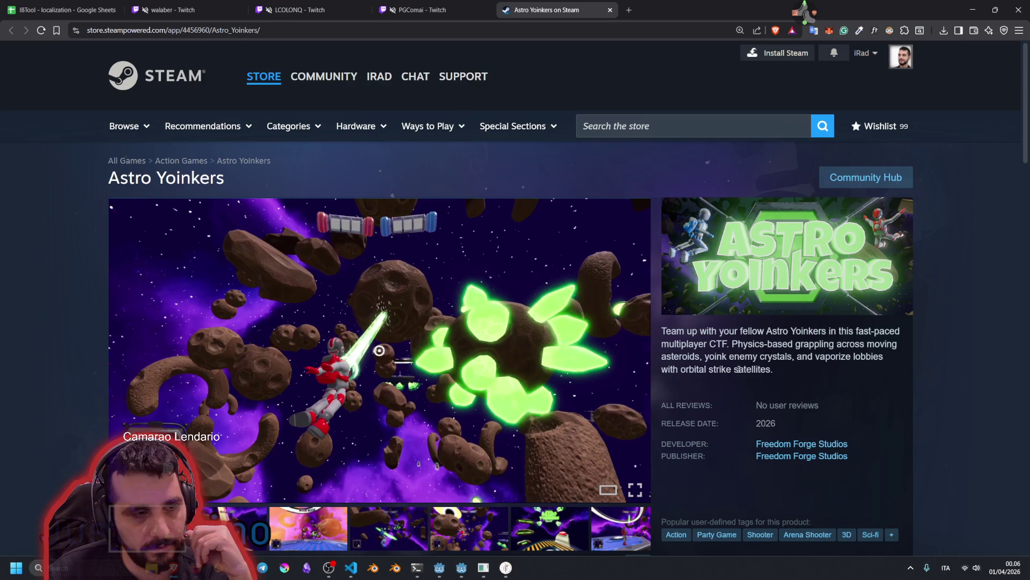
scroll(687, 346, "down", 3)
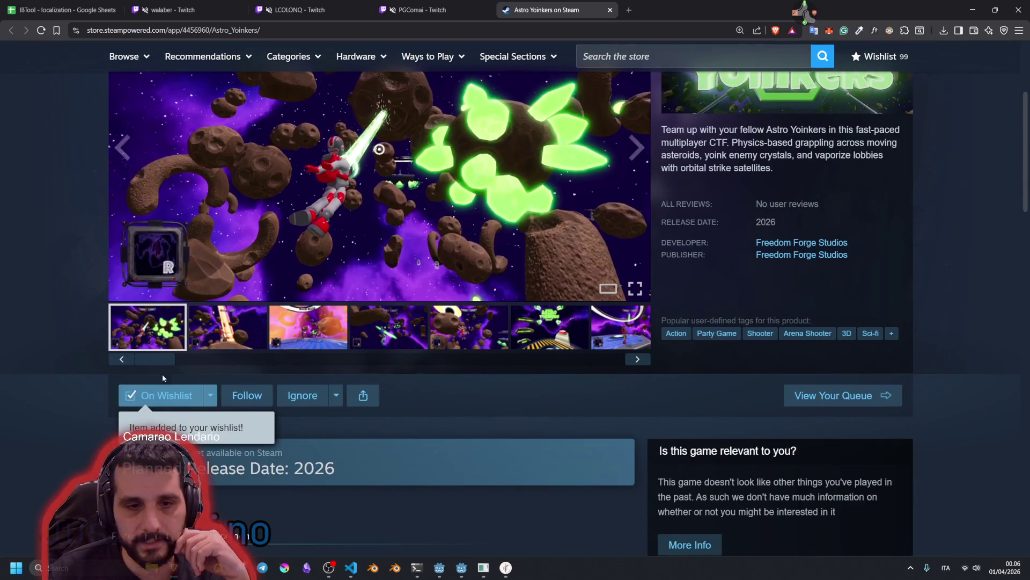
scroll(180, 391, "down", 10)
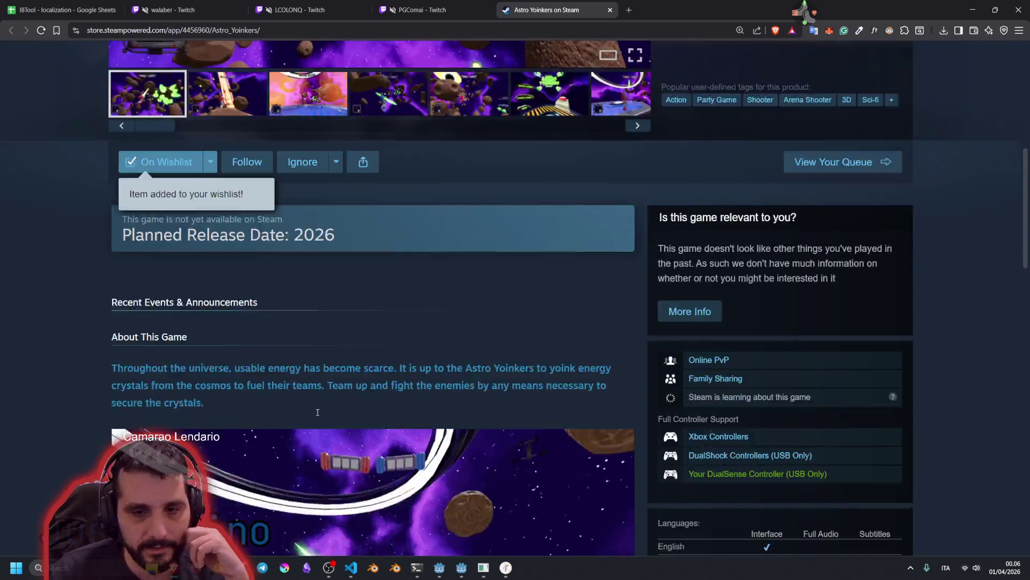
scroll(317, 415, "down", 5)
scroll(318, 415, "up", 8)
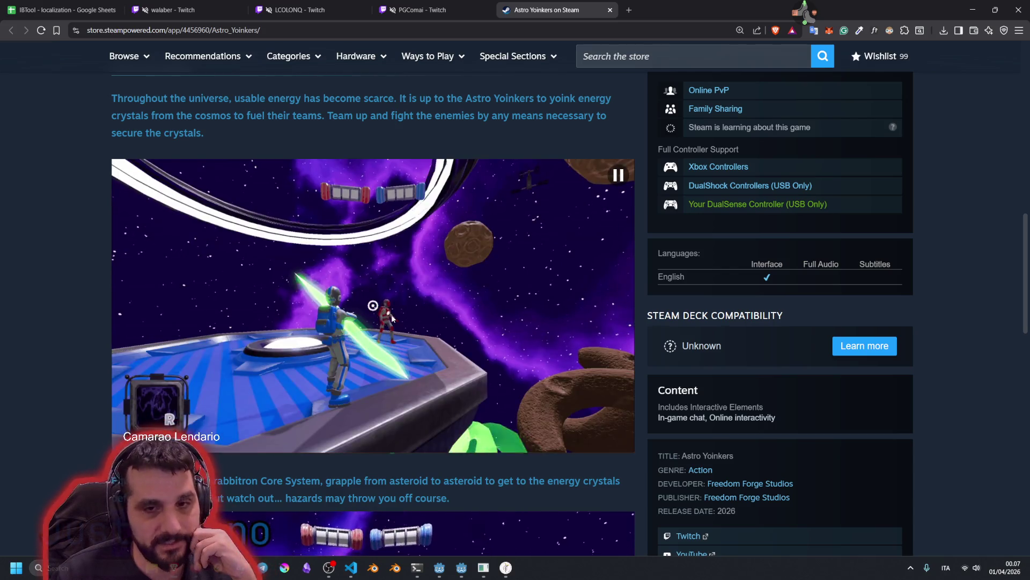
scroll(346, 318, "up", 10)
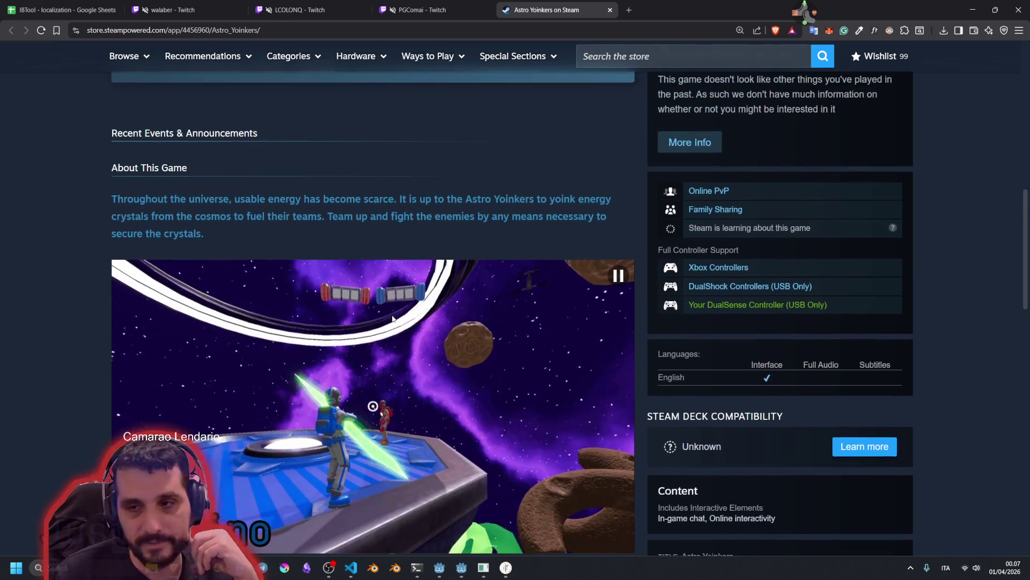
scroll(380, 371, "up", 1)
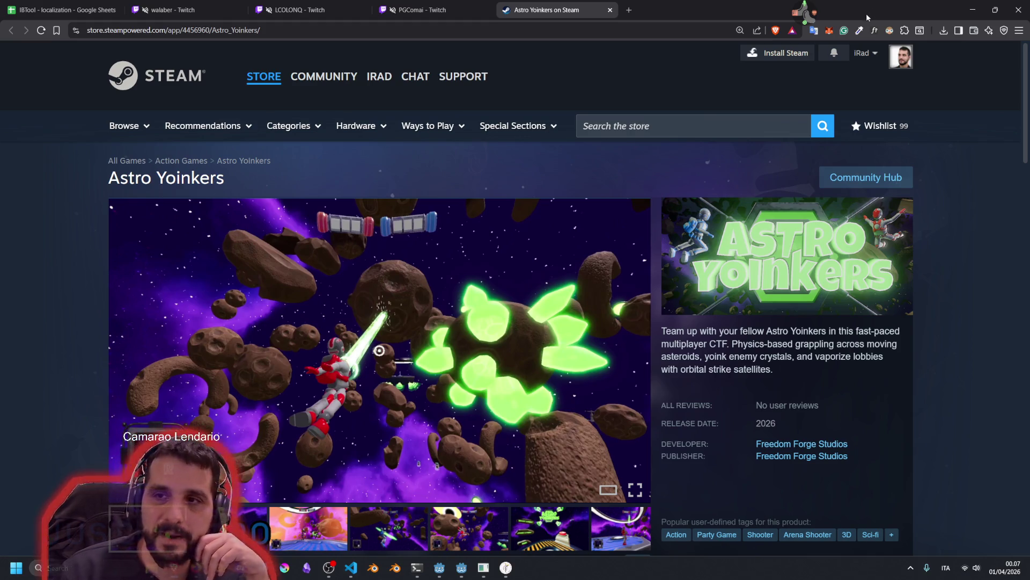
left_click_drag(805, 15, 842, 15)
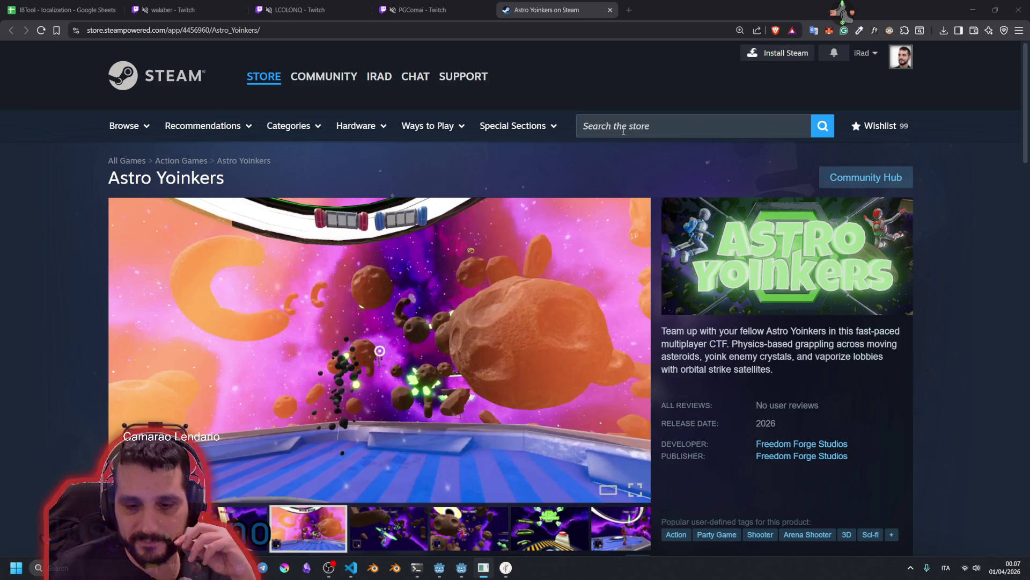
left_click(506, 575)
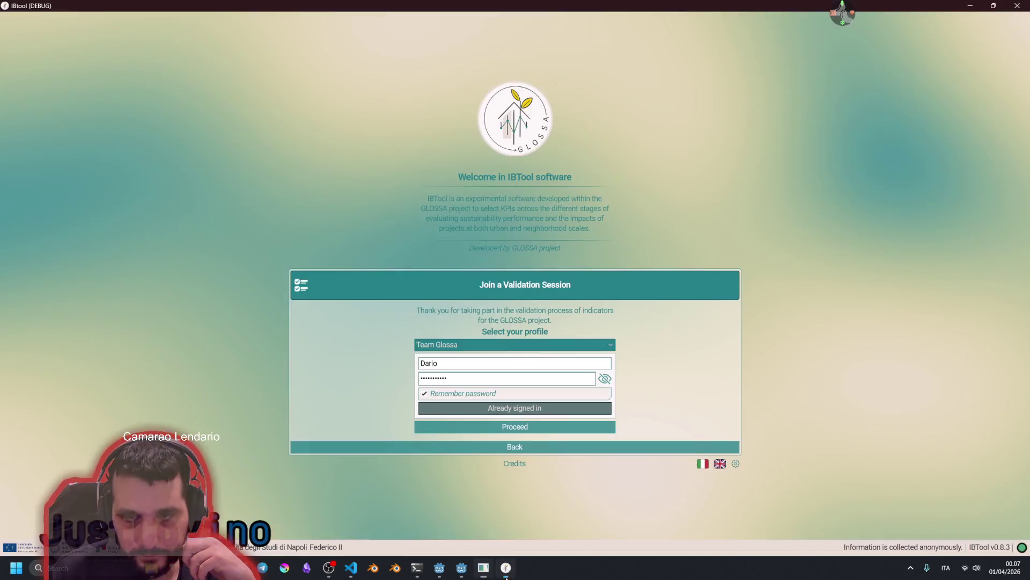
Browse the validation sessions list and pick the EEA_Pozzuoli_2026_gruppoB session
left_click(527, 427)
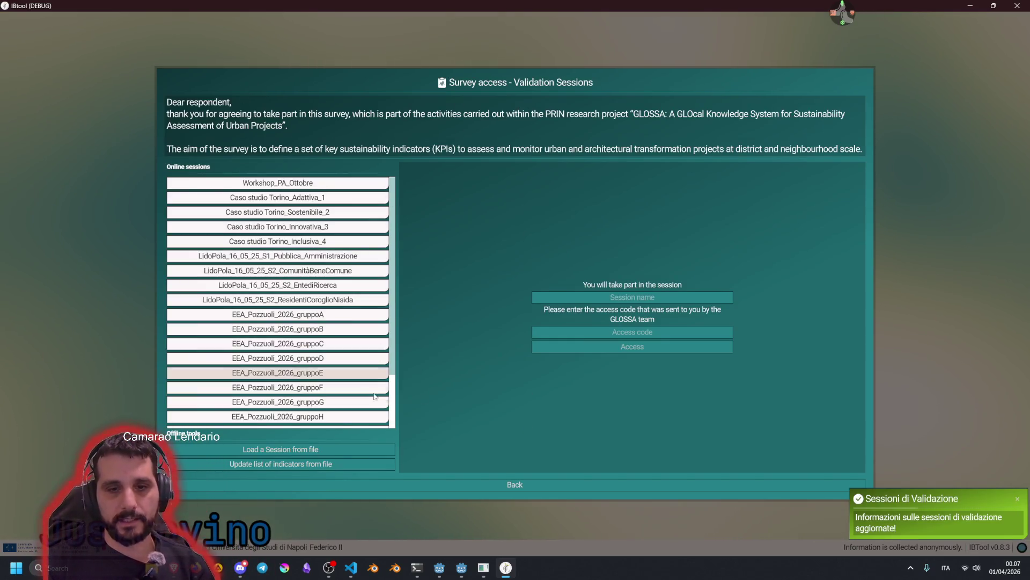
scroll(290, 306, "down", 2)
scroll(290, 306, "up", 2)
scroll(290, 306, "down", 2)
left_click(289, 305)
left_click(278, 261)
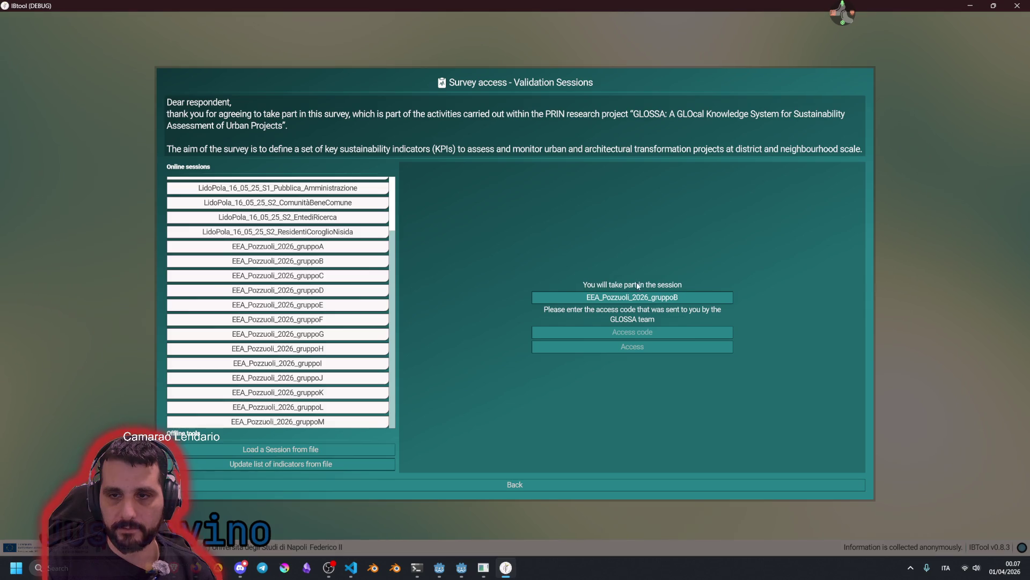
Enter a test access code for the selected session and submit it
double_click(607, 301)
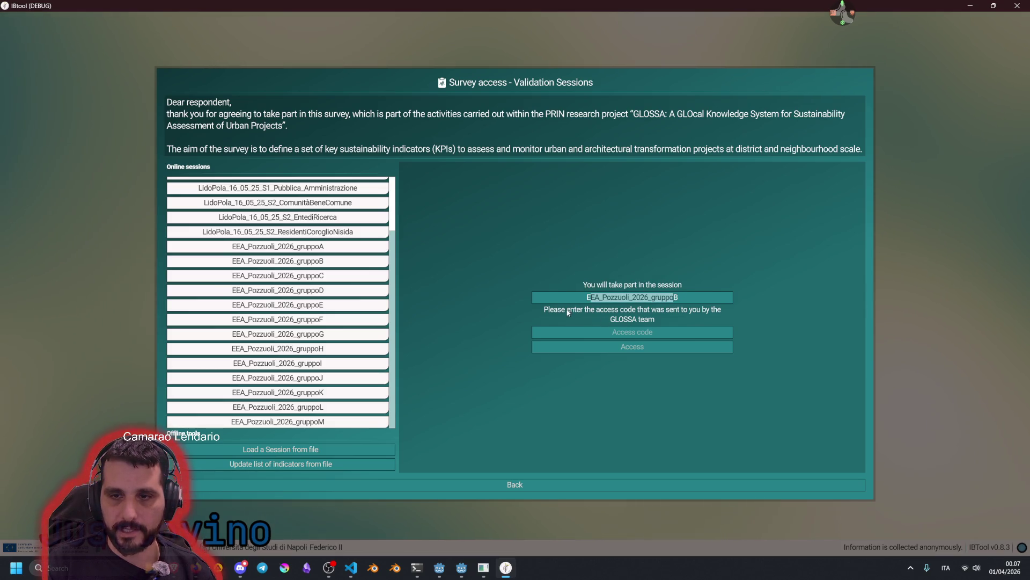
left_click(614, 335)
type("dsadsa")
left_click(642, 349)
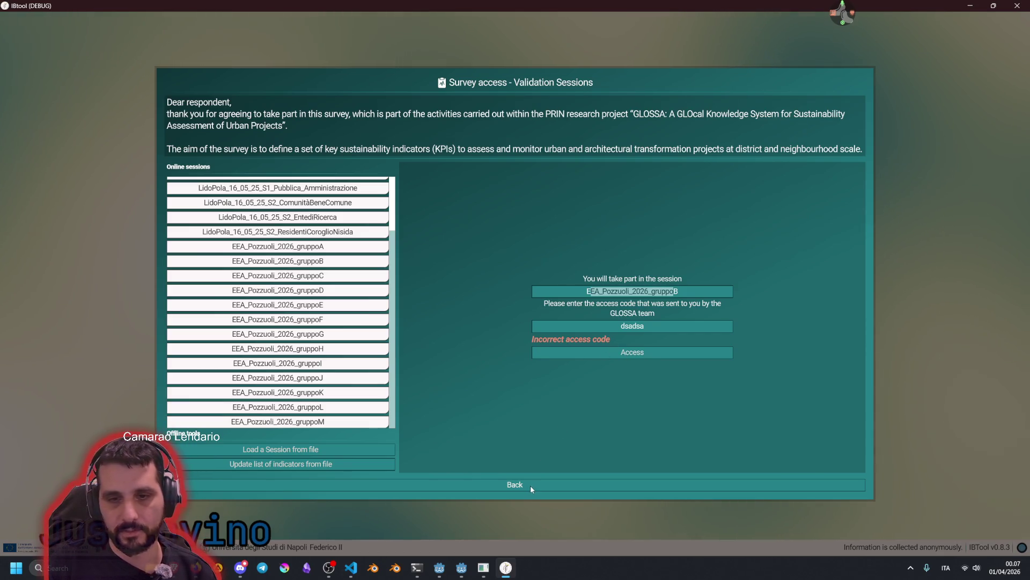
double_click(632, 326)
Check the administrator login form, then the Join form's profile list, keeping Team Glossa
left_click(509, 486)
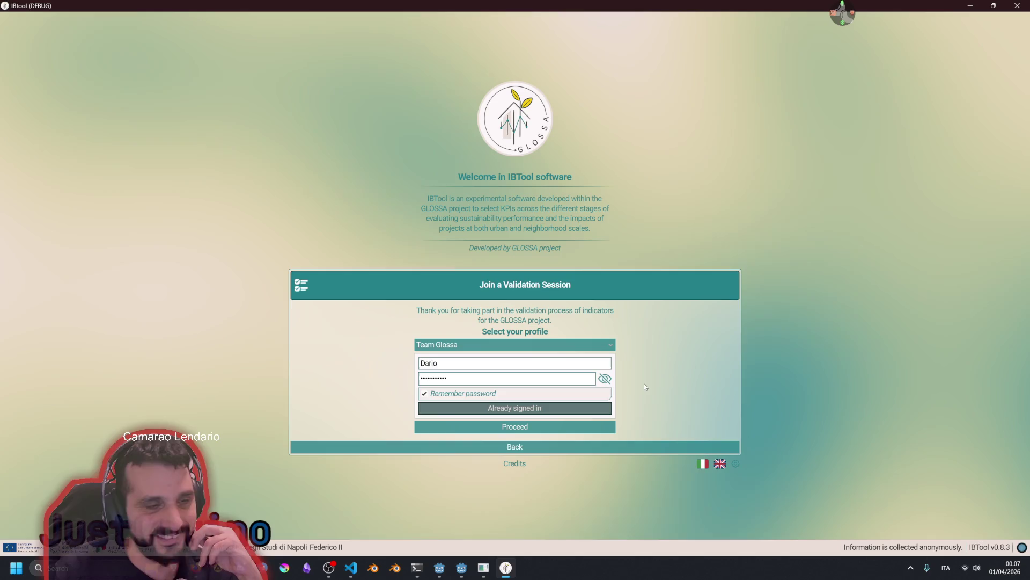
left_click(545, 447)
left_click(681, 376)
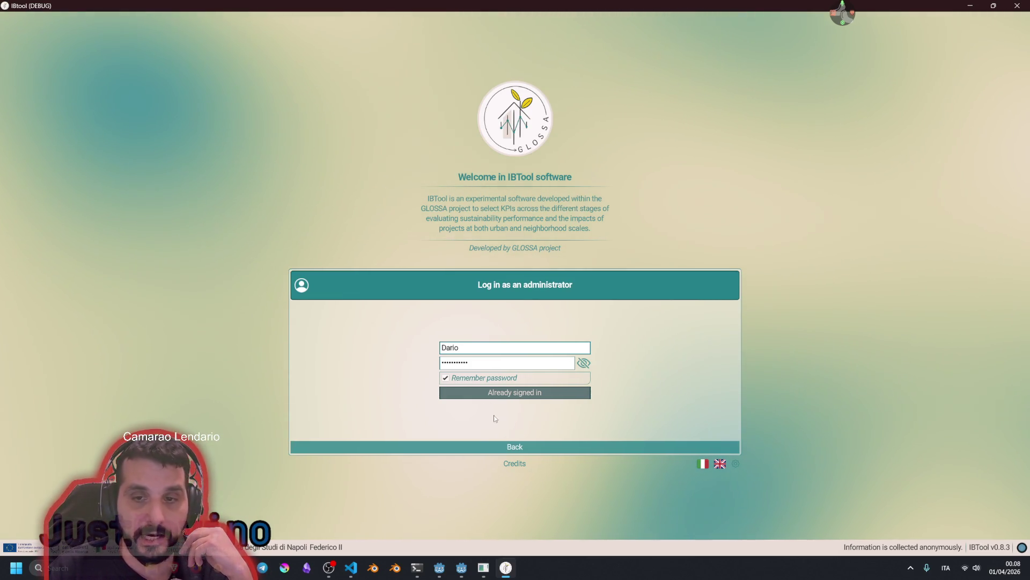
left_click(524, 445)
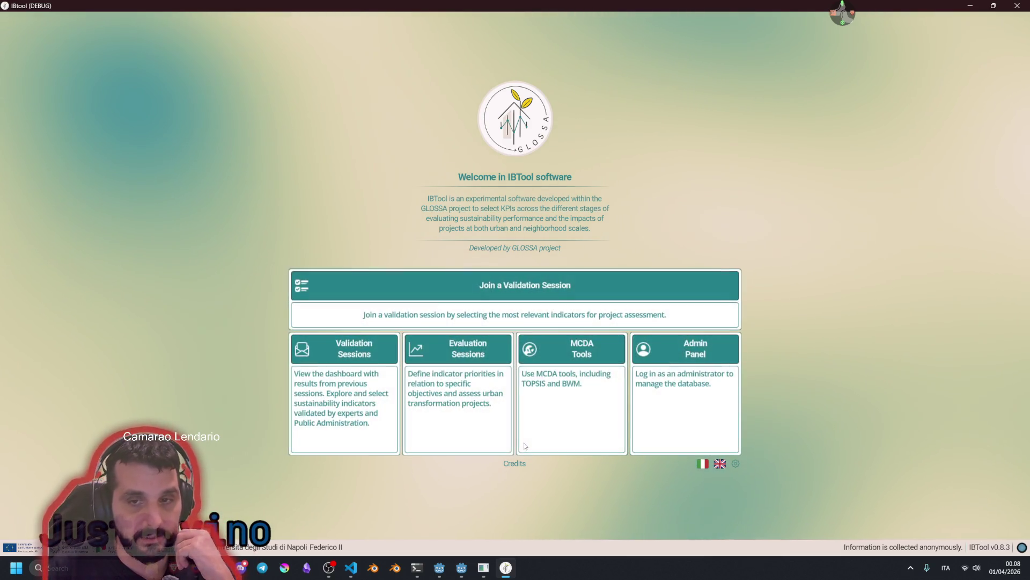
left_click(514, 363)
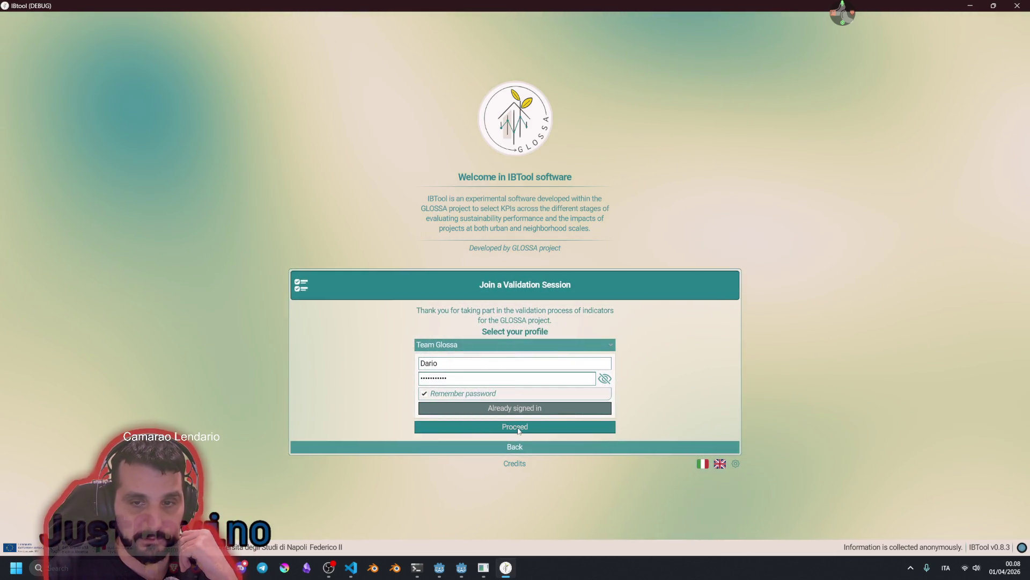
left_click(471, 346)
left_click(482, 348)
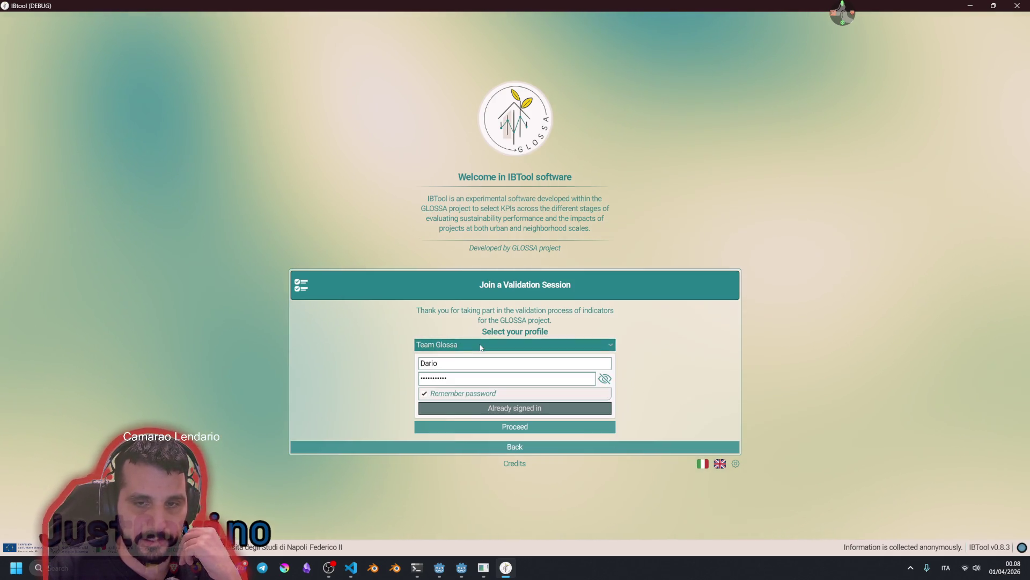
Revisit the administrator login form, return to the main menu, and switch to the browser
left_click(616, 446)
left_click(639, 384)
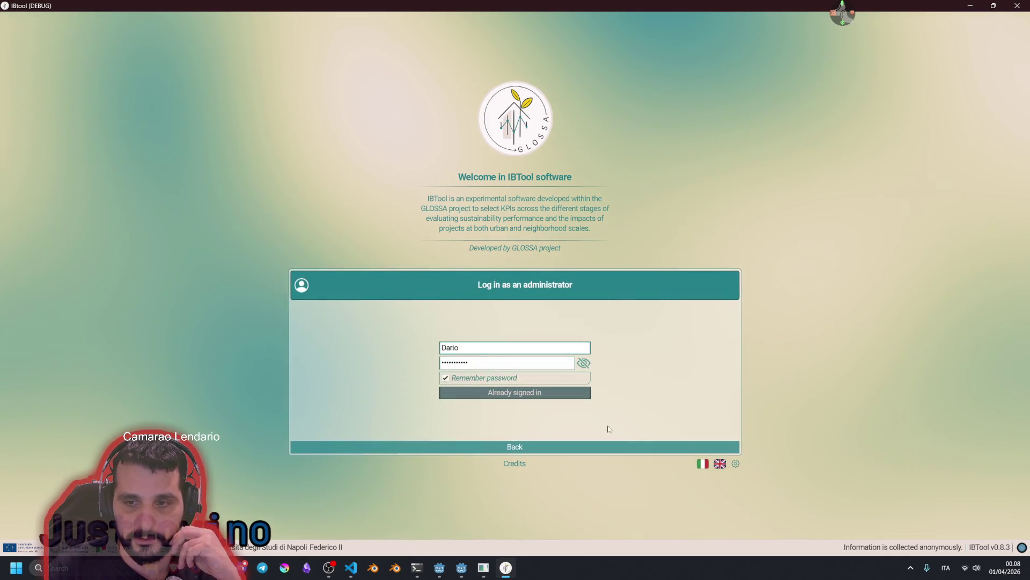
left_click(559, 447)
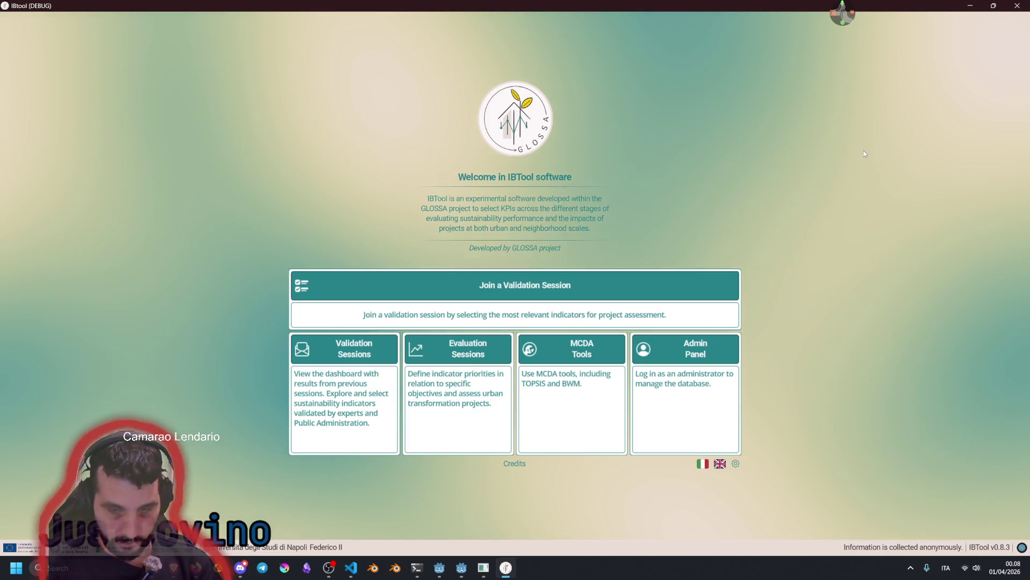
key("alt+Tab")
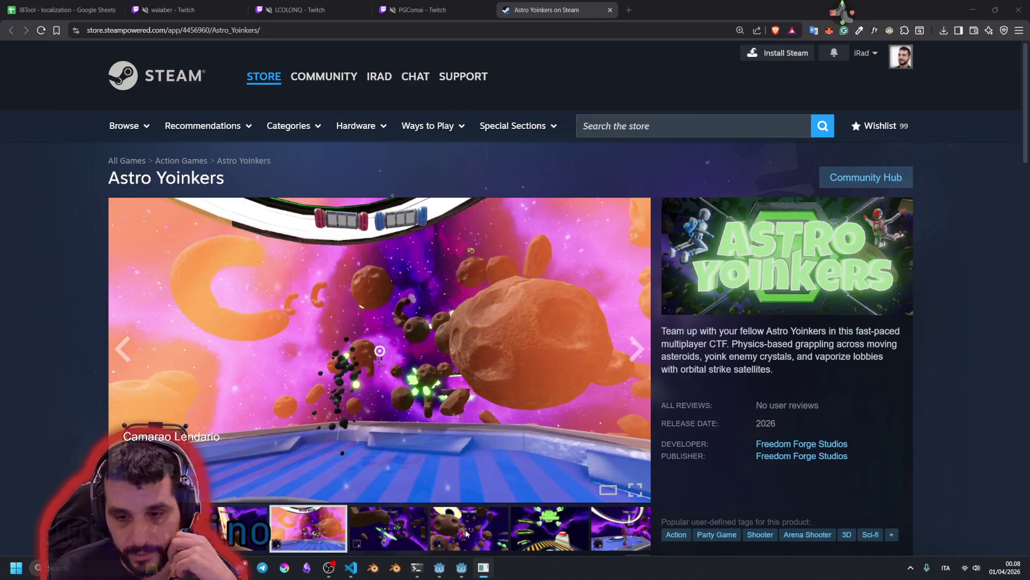
Back in Godot, review pnl_card_1_join_eval.gd near line 41, then show pnl_card_5_admin in 2D
mouse_move(440, 568)
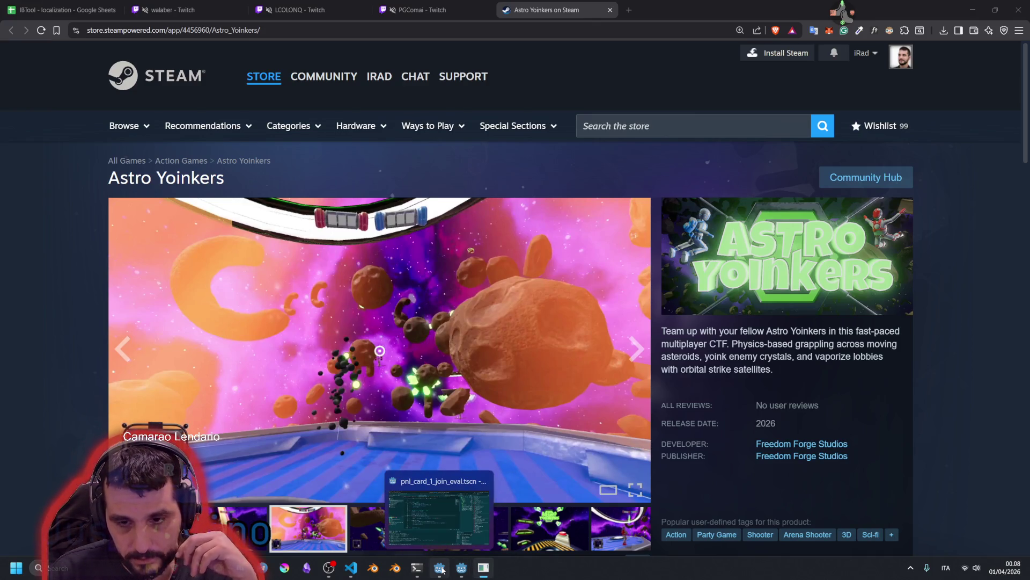
left_click(441, 569)
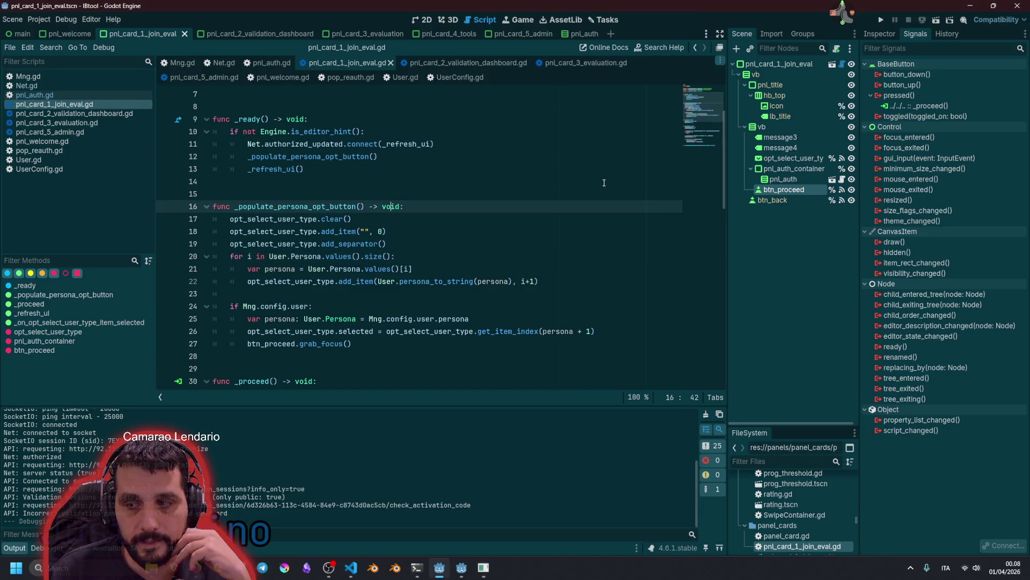
scroll(712, 105, "down", 5)
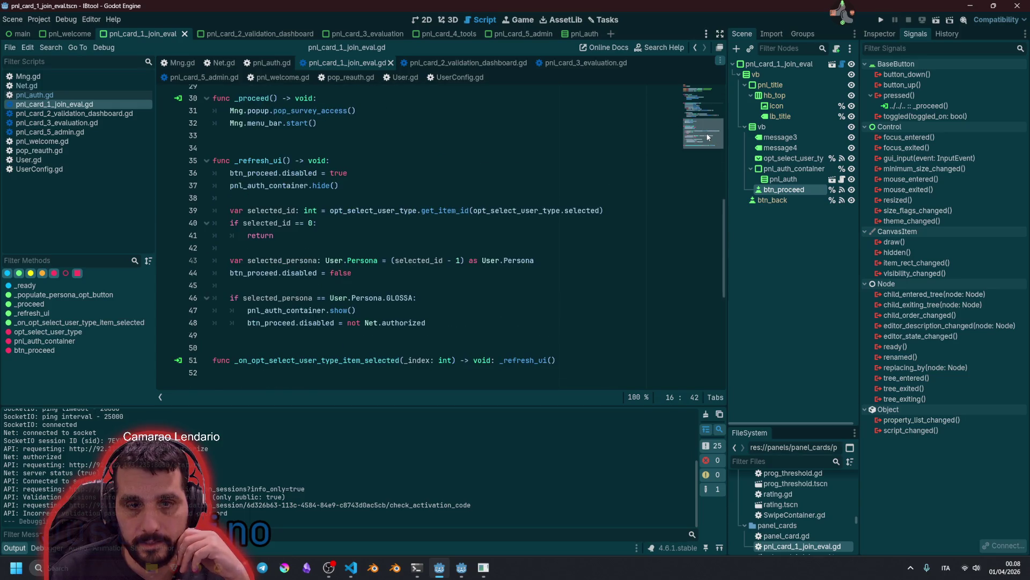
left_click(395, 237)
scroll(235, 271, "down", 2)
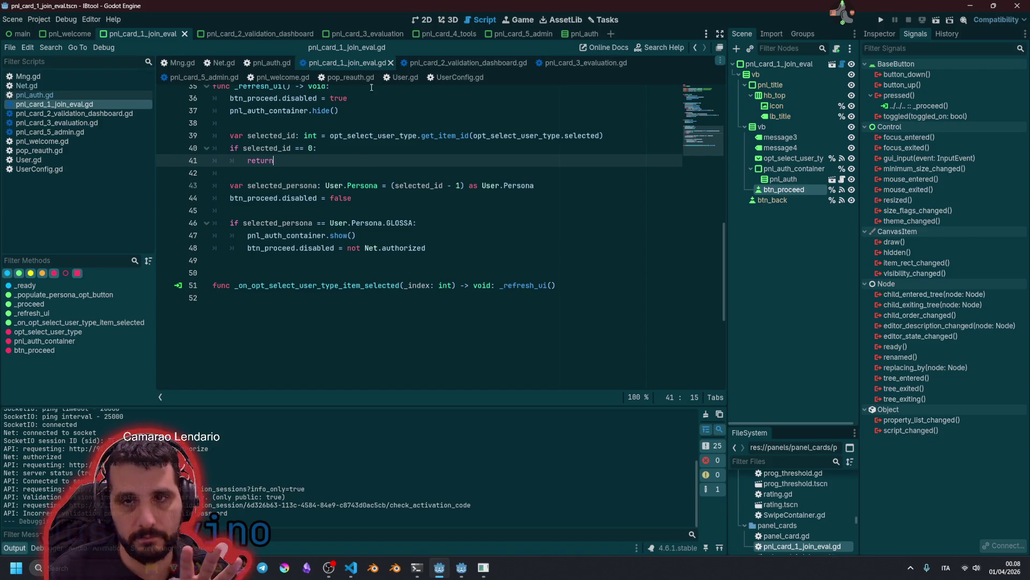
left_click(518, 34)
left_click(423, 20)
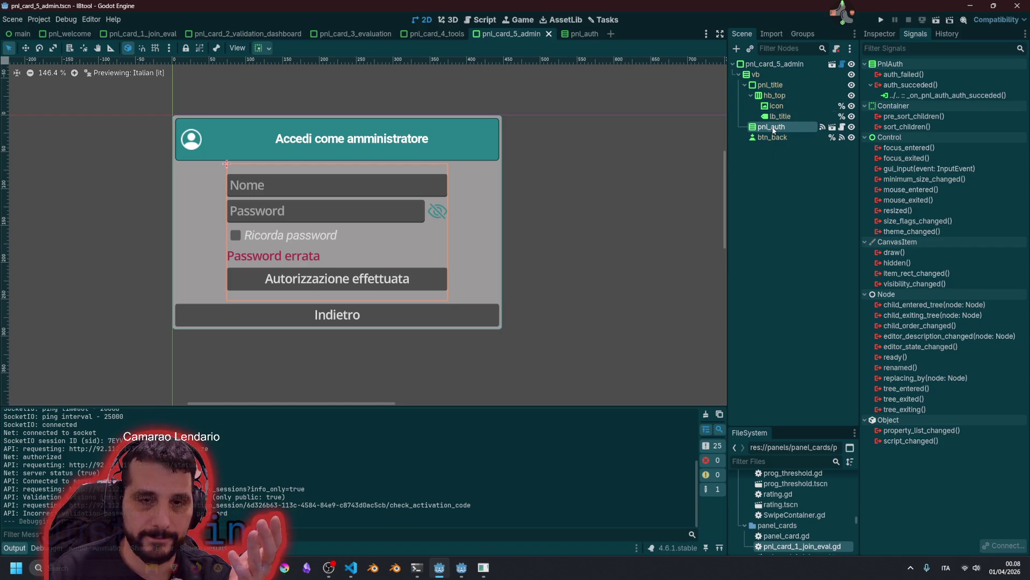
Enlarge the admin card panel and try vertical Expand on pnl_auth, leaving it off
left_click(762, 65)
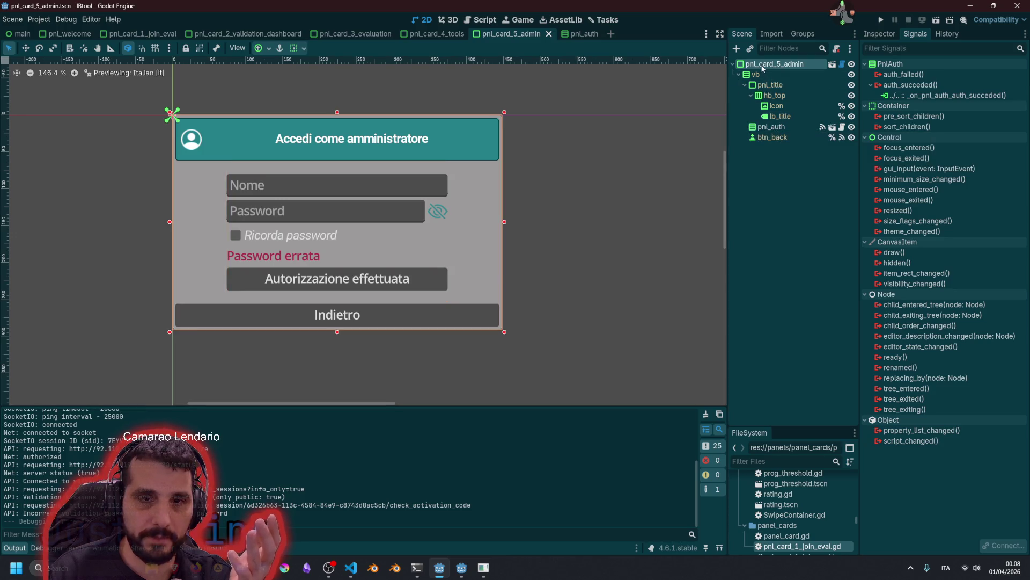
left_click_drag(505, 331, 599, 381)
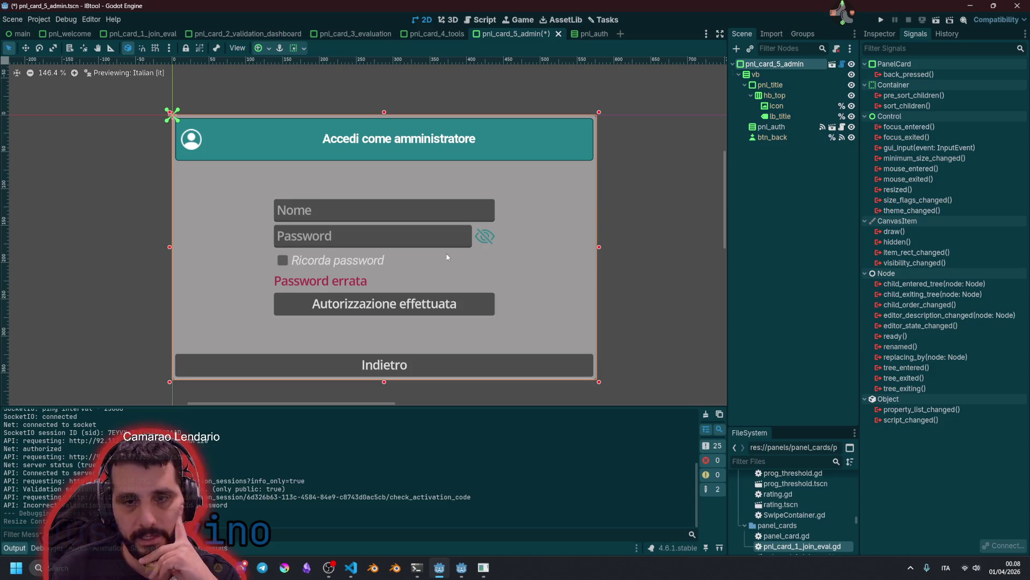
left_click(401, 235)
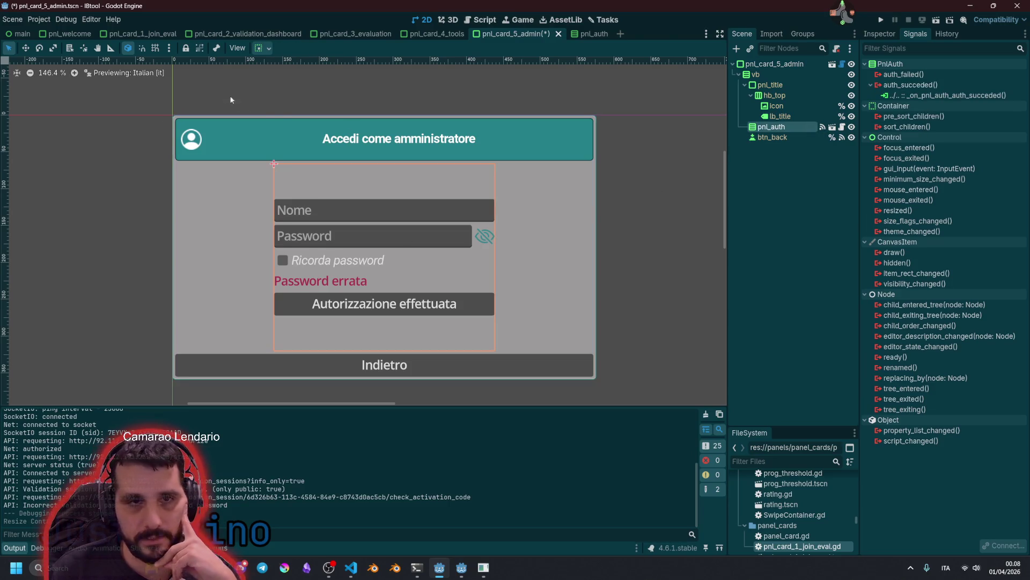
left_click(262, 48)
left_click(315, 142)
left_click(315, 142)
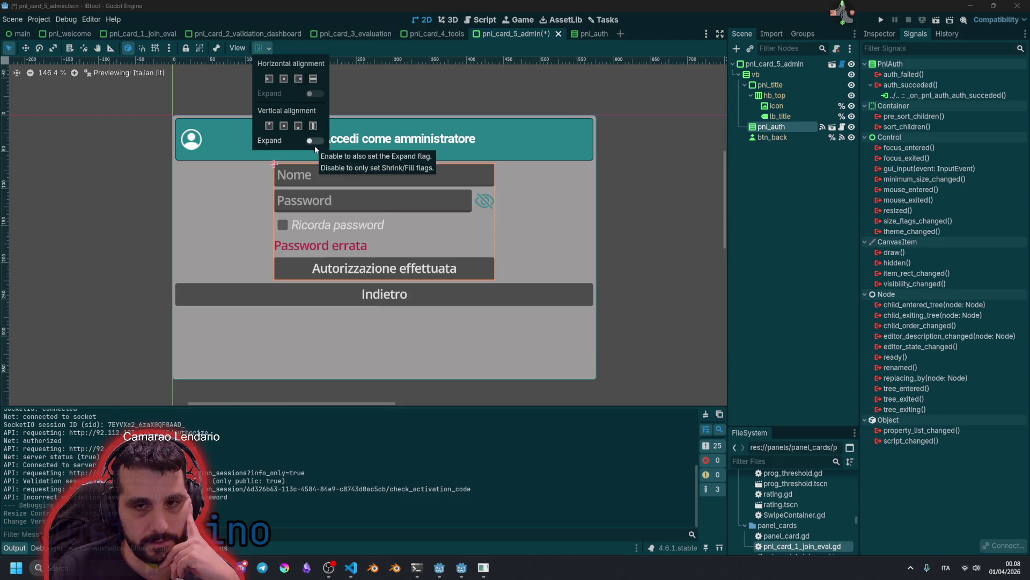
left_click(790, 72)
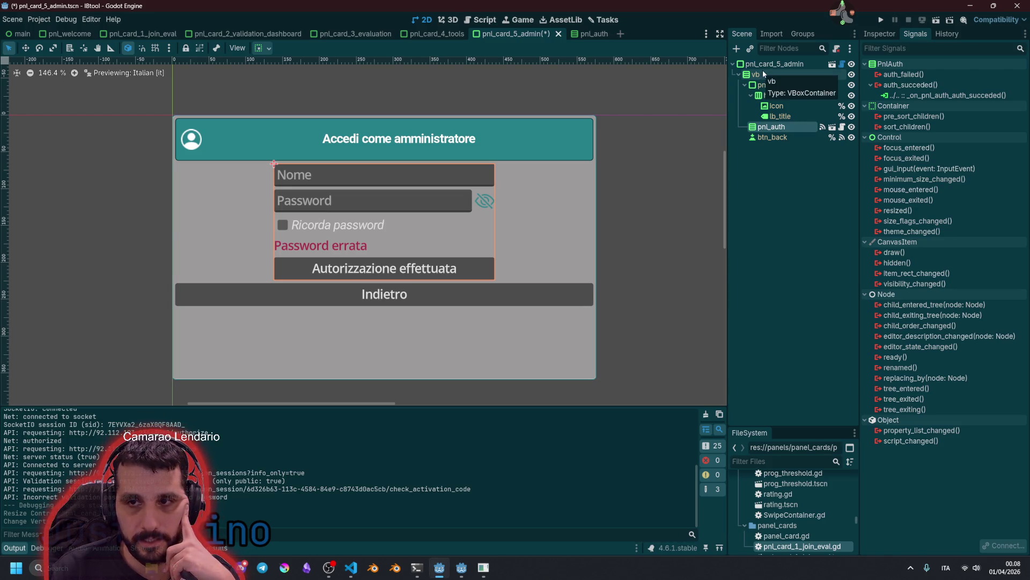
left_click(402, 302)
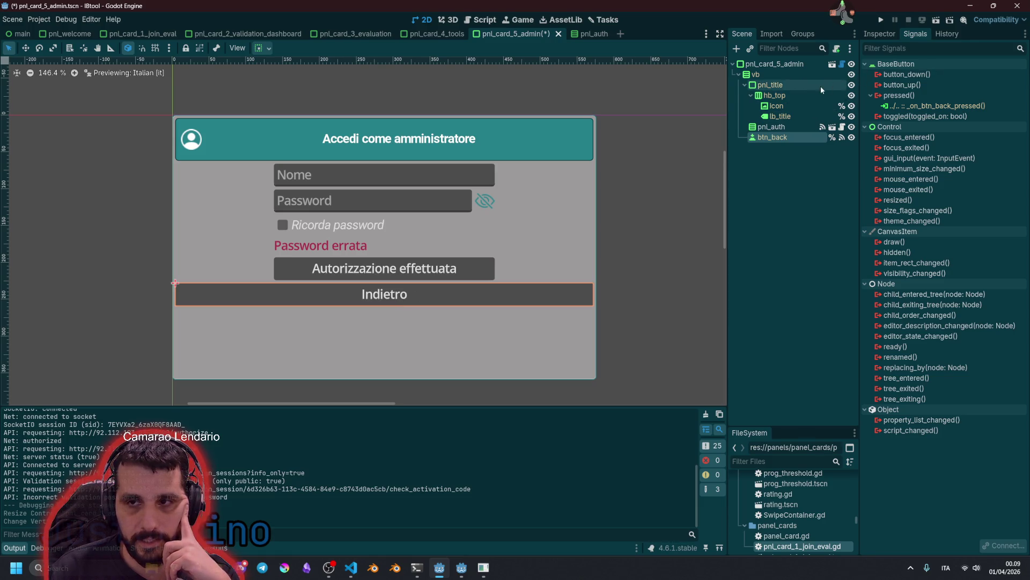
left_click(776, 128)
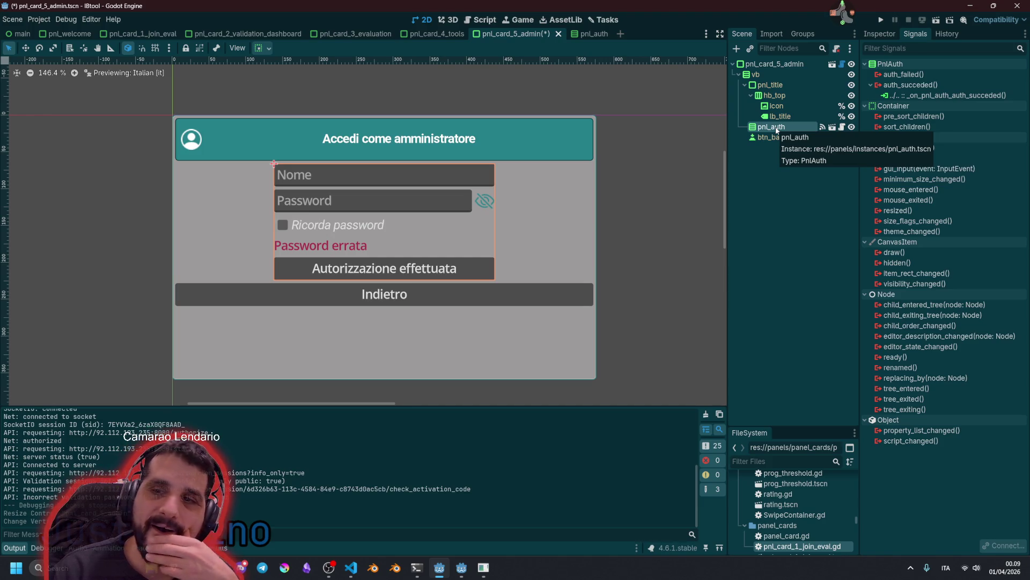
Add a VBoxContainer under vb and move pnl_auth inside it
left_click(768, 76)
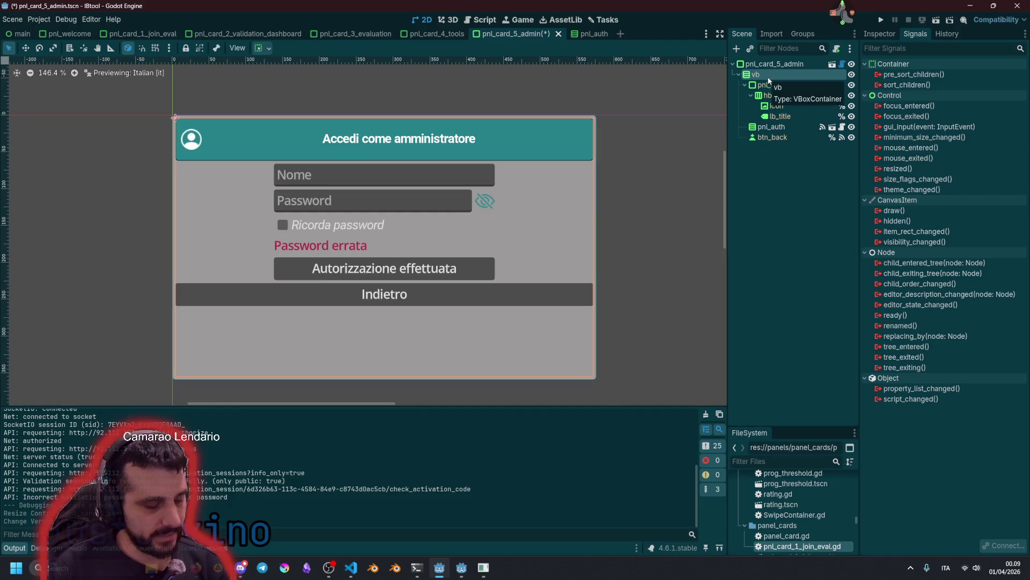
key("ctrl+a")
type("panelc")
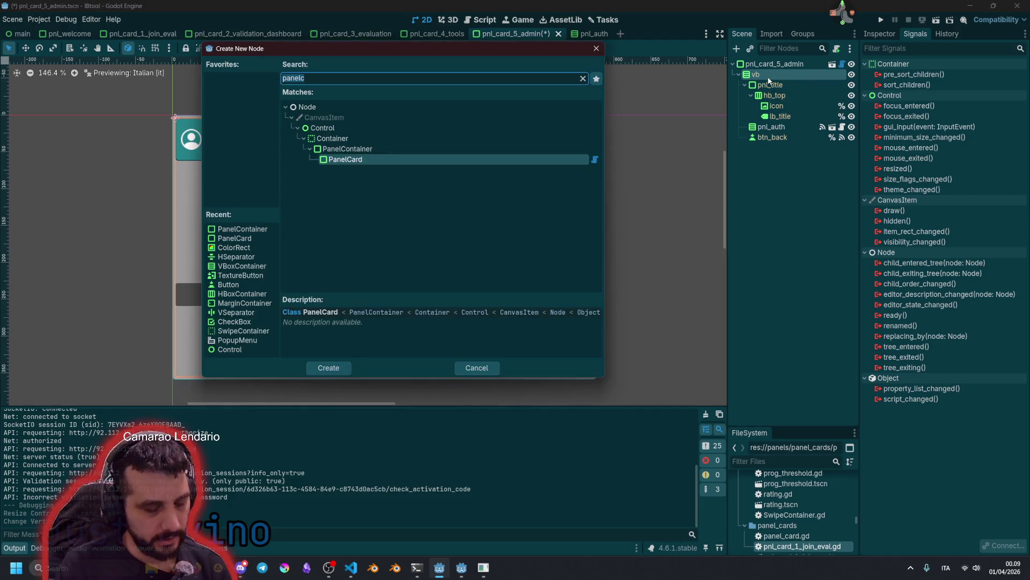
key("ctrl+a")
type("vb")
key("Return")
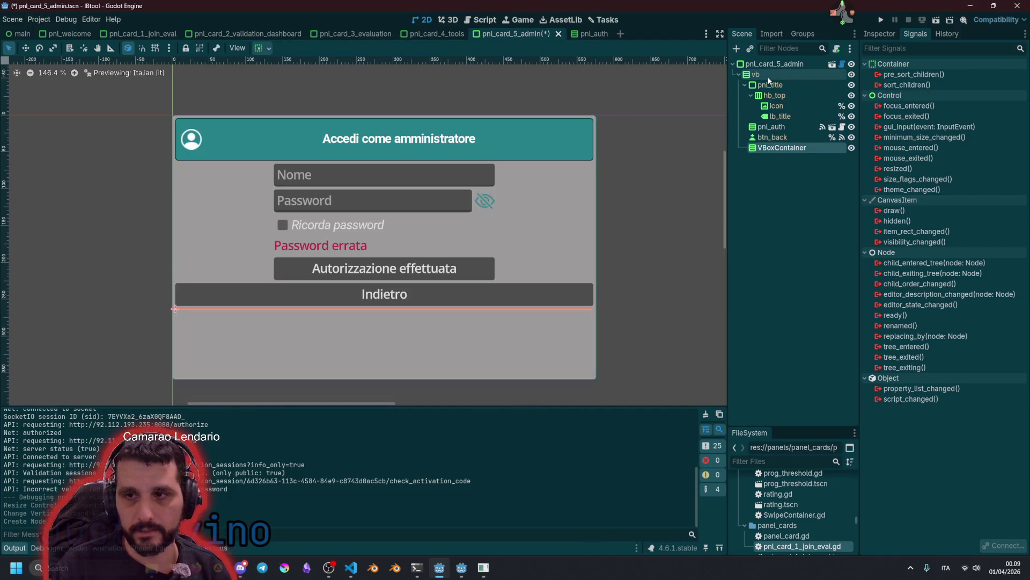
mouse_move(764, 149)
left_mouse_down()
mouse_move(769, 127)
mouse_move(779, 134)
left_mouse_up()
left_click(773, 137)
Give the new VBoxContainer vertical Expand and Center alignment
left_click(780, 127)
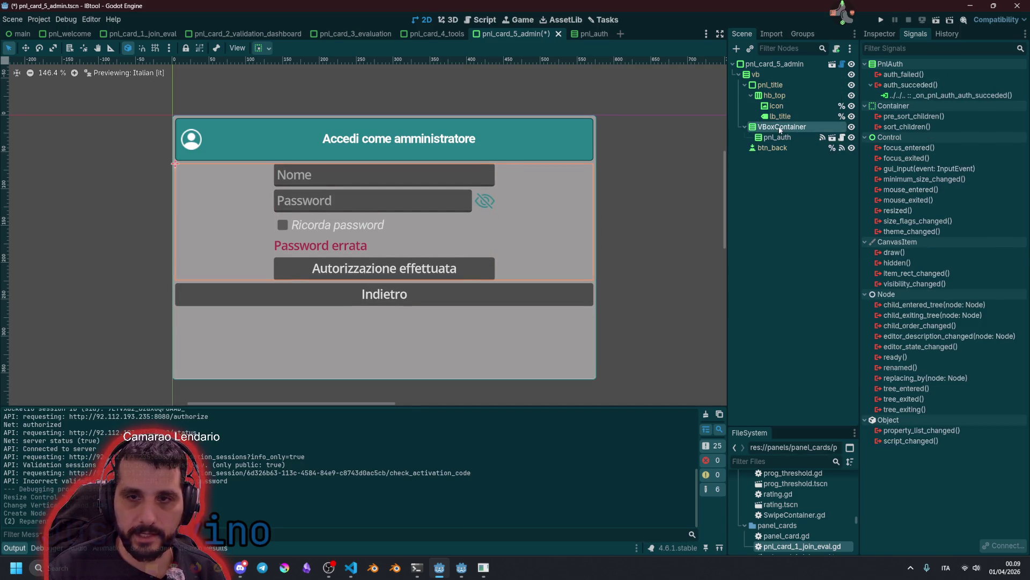
left_click(260, 49)
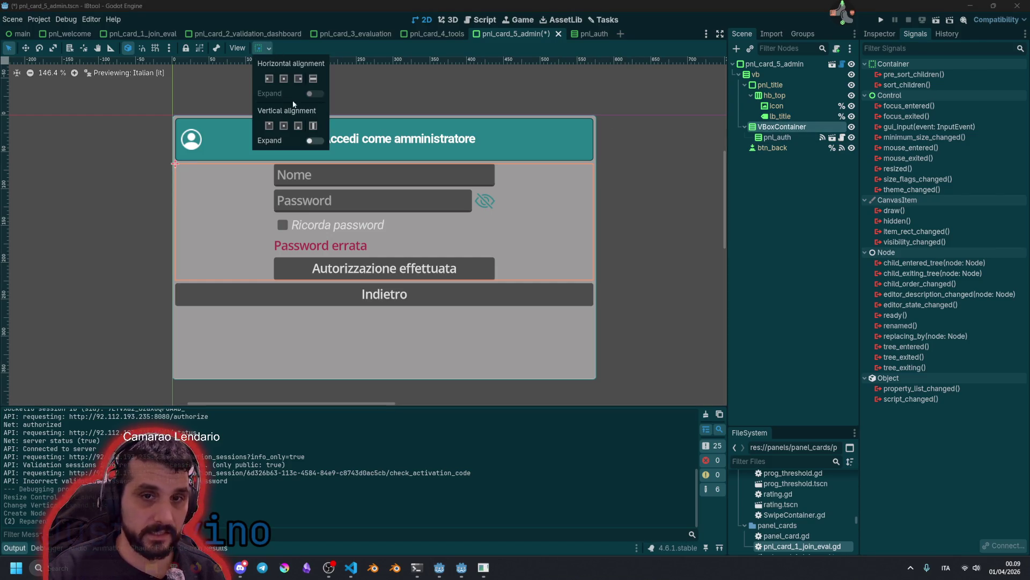
left_click(314, 140)
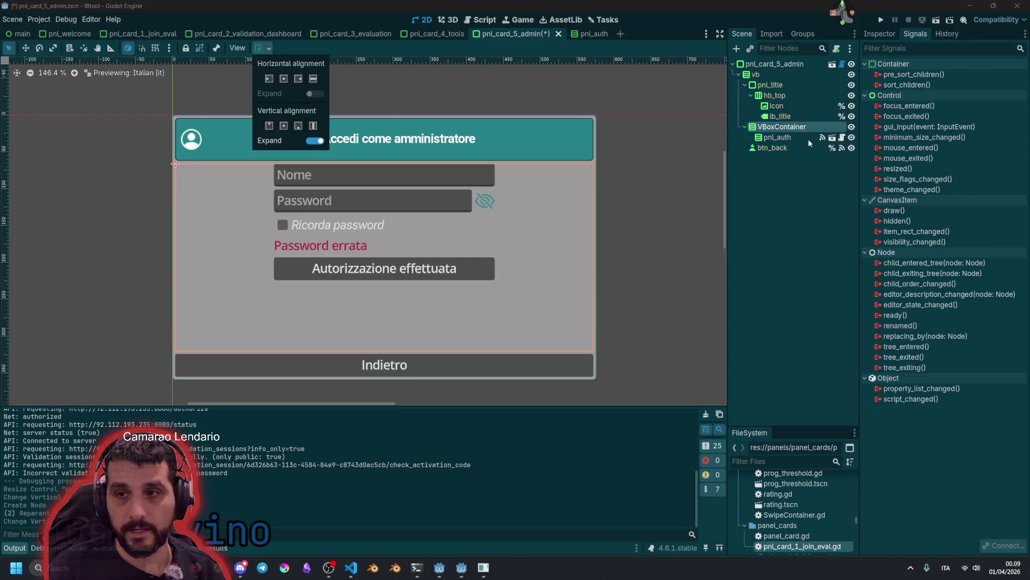
left_click(762, 188)
left_click(778, 137)
left_click(781, 127)
left_click(880, 34)
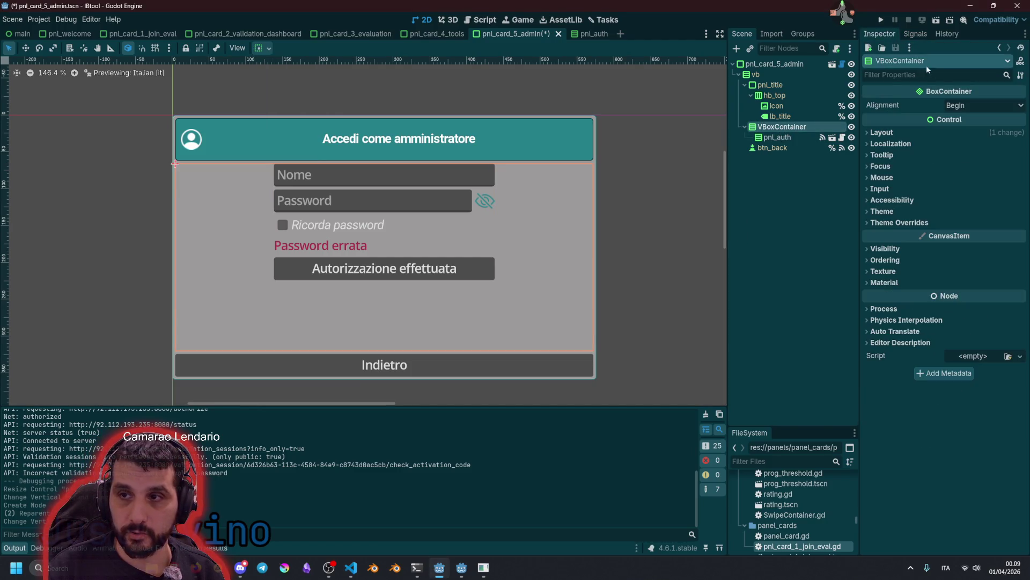
left_click(982, 105)
left_click(960, 125)
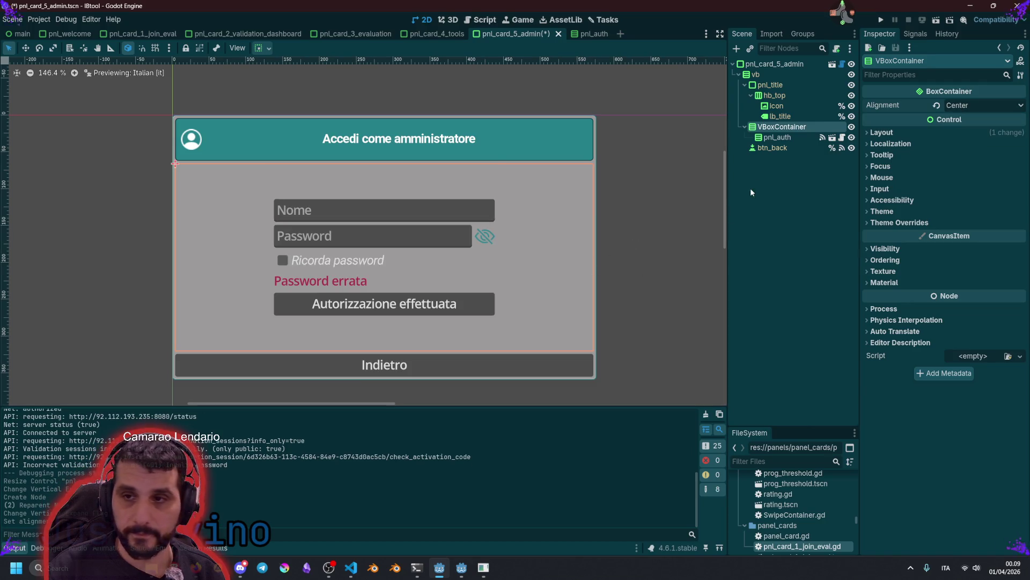
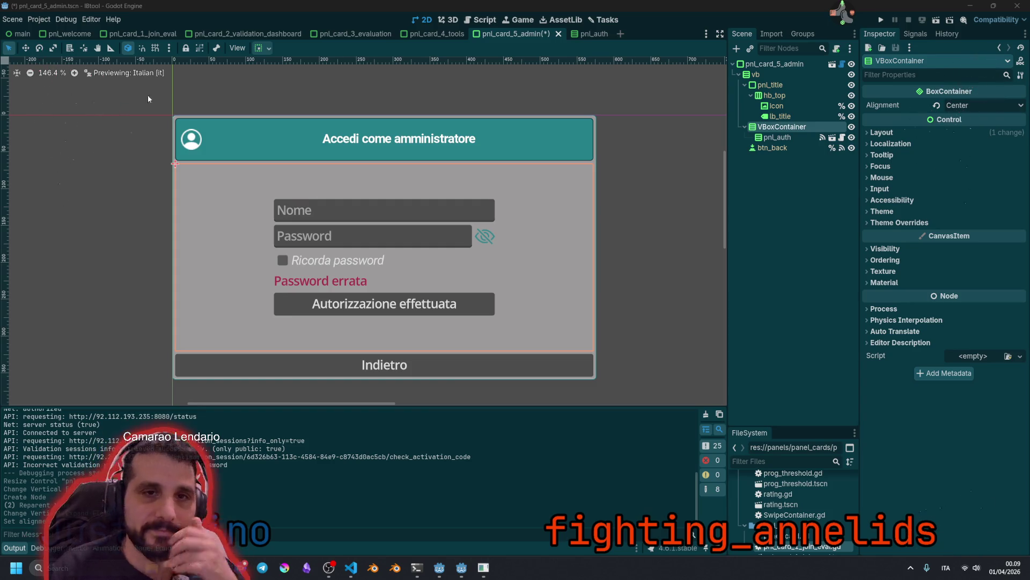
Preview the card texts in English, then switch the canvas preview back to Italian
left_click(230, 51)
mouse_move(311, 194)
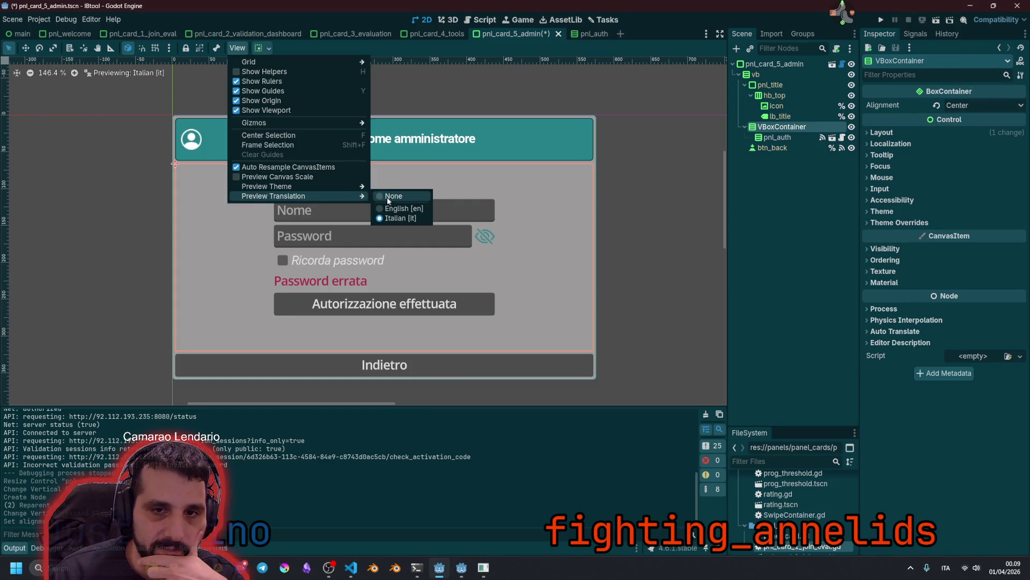
left_click(391, 209)
left_click(359, 132)
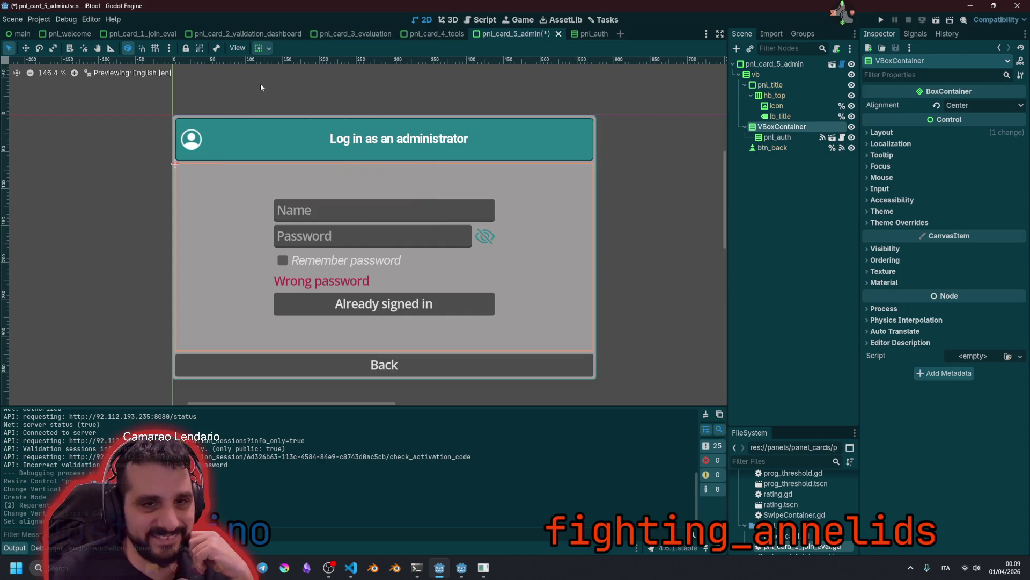
left_click(236, 49)
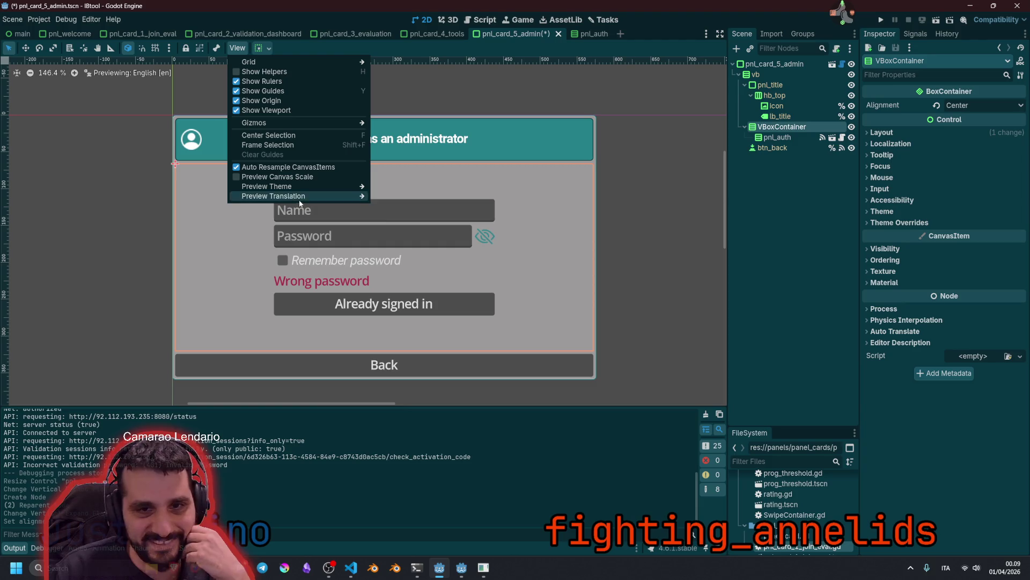
mouse_move(298, 197)
left_click(400, 218)
left_click(634, 194)
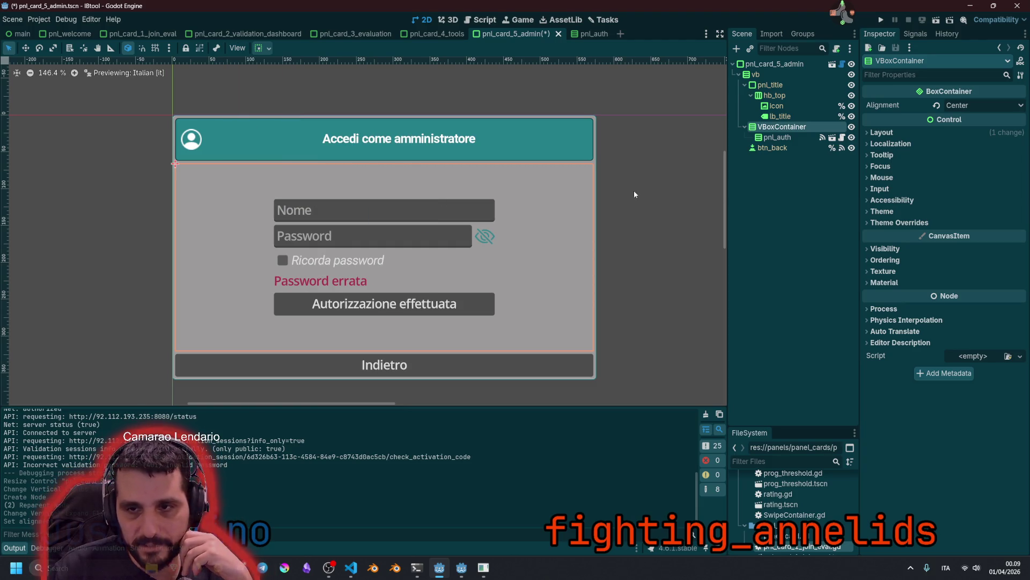
left_click(252, 105)
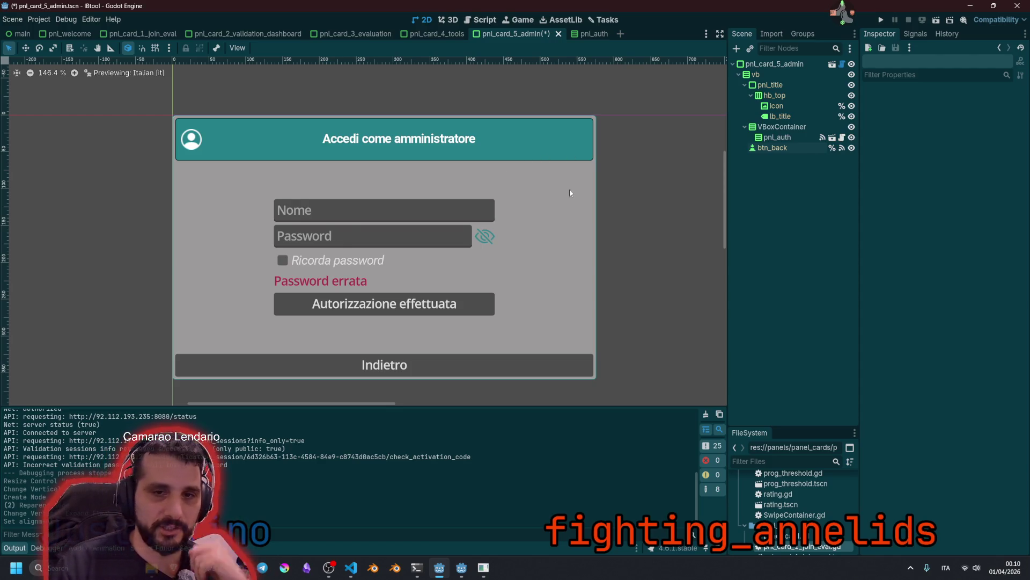
Rename the login form's VBoxContainer to vb, cancelling the stray Create New Node dialog
left_click(777, 137)
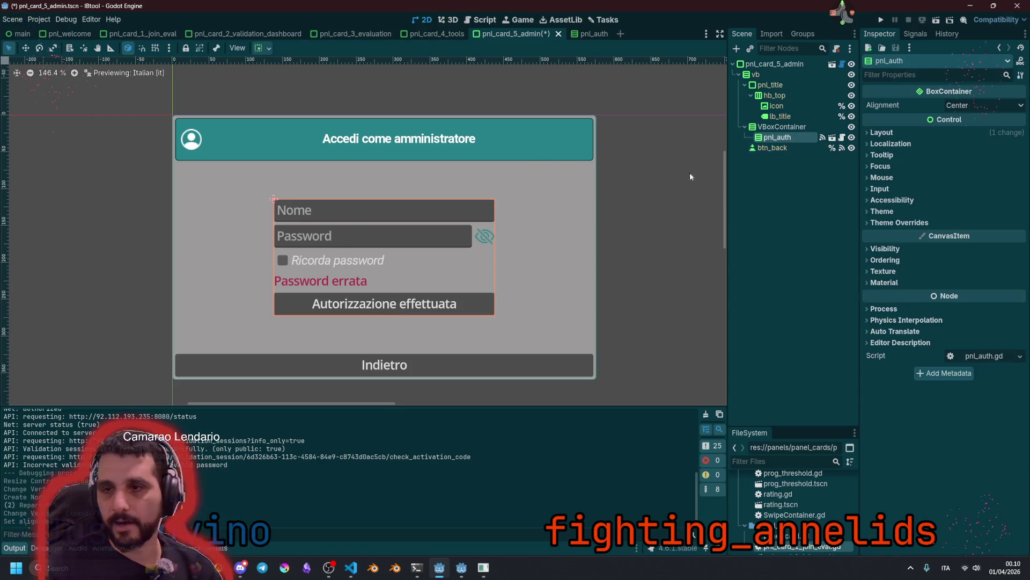
left_click(787, 127)
left_click(787, 128)
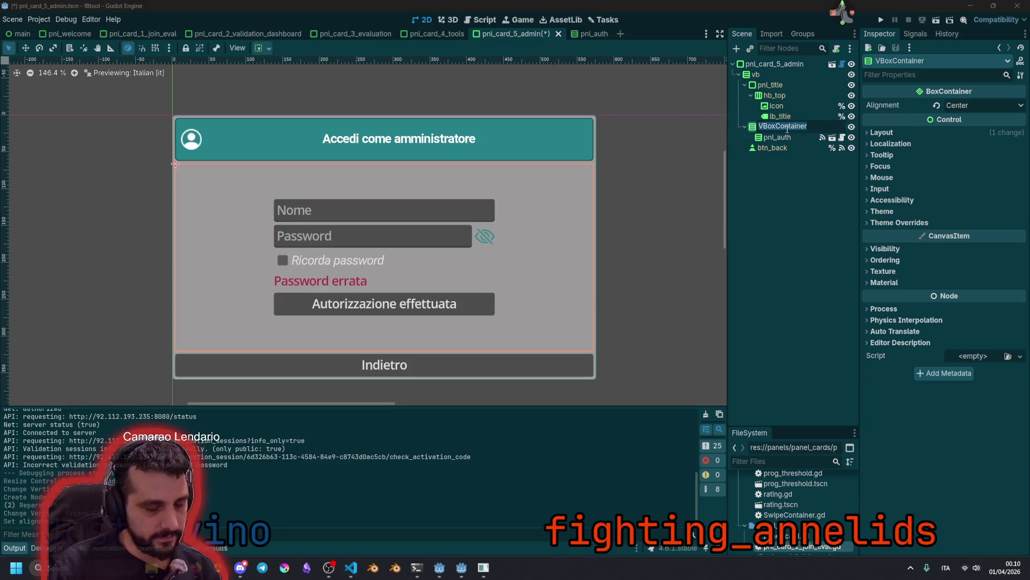
type("vb")
key("Return")
key("ctrl+a")
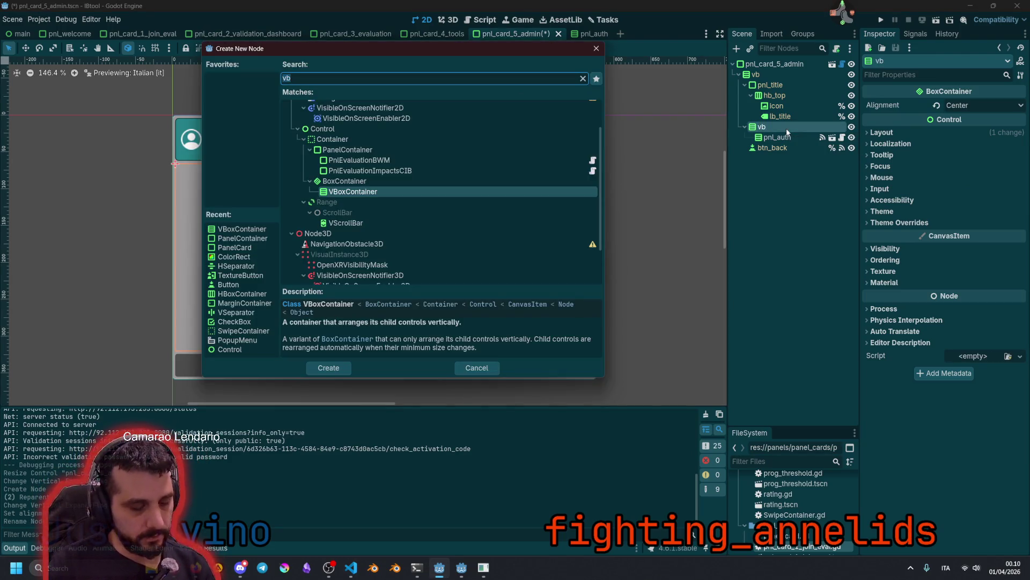
left_click(473, 368)
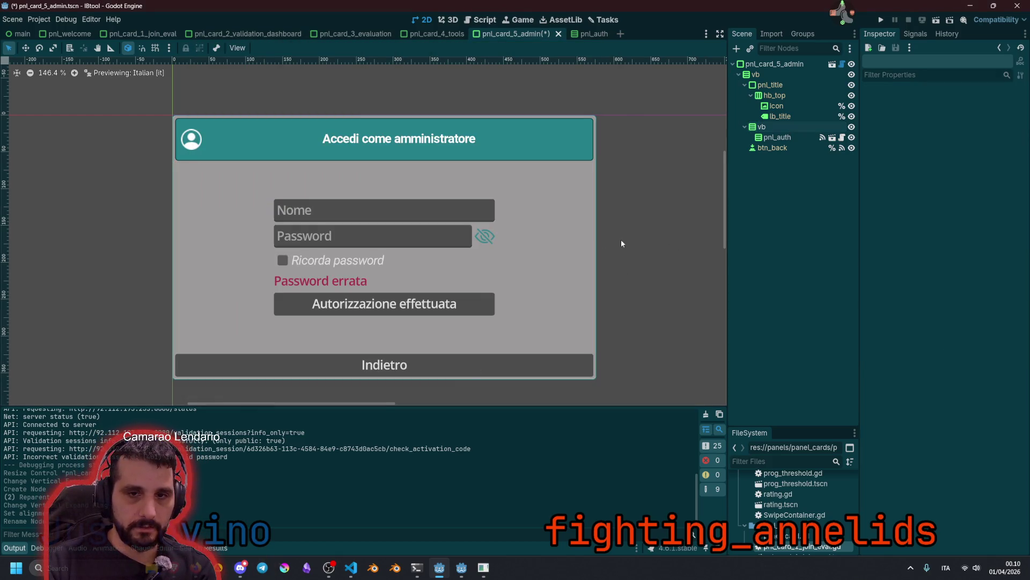
Pick up btn_proceed from pnl_card_1_join_eval for reuse and return to the admin card
left_click(156, 34)
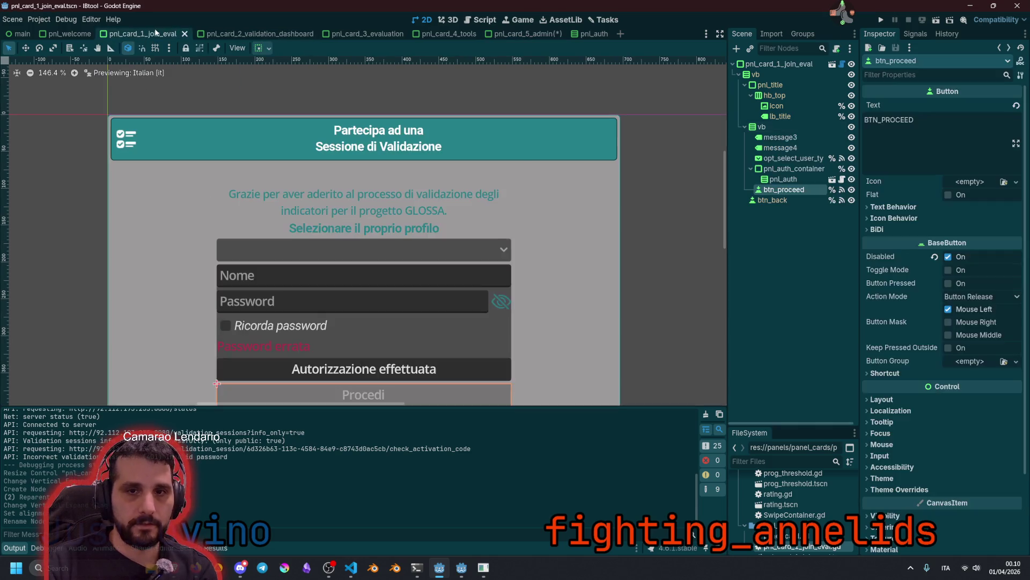
scroll(341, 266, "down", 3)
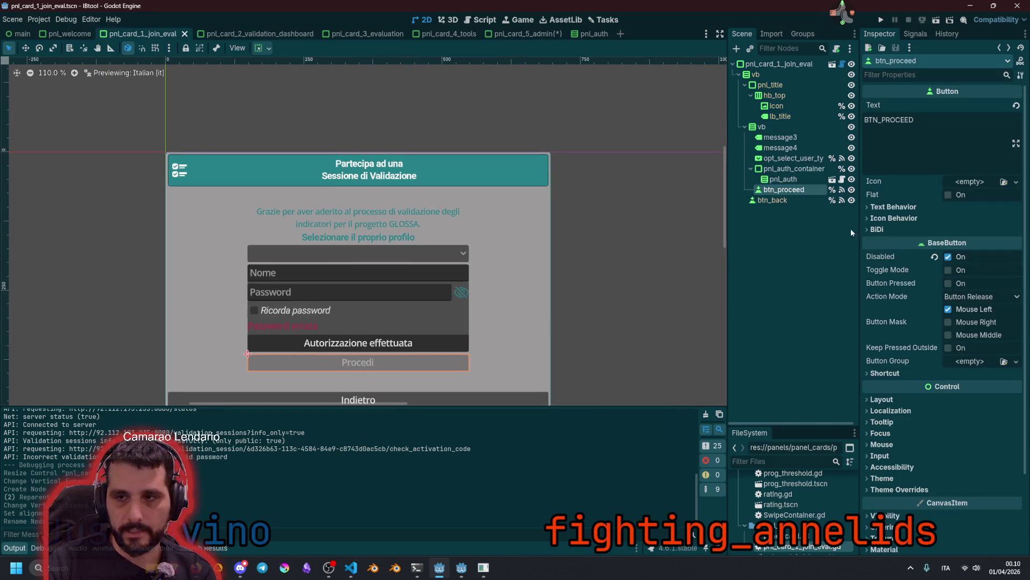
left_click(795, 214)
left_click(785, 194)
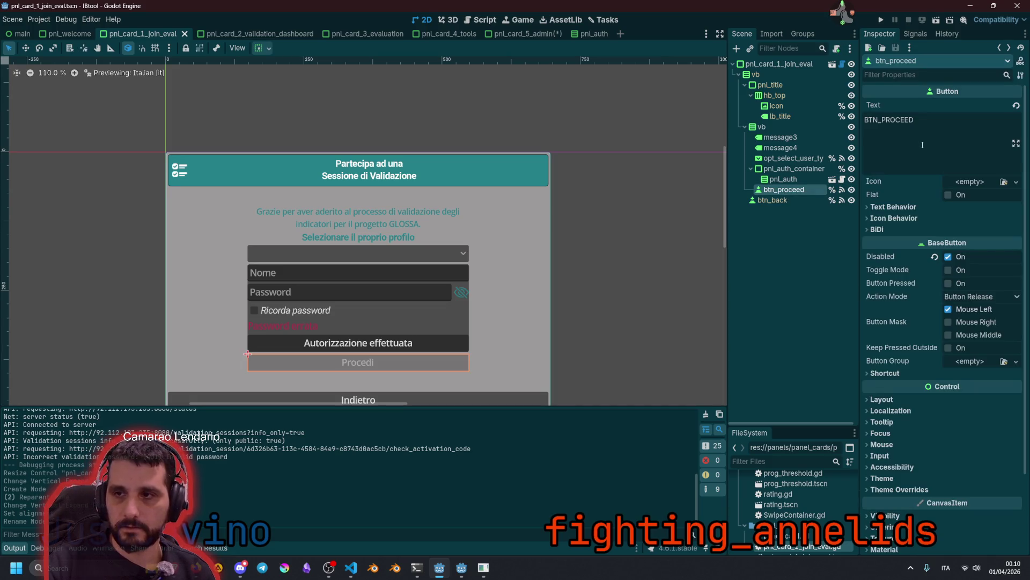
left_click(590, 225)
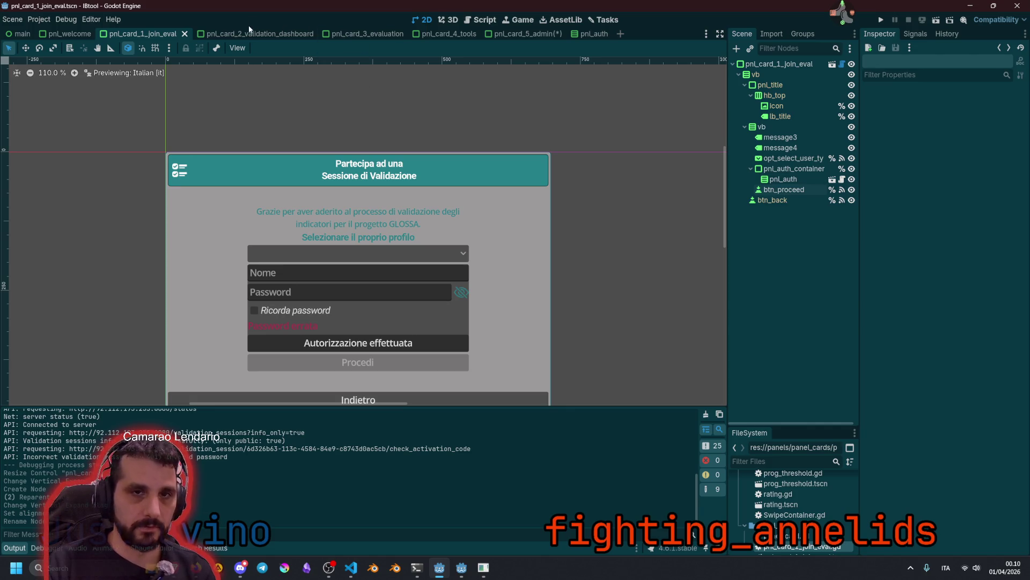
left_click(516, 33)
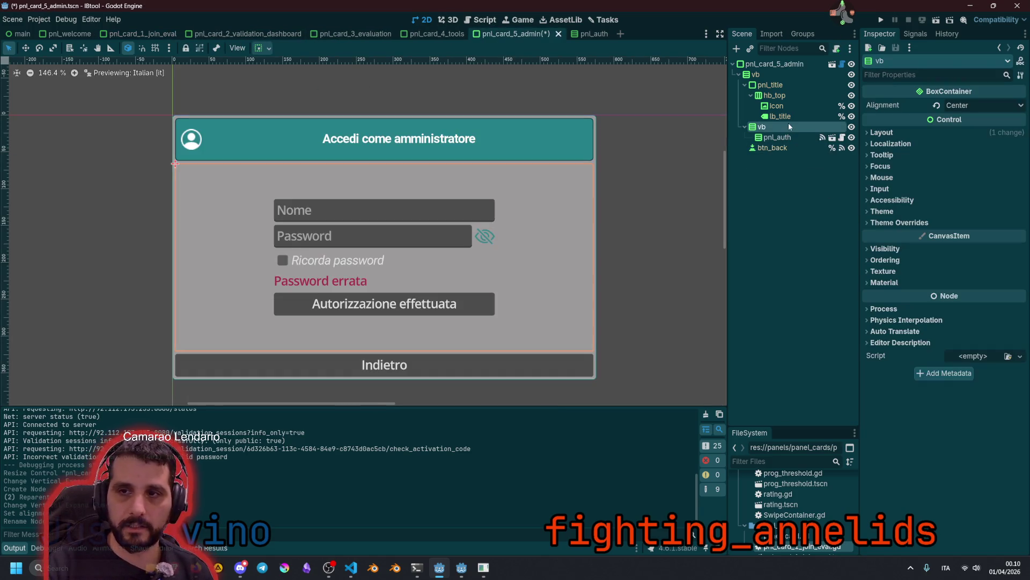
Paste btn_proceed into vb and center vb horizontally so it narrows
left_click(788, 138)
left_click(772, 129)
key("ctrl+v")
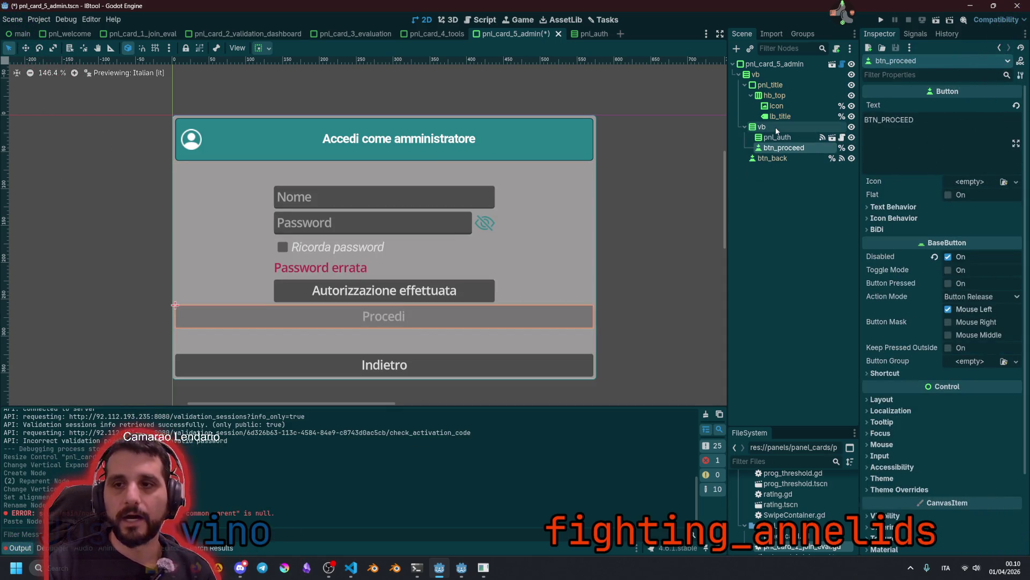
left_click(775, 127)
left_click(261, 47)
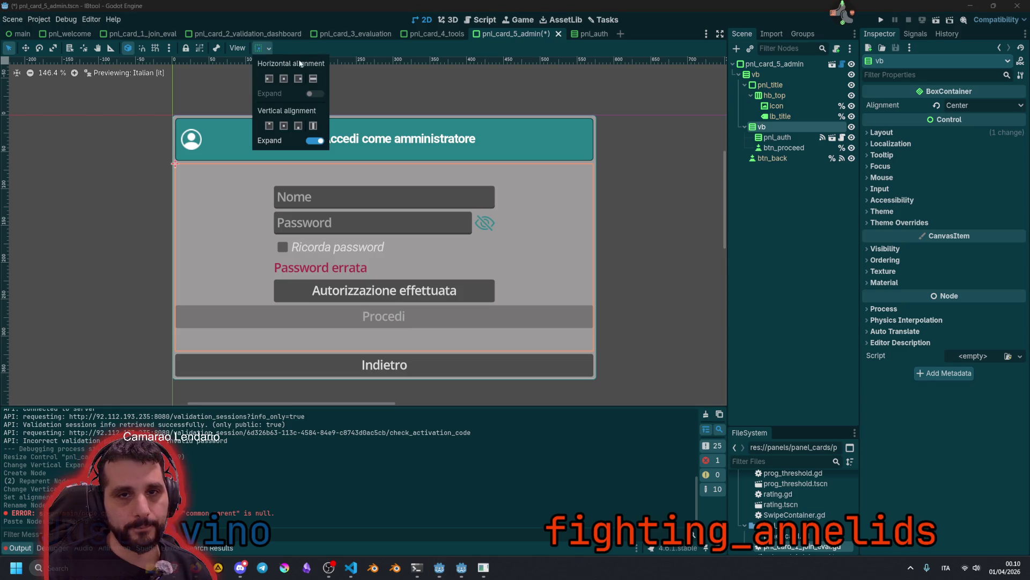
left_click(284, 80)
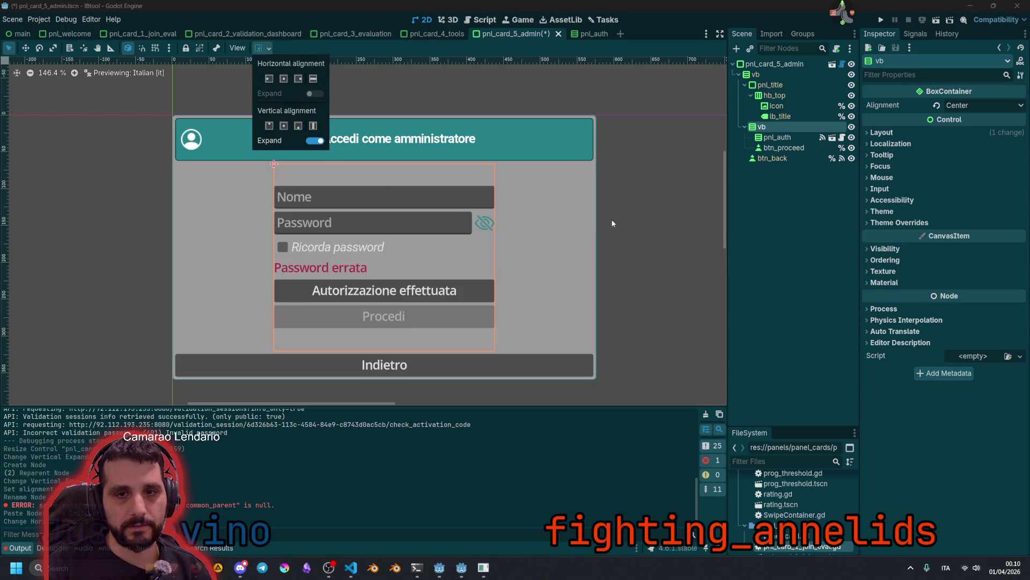
left_click(631, 227)
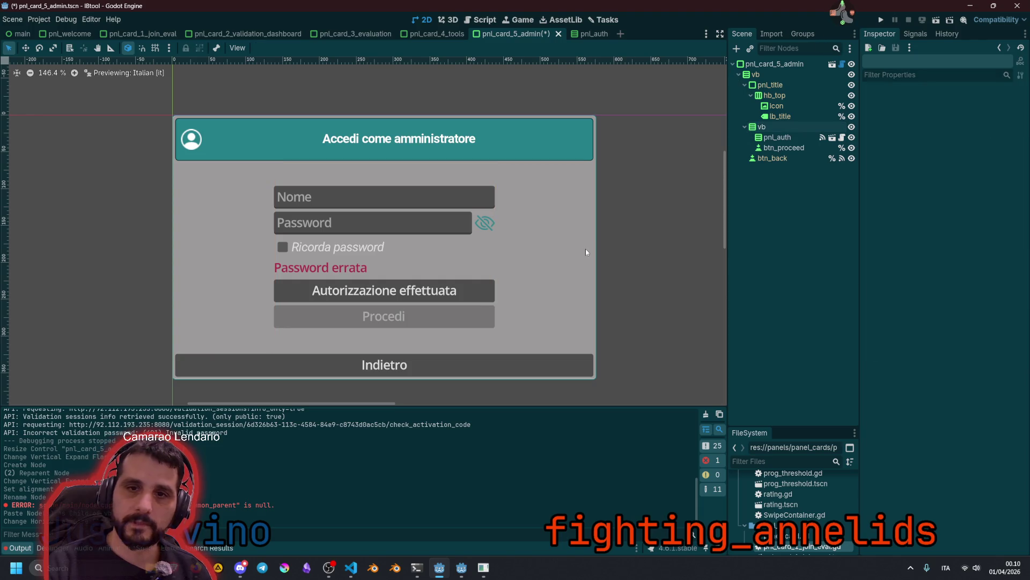
Keep the pasted Procedi button's Disabled option checked
left_click(413, 318)
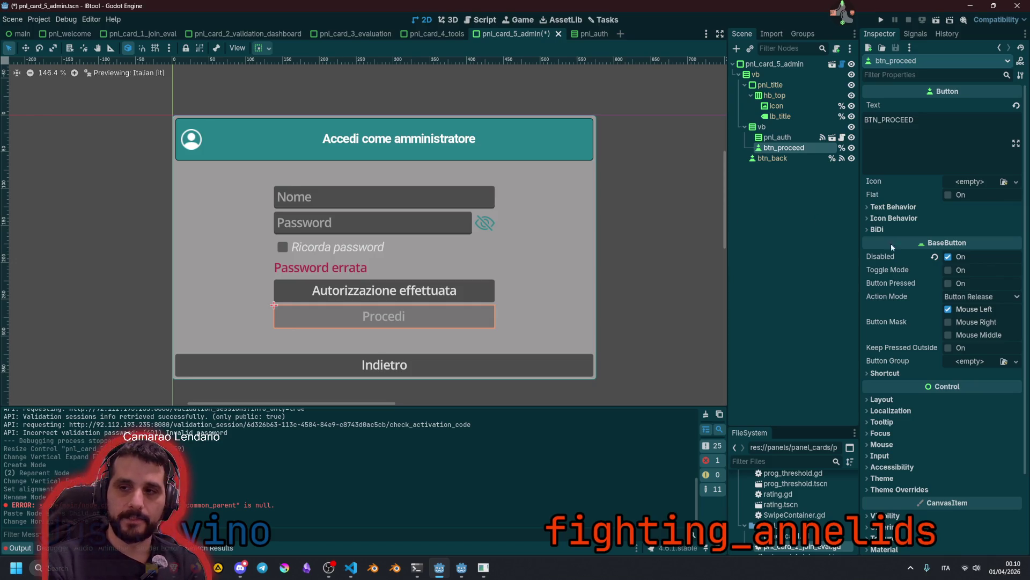
left_click(949, 256)
left_click(948, 257)
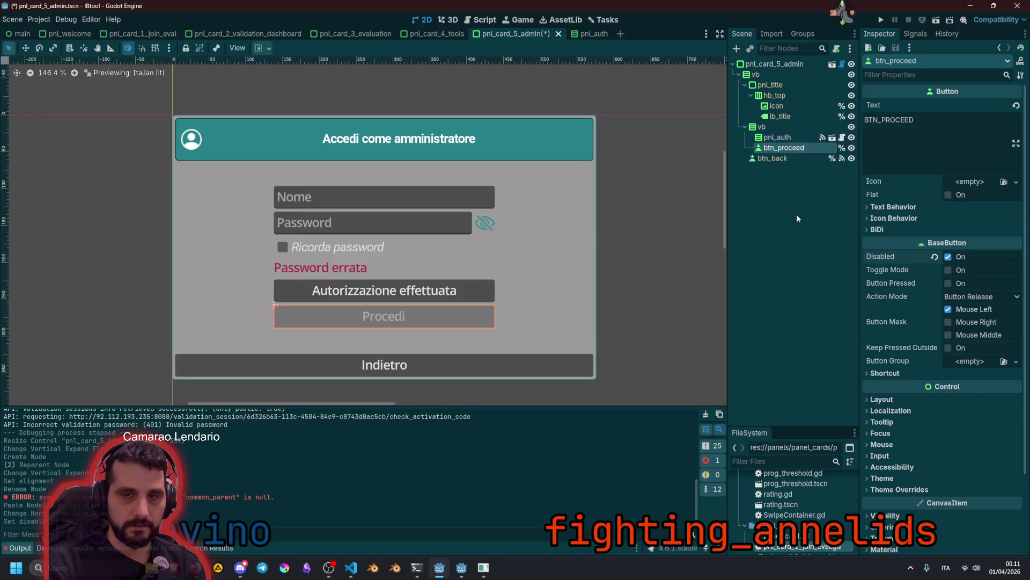
left_click(841, 65)
Insert blank lines above _proceed in pnl_card_5_admin.gd
key("Up")
key("Up")
key("Up")
key("Up")
key("Up")
key("Up")
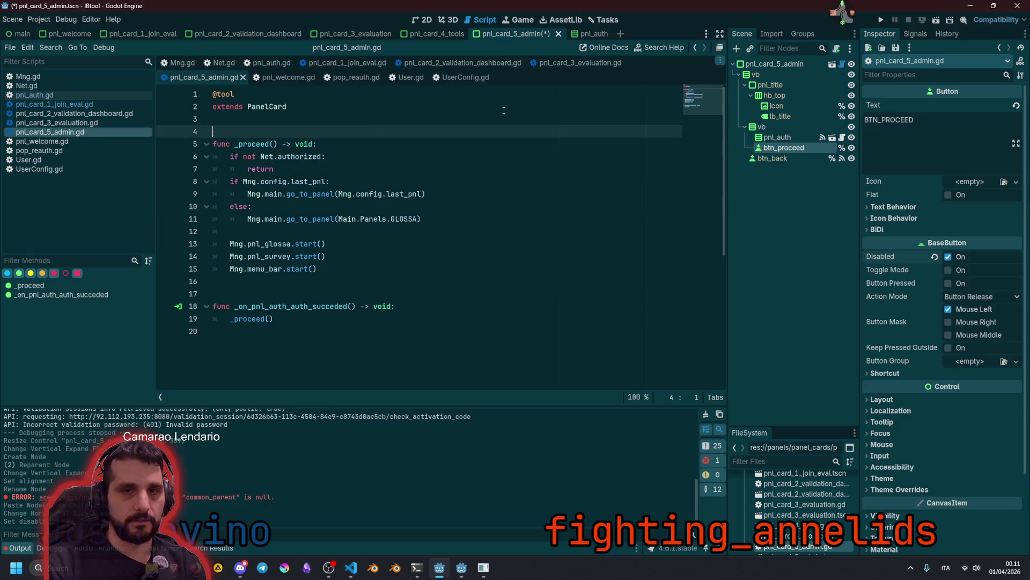
key("Return")
key("Up")
key("Return")
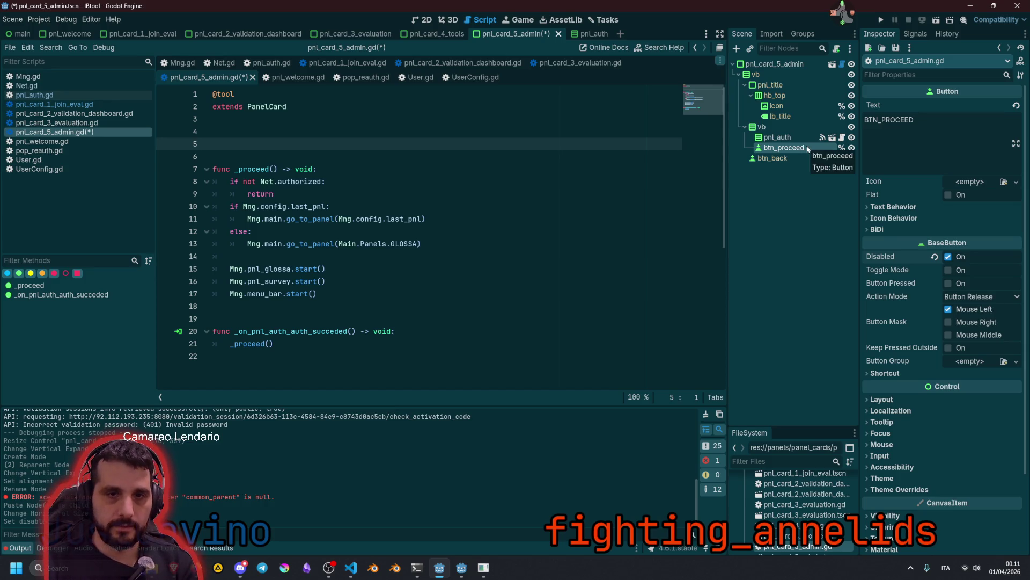
left_click_drag(261, 181, 333, 194)
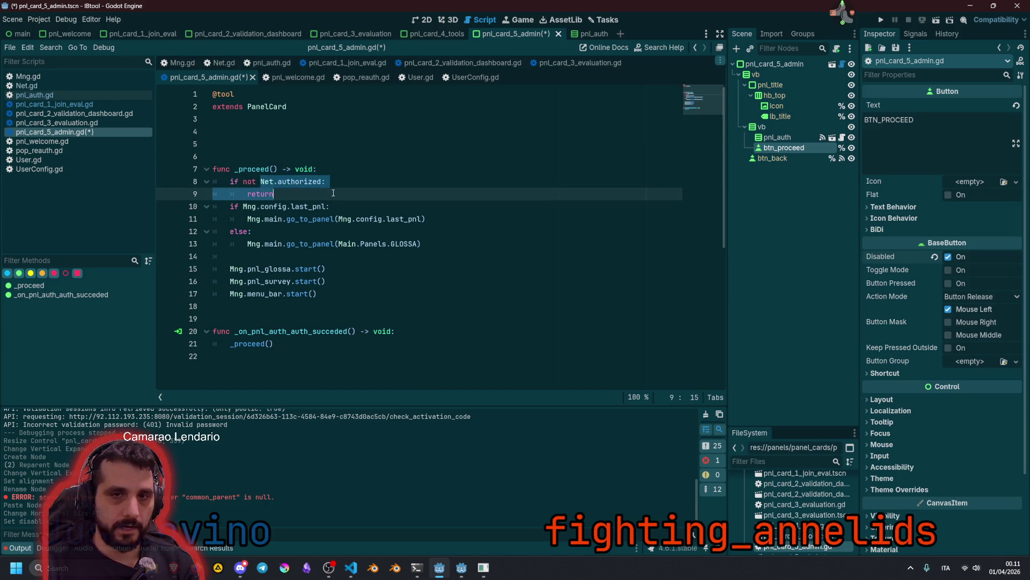
left_click(364, 181)
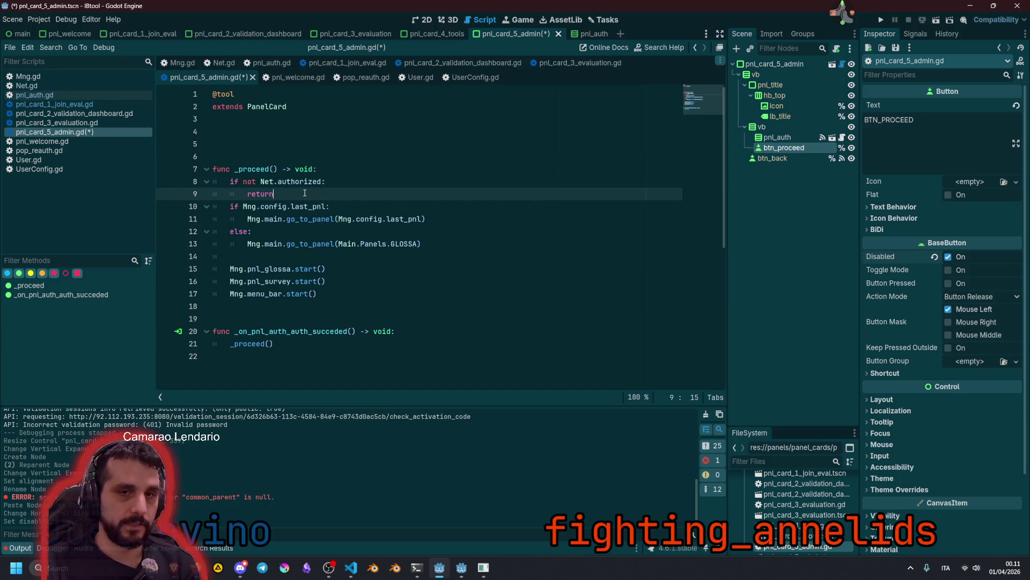
left_click(378, 164)
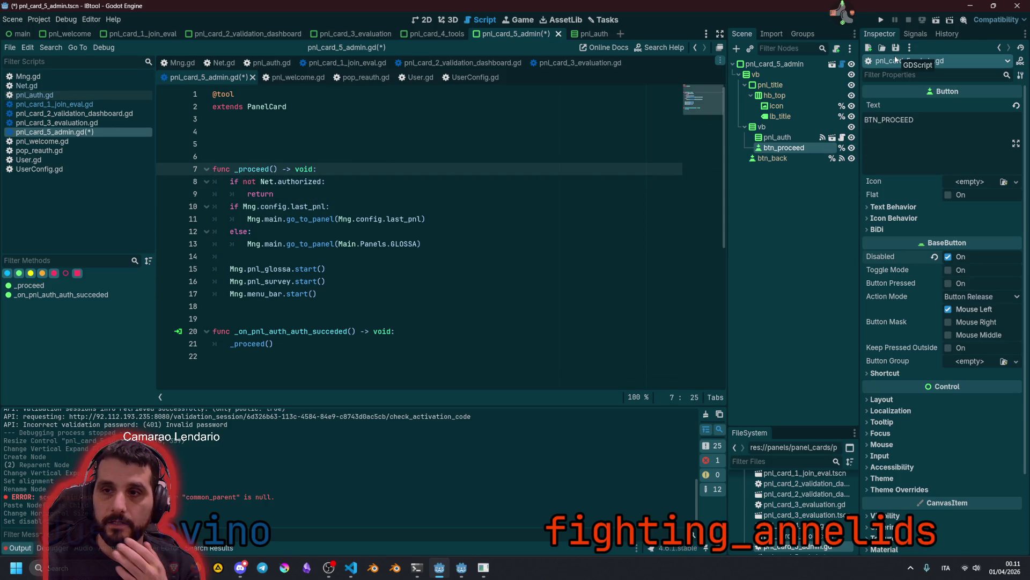
Connect btn_proceed's pressed() signal to a new _on_btn_proceed_pressed handler
left_click(915, 33)
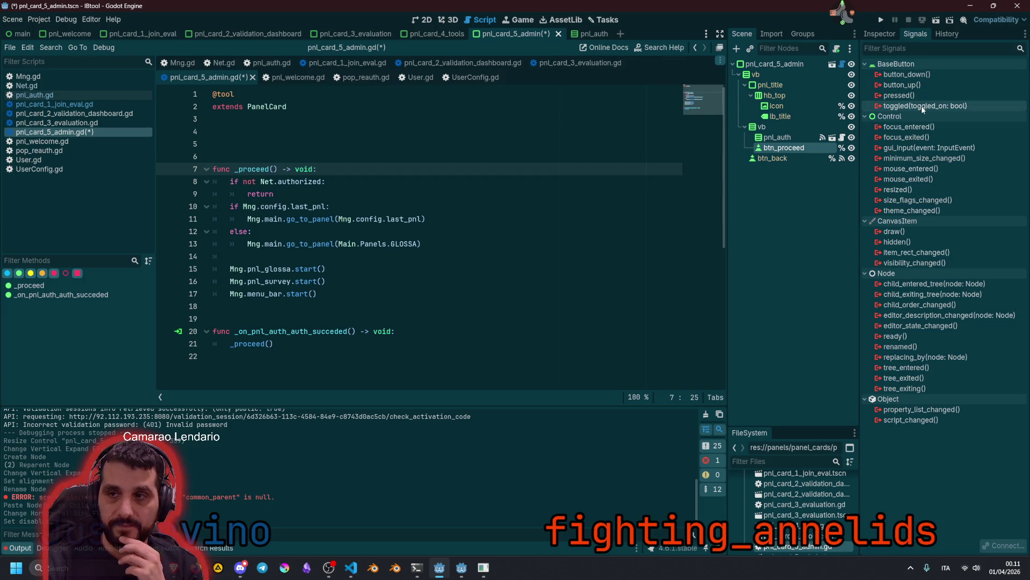
double_click(911, 95)
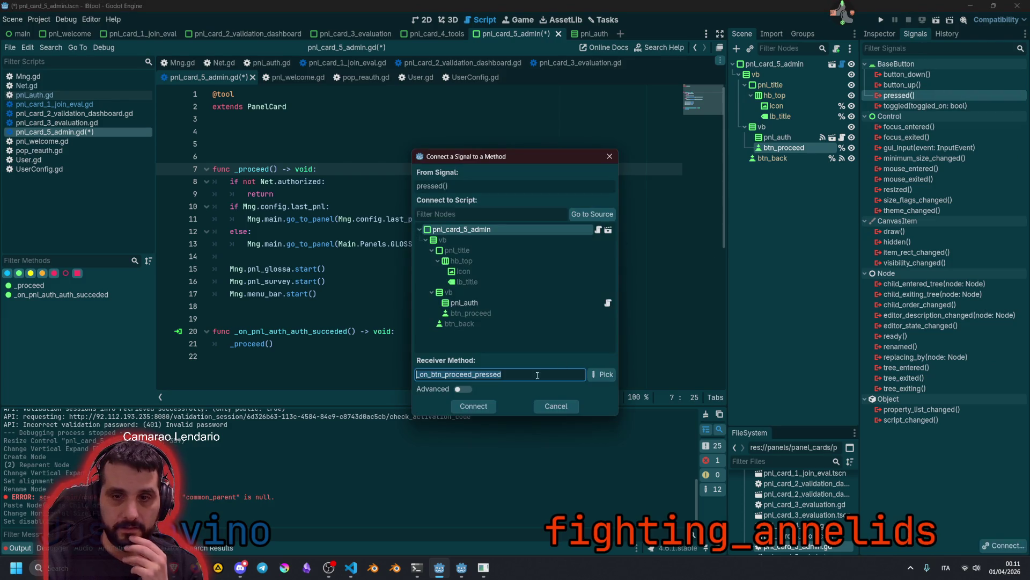
left_click(467, 406)
Remove the extra blank lines and replace the pass placeholder with a _proceed() call
left_click(472, 344)
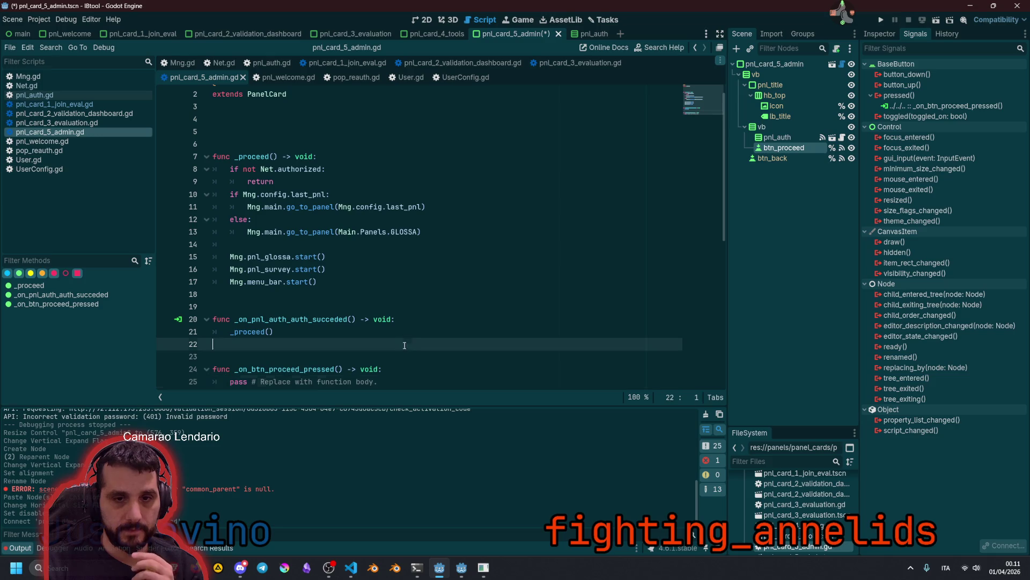
key("Delete")
key("Delete")
key("Up")
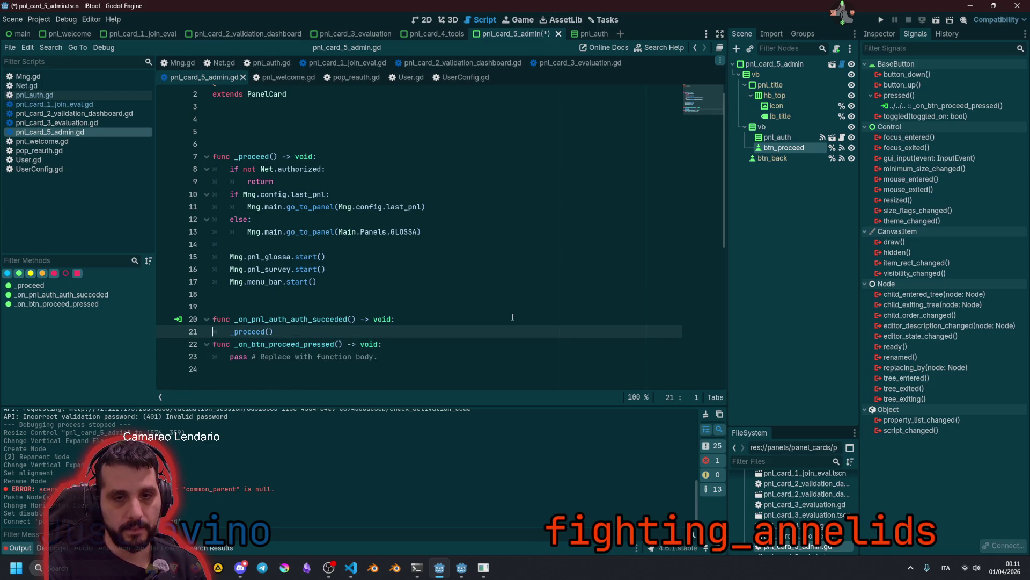
key("shift+End")
key("ctrl+c")
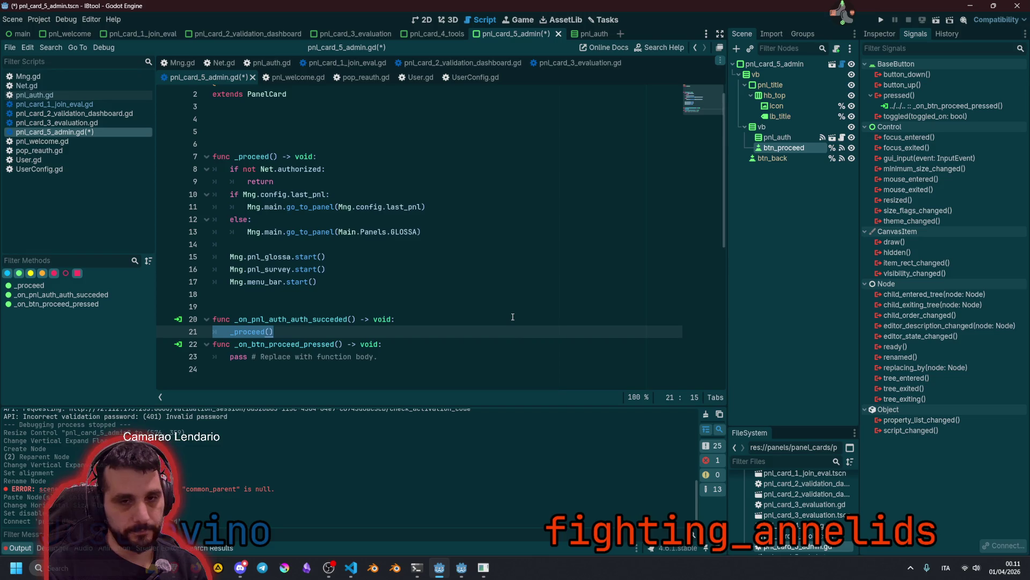
key("Down")
key("Down")
key("End")
key("shift+Home")
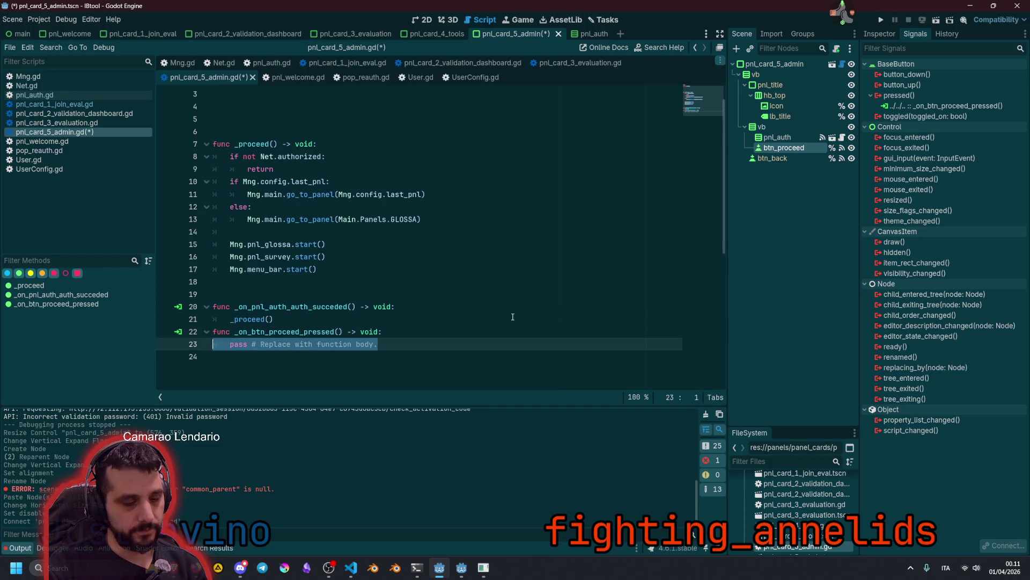
key("ctrl+v")
Join both _proceed() calls onto their func lines using multi-caret editing
key("Up")
key("Home")
key("Up")
key("Home")
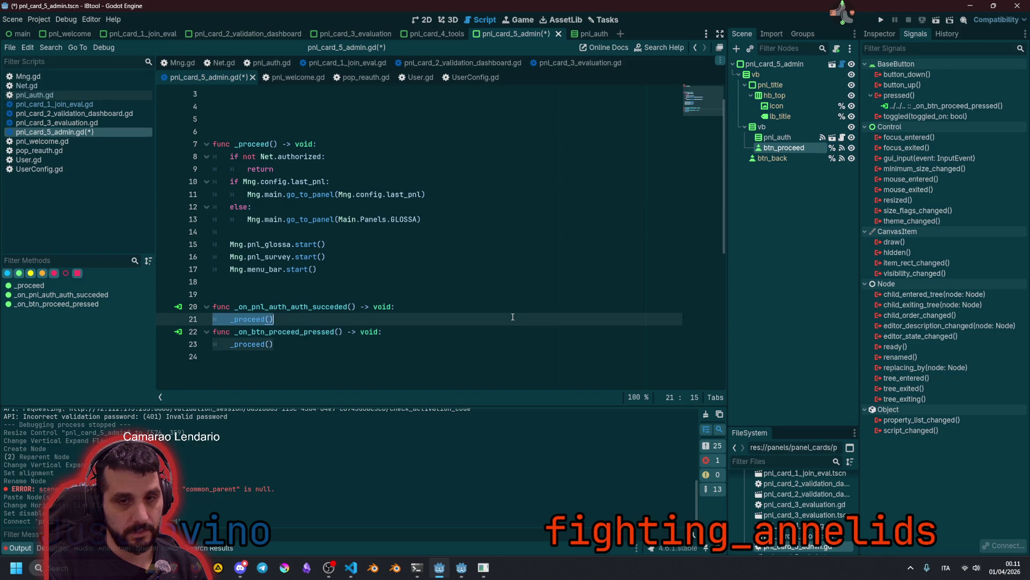
key("ctrl+d")
key("BackSpace")
key("BackSpace")
key("End")
left_click(504, 244)
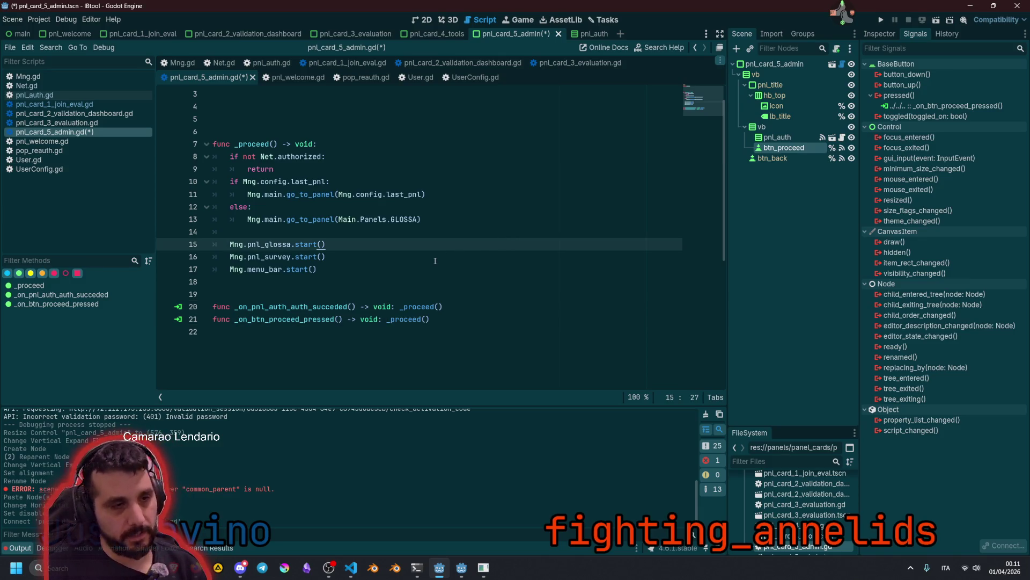
Review the script and place the caret above _proceed for a new function
left_click(244, 219)
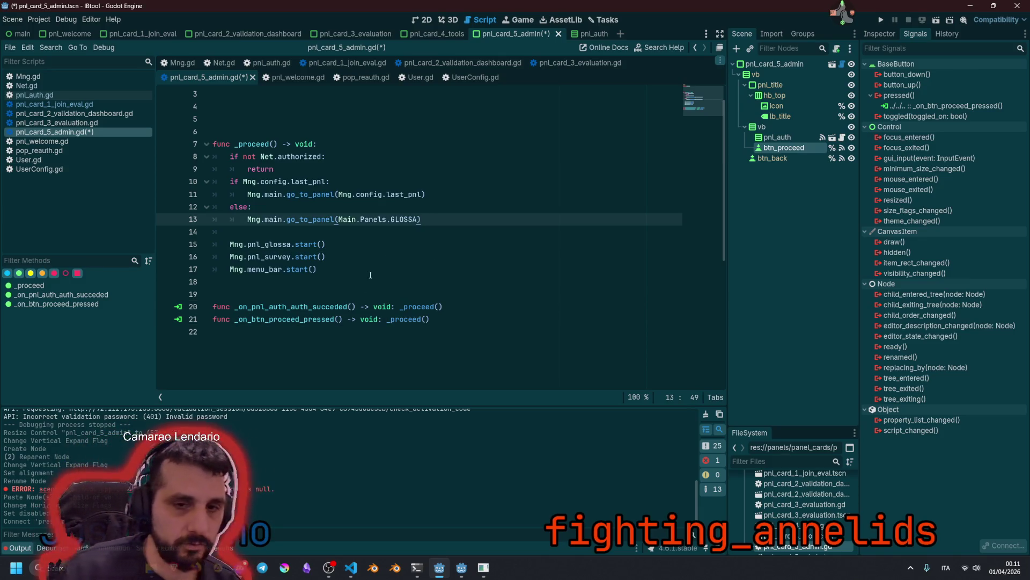
left_click(387, 298)
left_click(404, 306)
left_click(427, 269)
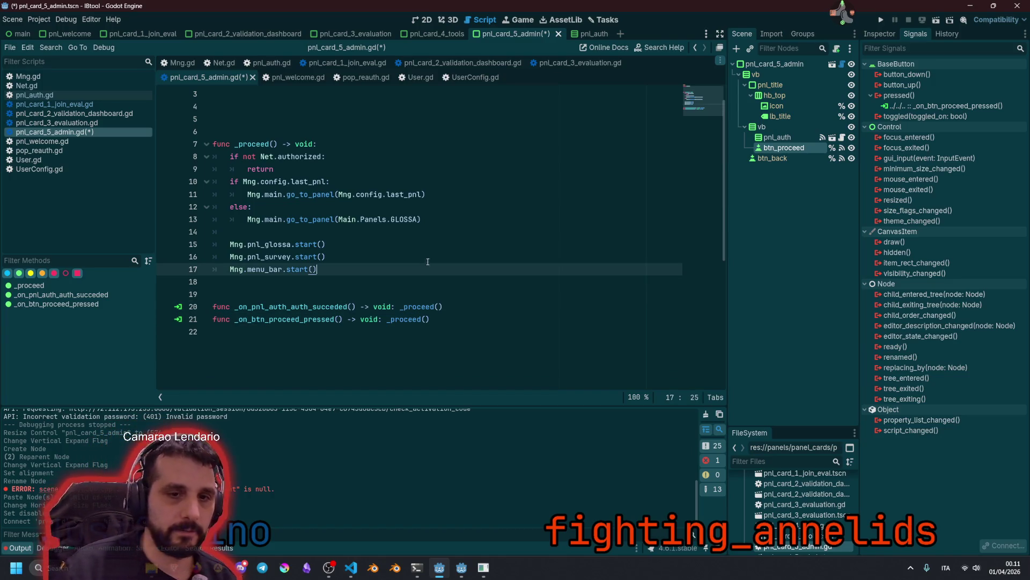
scroll(429, 217, "up", 1)
left_click(398, 244)
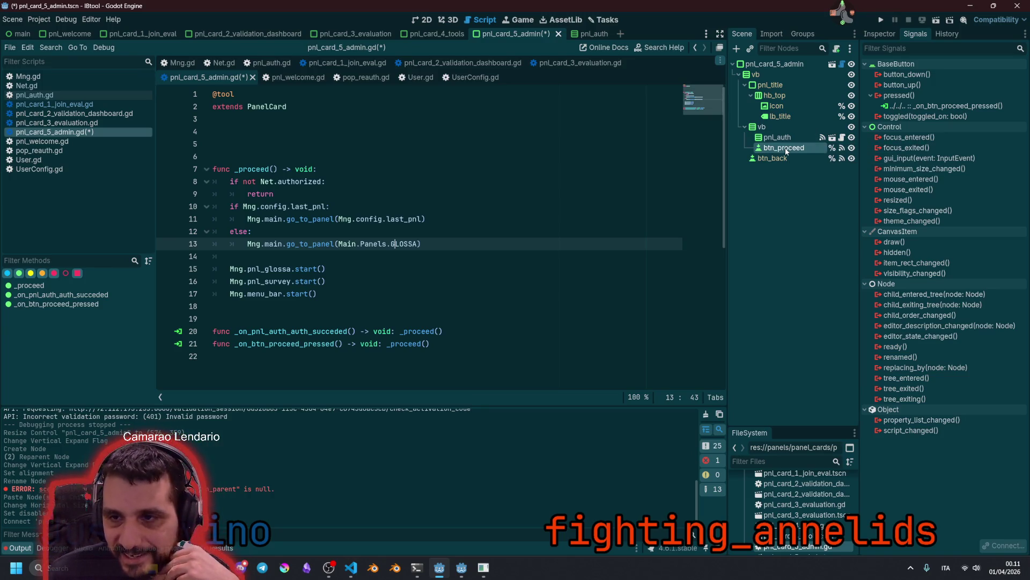
left_click(357, 140)
Write func _ready() calling _refresh_ui() only when not Engine.is_editor_hint()
key("Up")
key("Return")
type("func ")
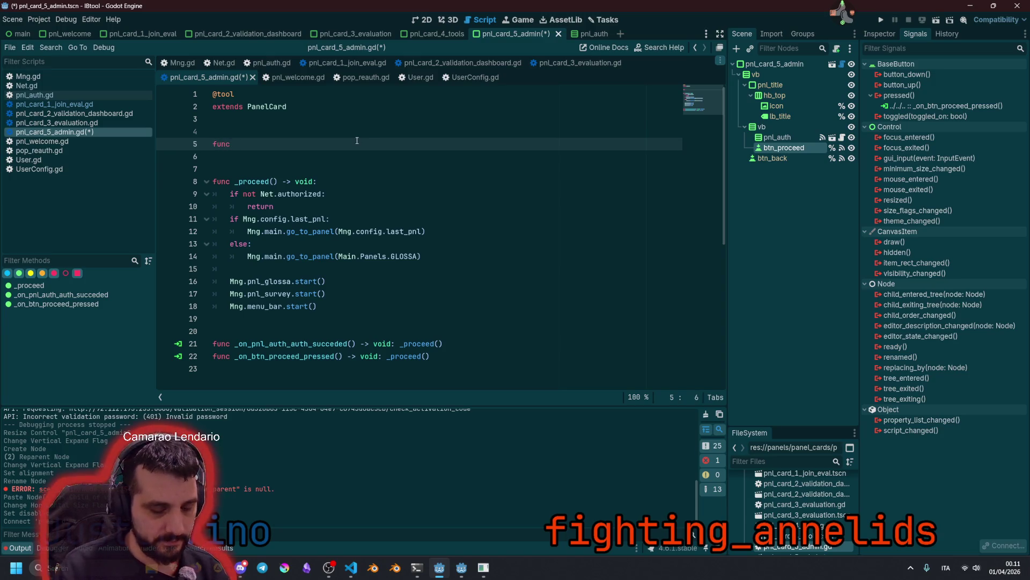
type("_re")
key("Return")
key("Return")
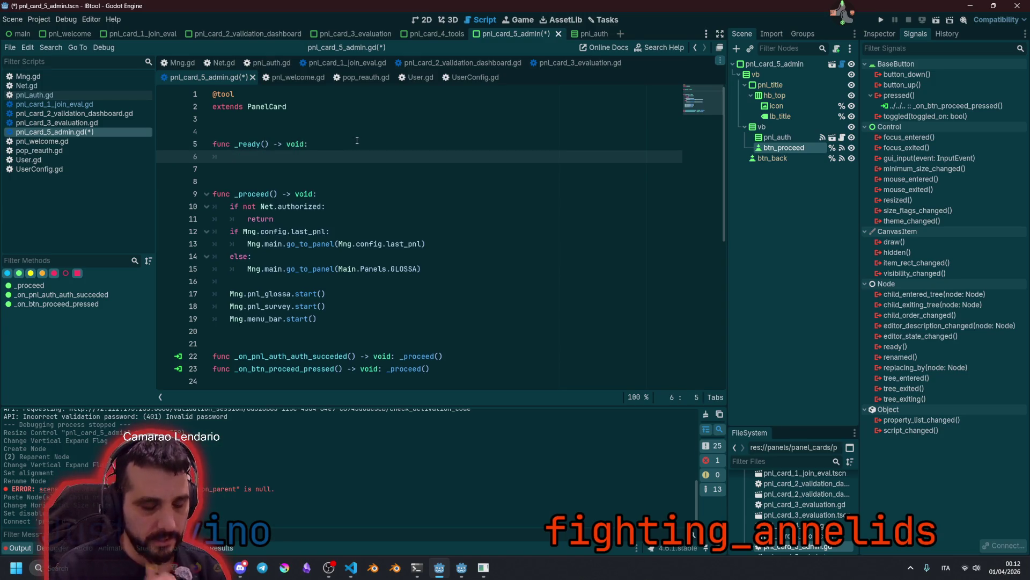
type("_re")
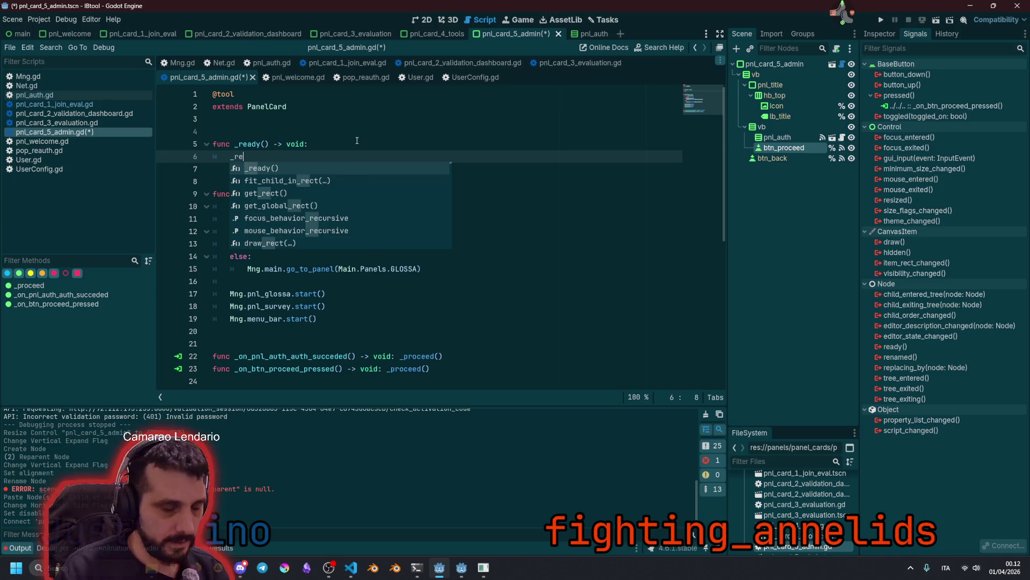
type("fresh")
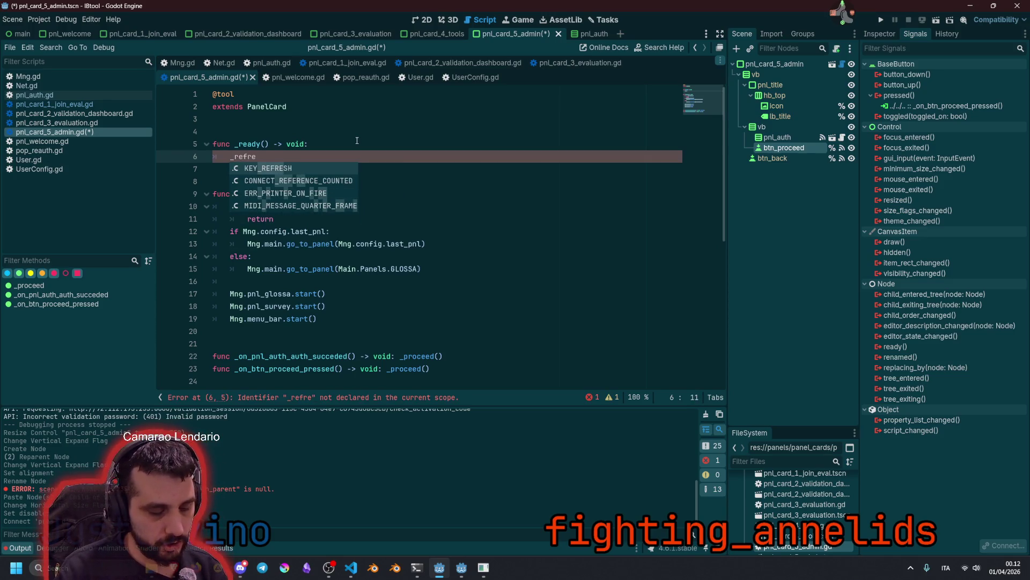
type("_ui")
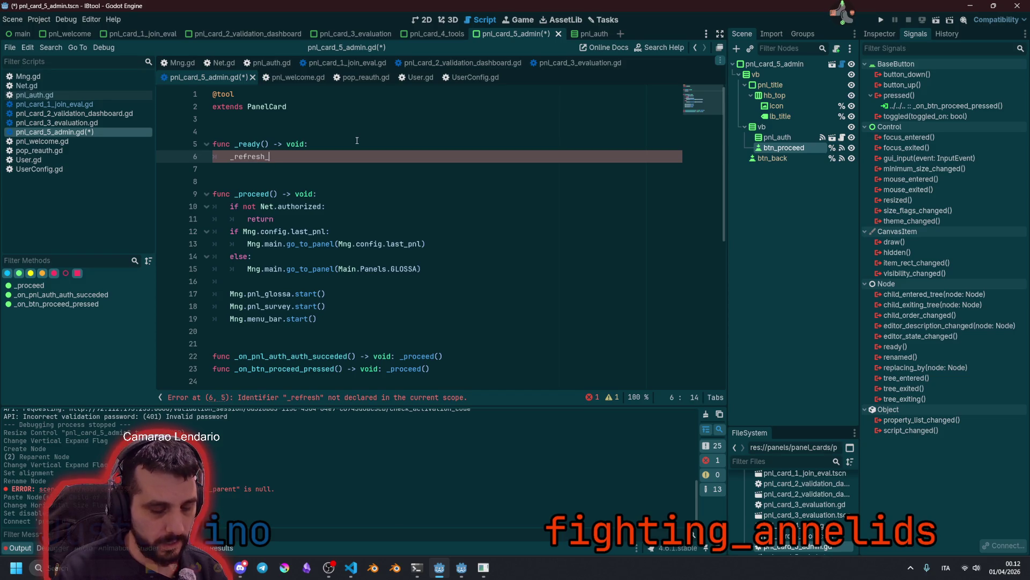
key("ctrl+shift+Return")
type("if ")
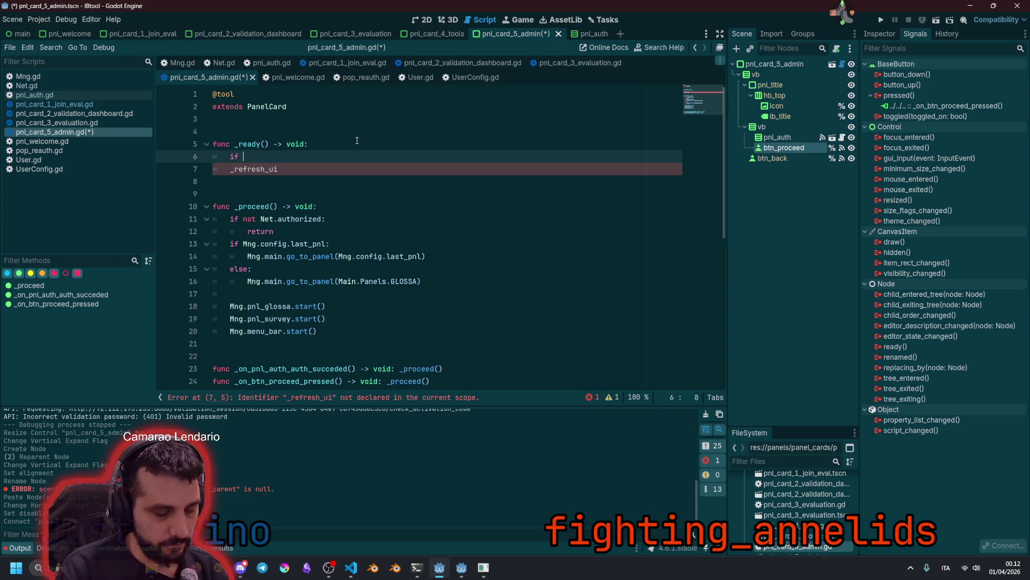
type("not Engine.is_de")
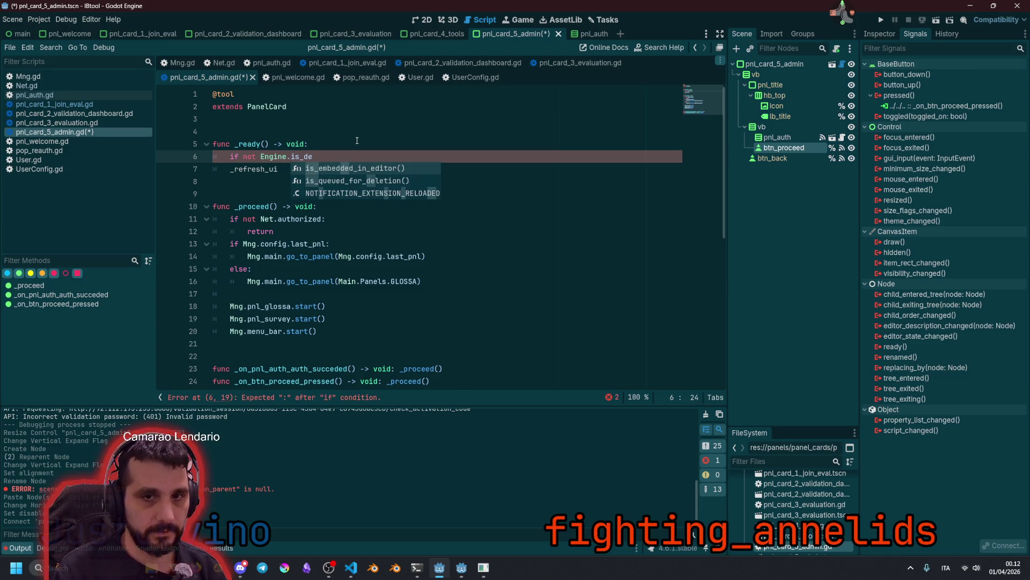
key("Return")
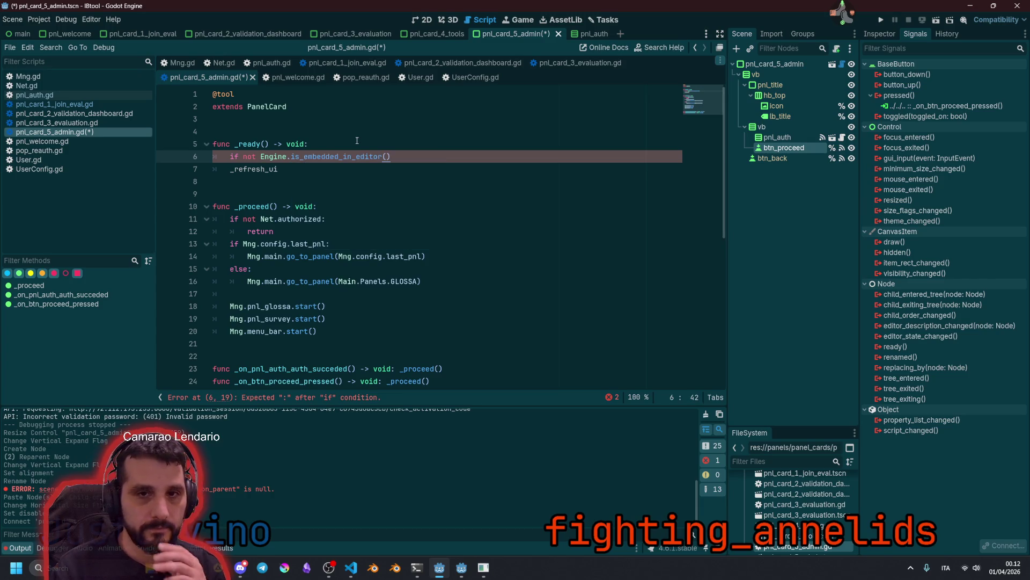
key("ctrl+shift+Left")
key("ctrl+shift+Left")
type("is_ed")
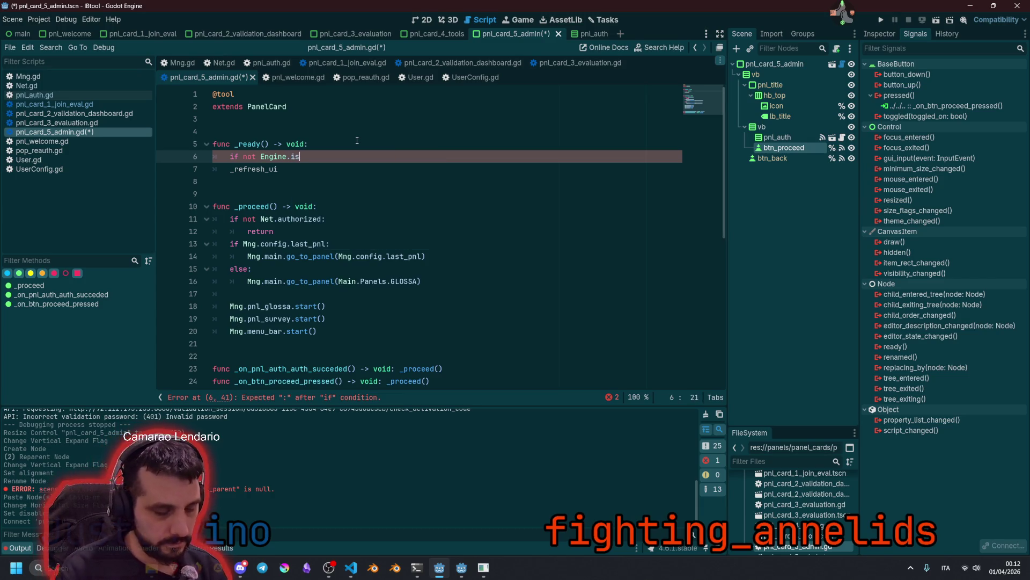
key("Return")
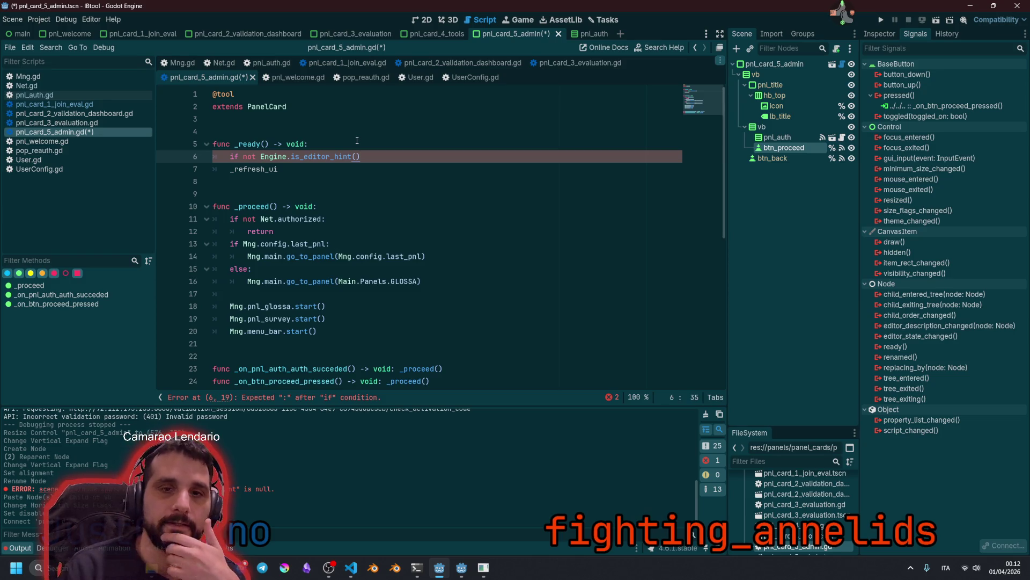
type(":")
key("Down")
key("Home")
key("Tab")
key("End")
type("(")
Declare an empty func _refresh_ui() -> void: below _ready
key("End")
key("shift+Home")
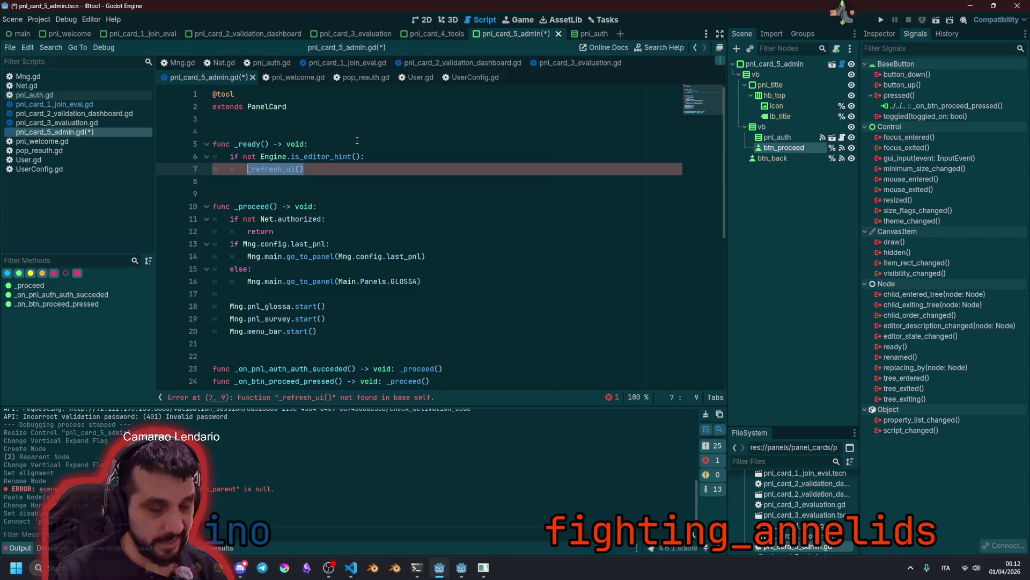
key("ctrl+c")
key("Down")
key("Down")
key("Down")
key("Return")
key("Return")
key("Return")
key("Up")
key("Up")
key("Up")
key("ctrl+v")
key("Home")
type("func")
key("End")
type("-> voi")
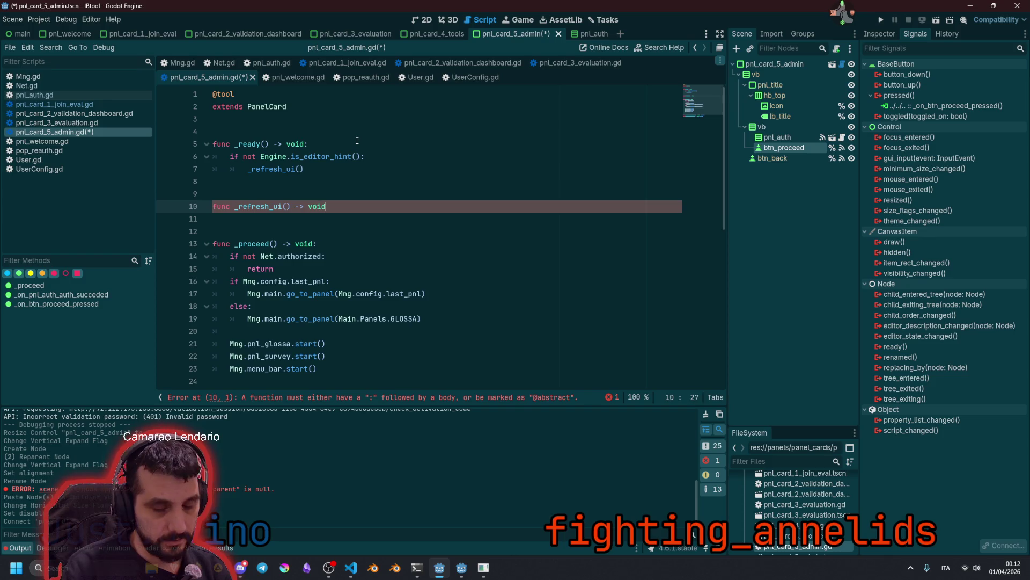
type("d:")
key("Return")
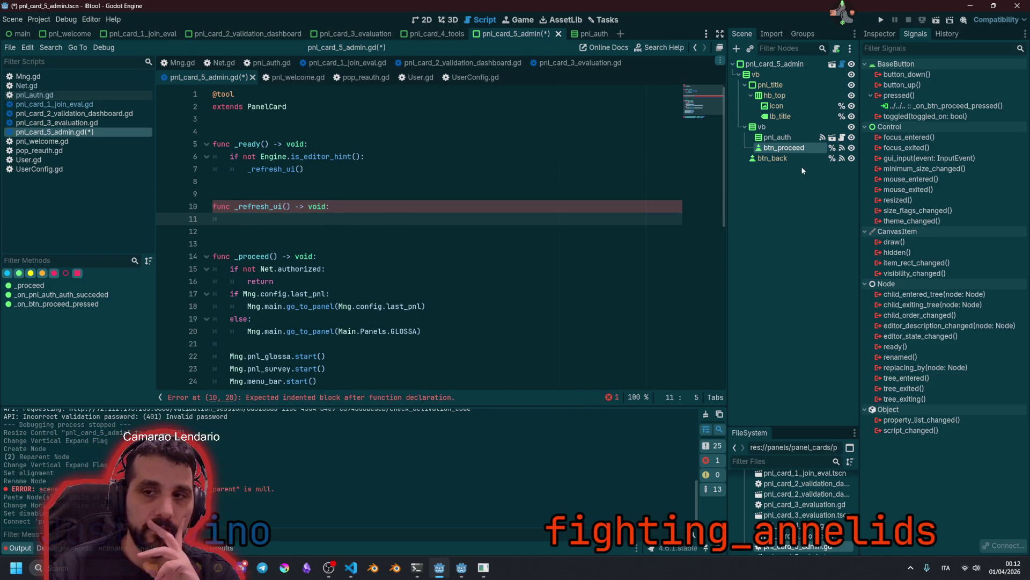
mouse_move(789, 150)
left_mouse_down()
mouse_move(248, 161)
mouse_move(244, 142)
left_mouse_up()
key("Return")
key("Up")
key("Up")
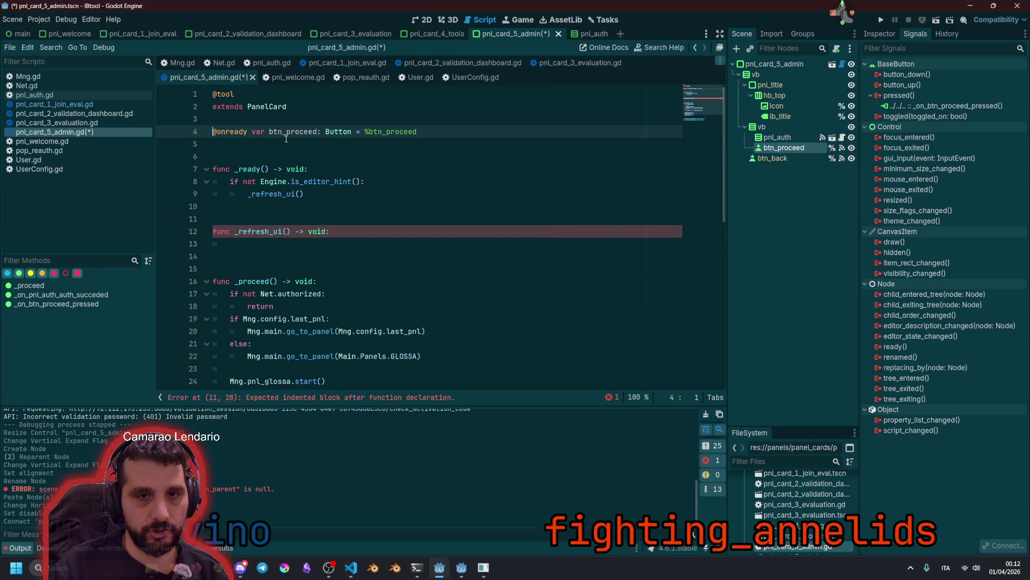
Write btn_proceed.disabled = !Net.authorized in the _refresh_ui body
key("ctrl+shift+Left")
key("ctrl+c")
left_click(258, 245)
key("ctrl+v")
type(".di")
key("Return")
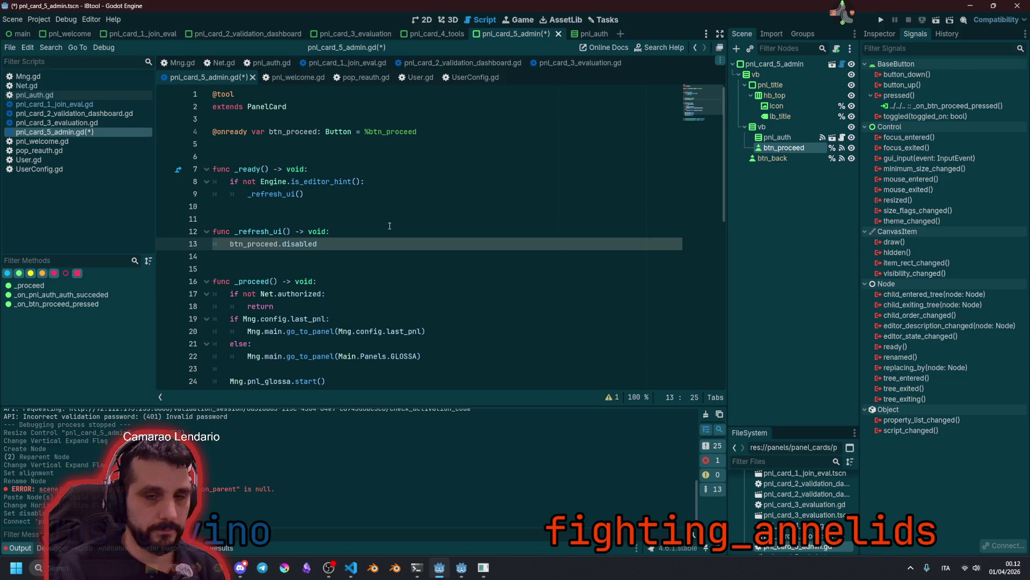
key("ctrl+space")
type("Net.")
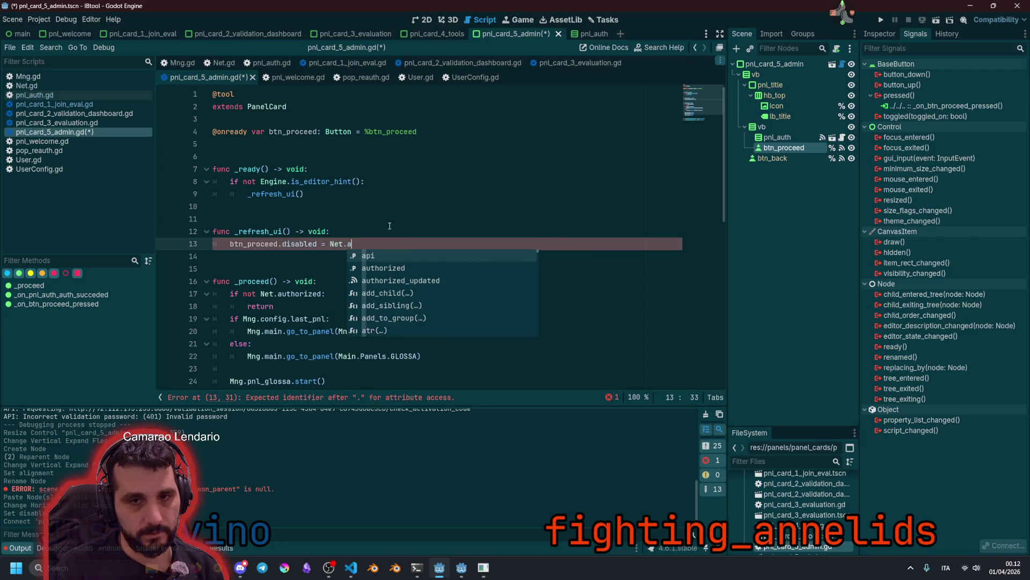
key("Down")
key("Return")
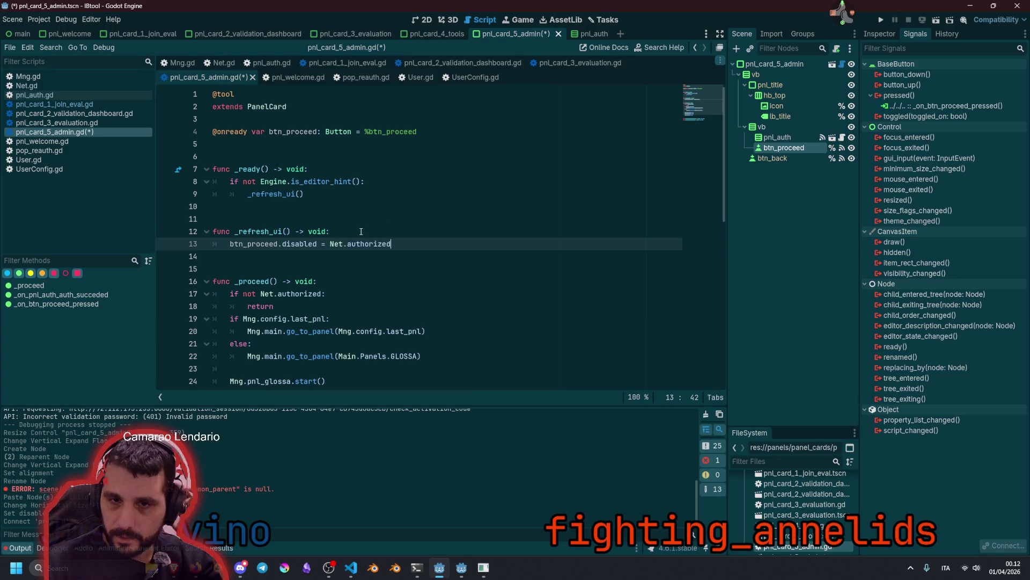
key("ctrl+Left")
key("ctrl+Left")
type("!")
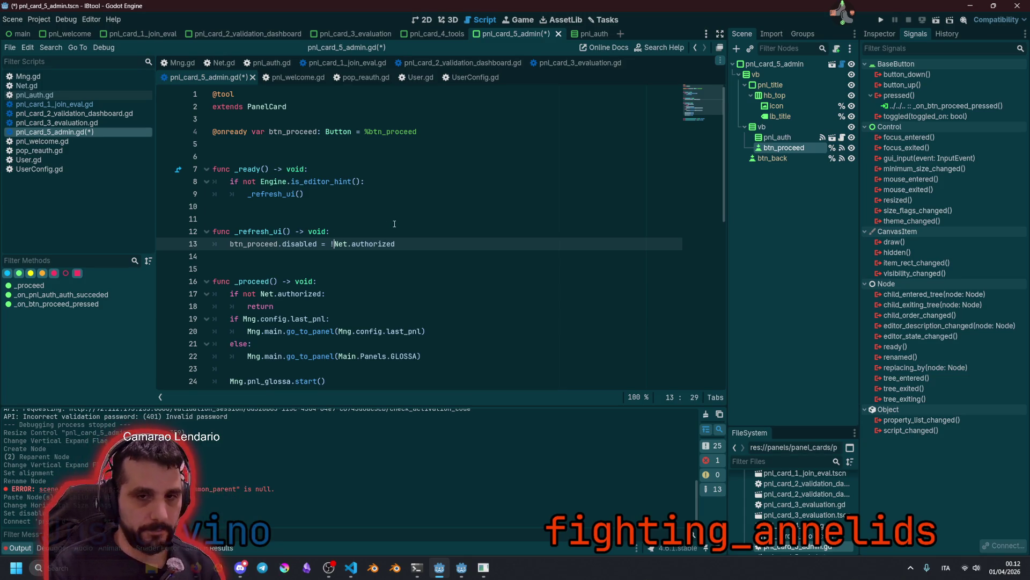
Check the documentation for Net.authorized on the disabled assignment line
left_click(369, 233)
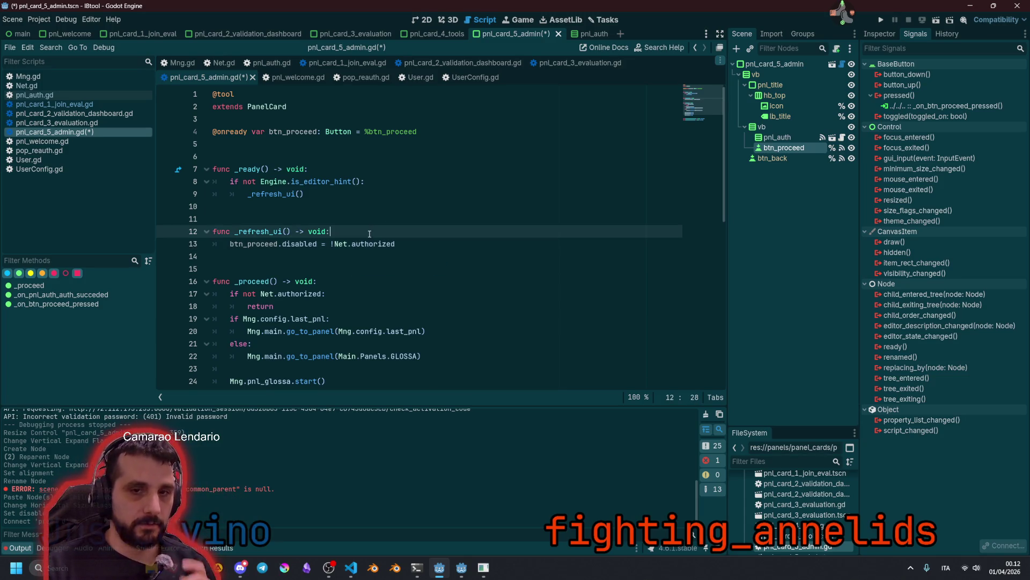
left_click(325, 243)
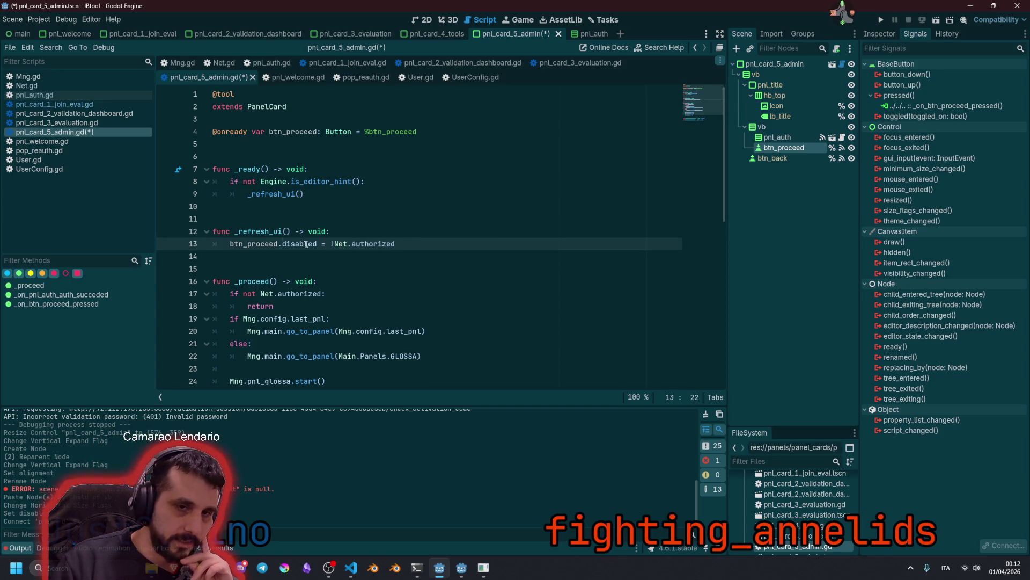
double_click(375, 243)
mouse_move(376, 243)
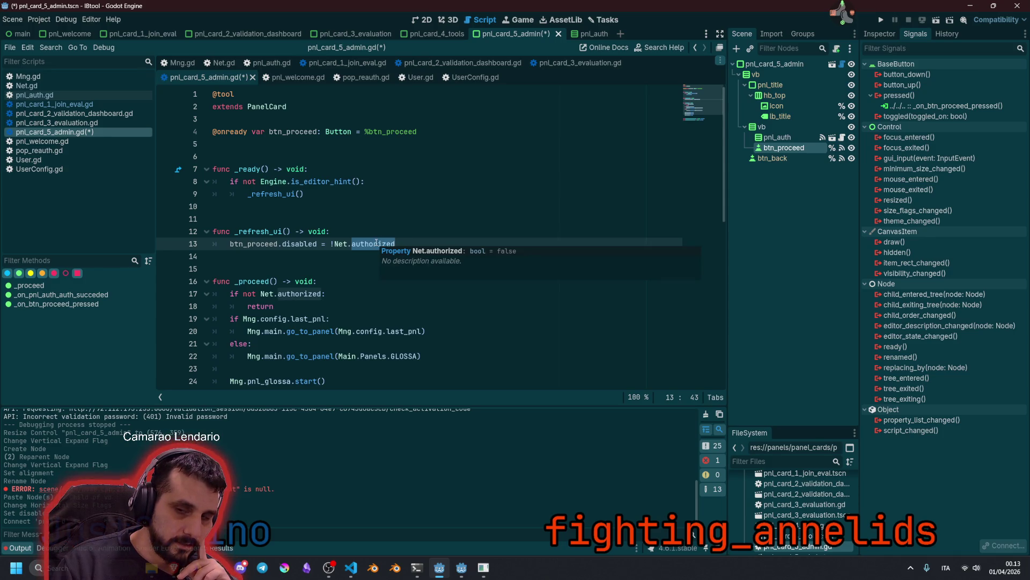
left_click(374, 243)
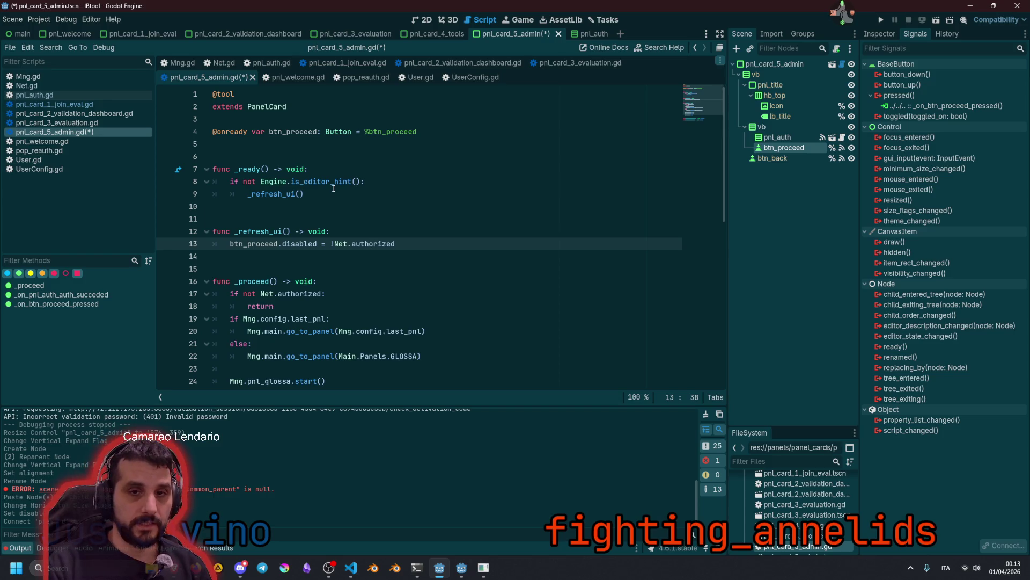
key("ctrl+Left")
key("ctrl+Left")
In _ready, add Net.authorized_updated.connect(_refresh_ui) just above the _refresh_ui() call
key("Up")
key("Up")
key("Up")
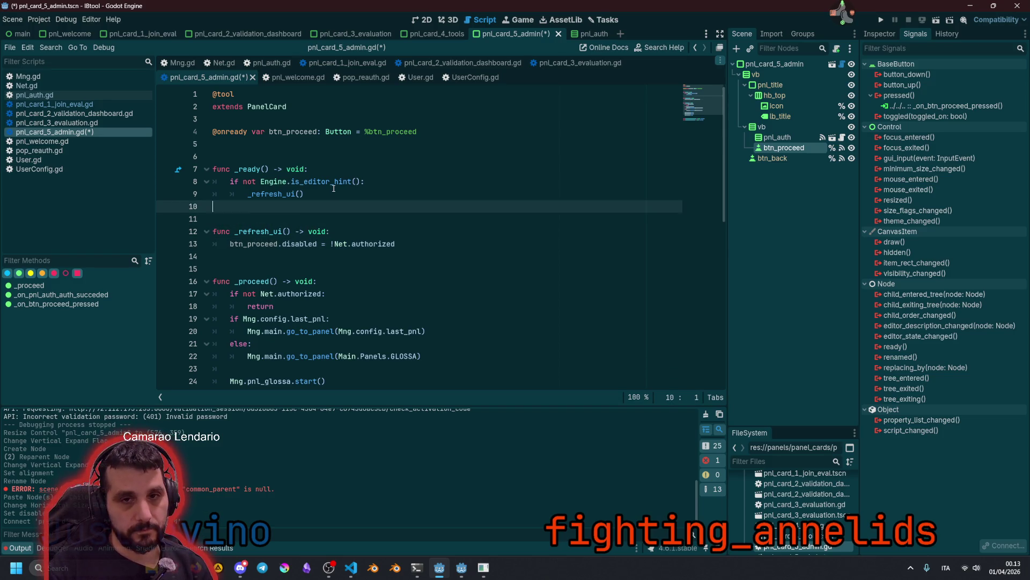
key("ctrl+shift+Return")
type("Net.")
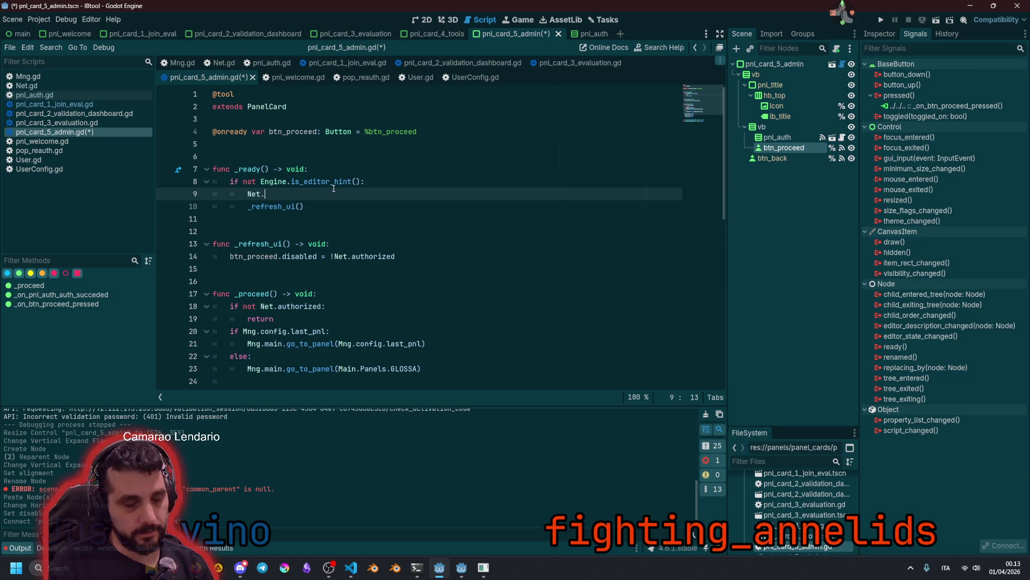
type("au")
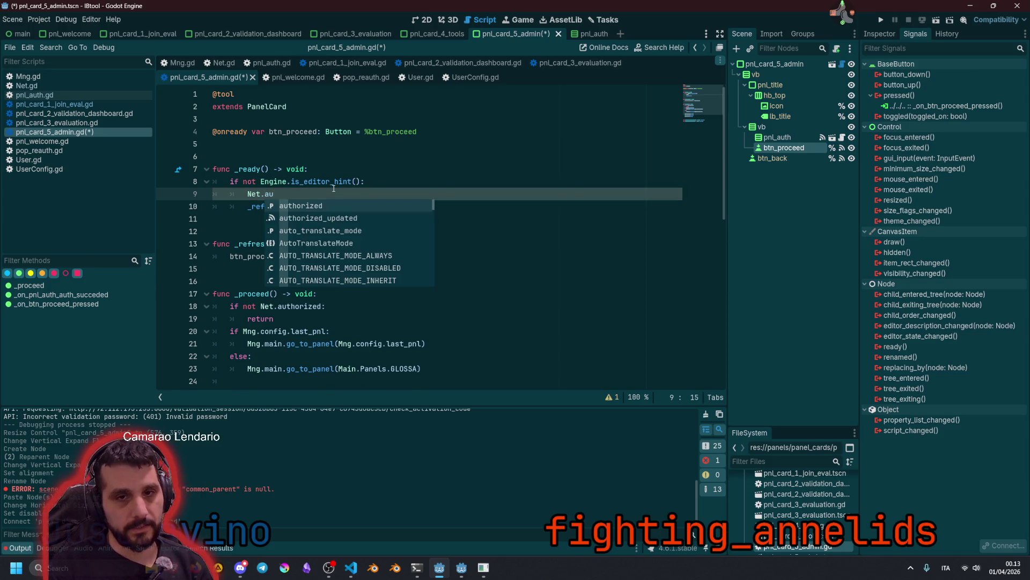
key("Down")
key("Return")
type(".connect(")
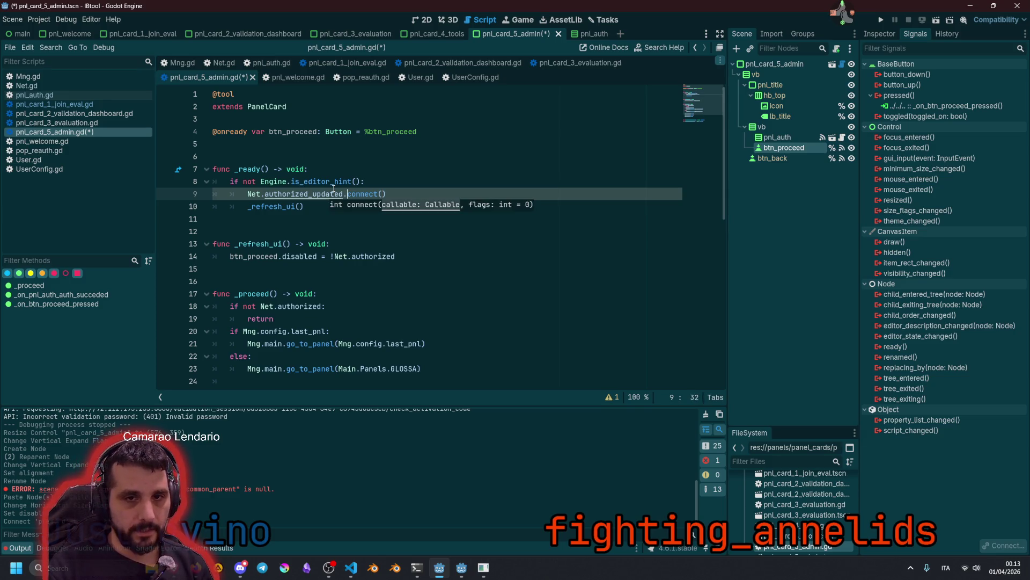
left_click(268, 243)
double_click(268, 243)
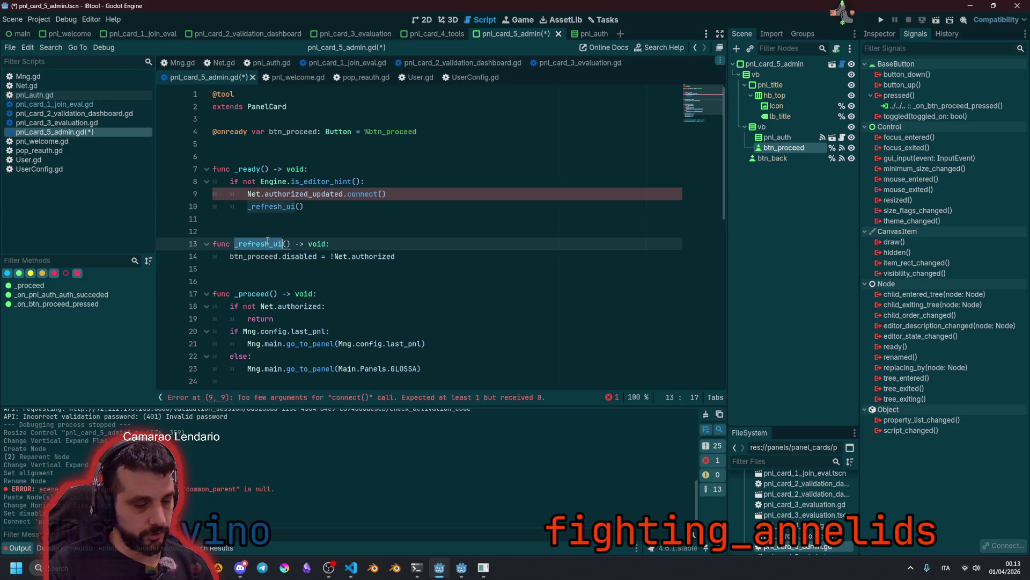
left_click(383, 198)
key("ctrl+v")
Save the pnl_card_5_admin.gd script
left_click(364, 232)
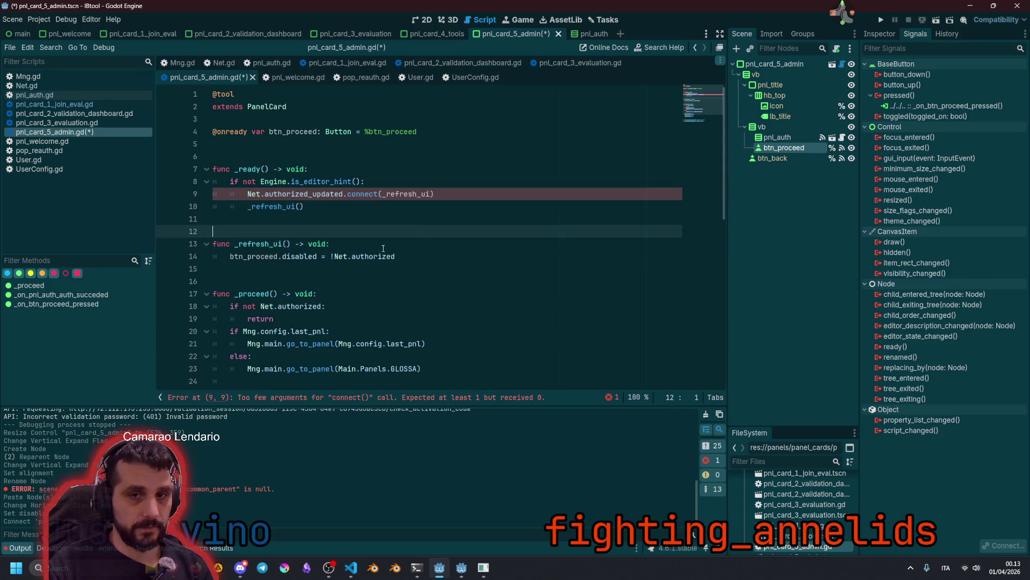
left_click(356, 259)
scroll(357, 265, "down", 2)
left_click(362, 208)
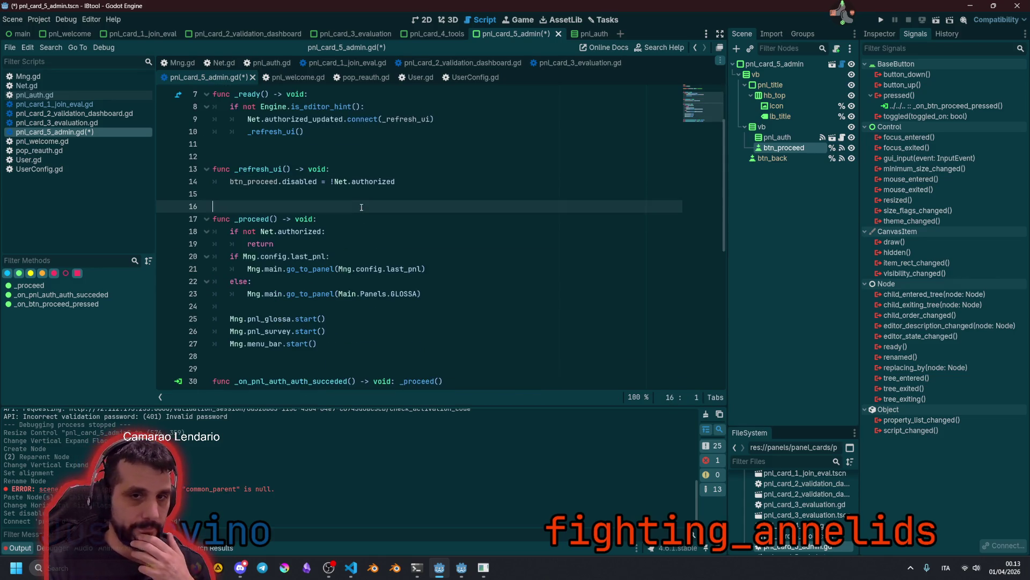
key("ctrl+s")
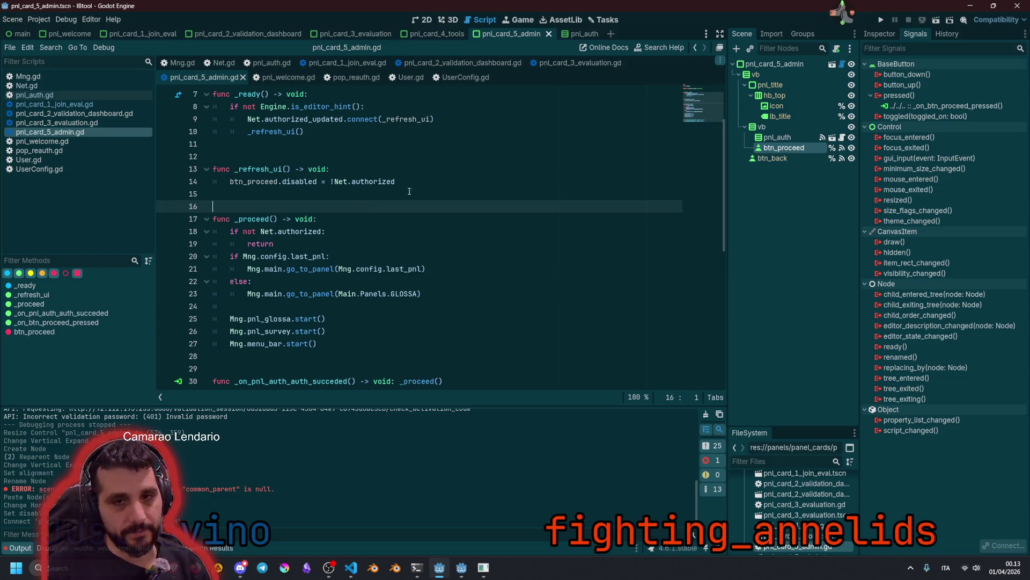
Look over the _proceed function, then run the project with F5
left_click(420, 189)
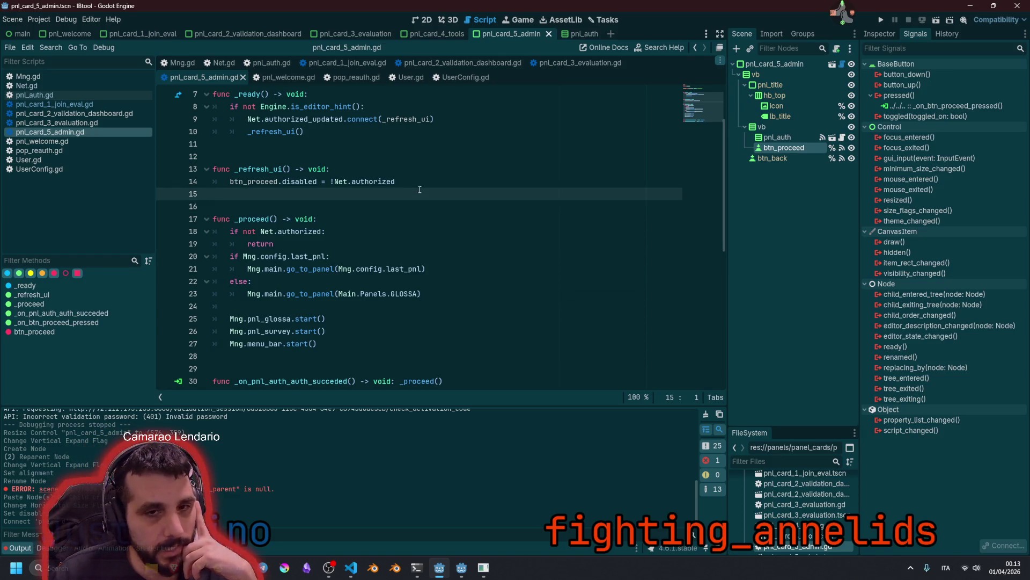
scroll(322, 241, "down", 3)
double_click(299, 281)
left_click(427, 181)
left_click(428, 144)
scroll(427, 181, "up", 4)
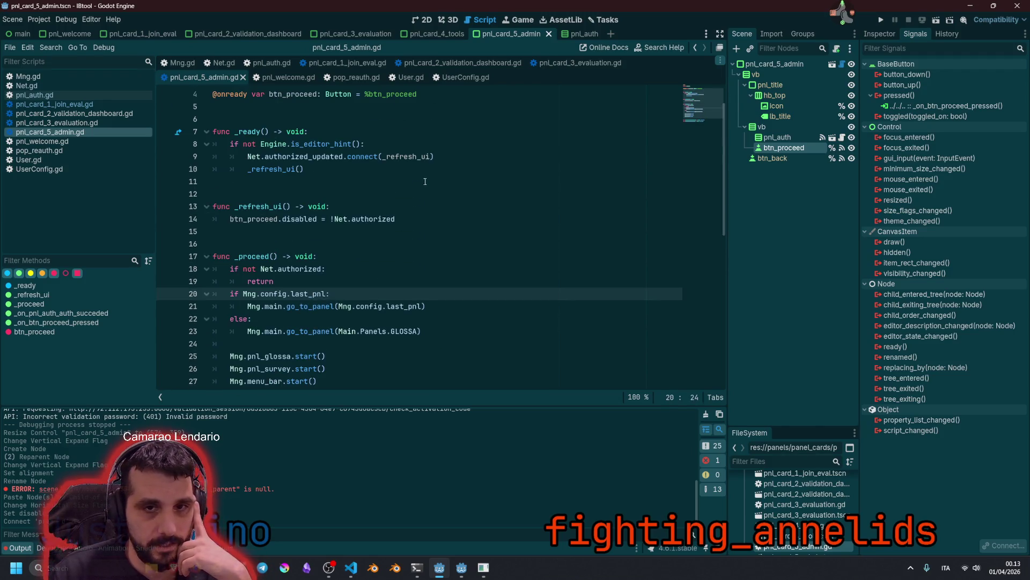
left_click(418, 180)
left_click(400, 196)
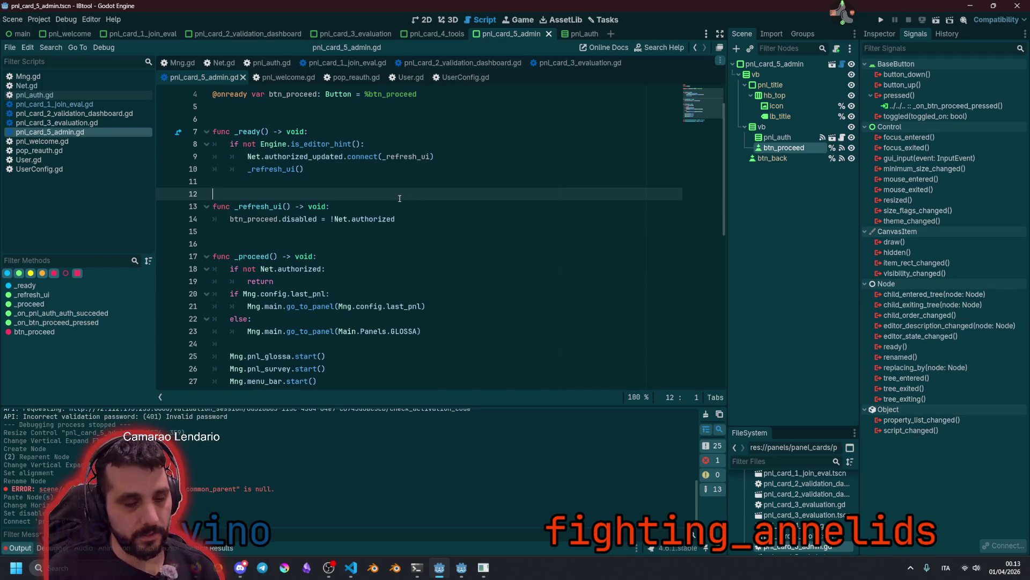
key("F5")
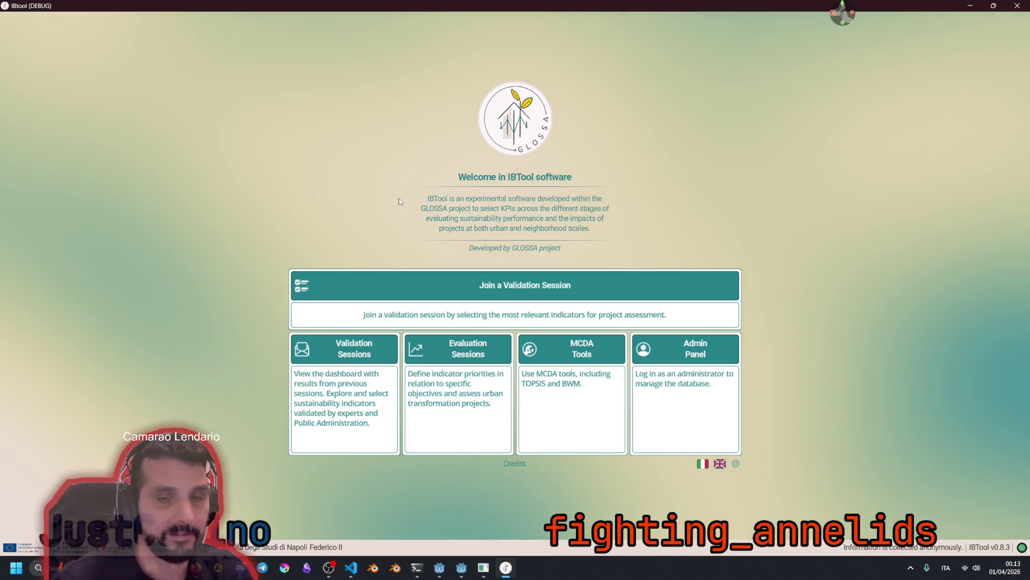
Sign in with the saved profile via Join a Validation Session, proceed, and open the administrator login
left_click(728, 285)
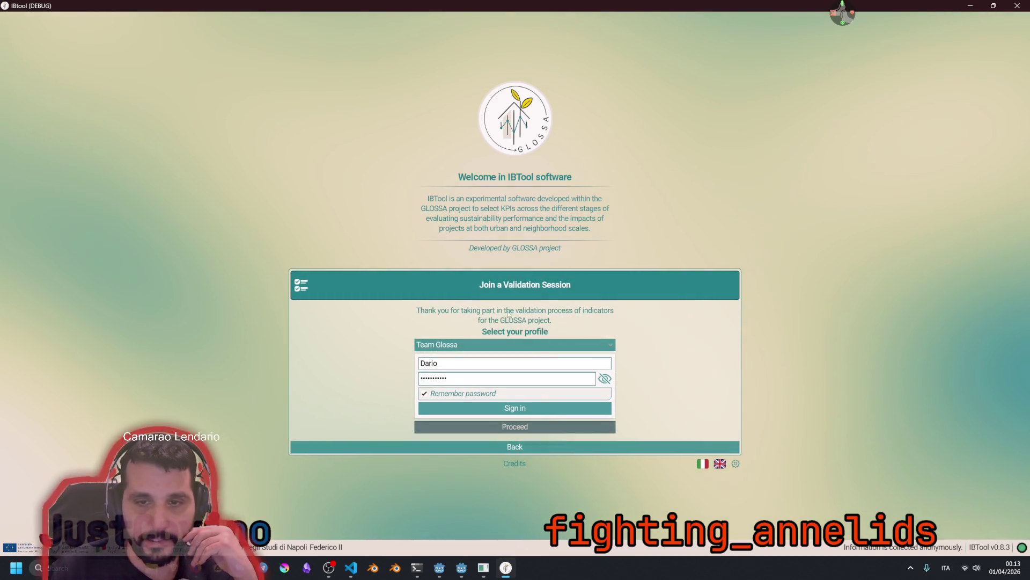
left_click(510, 409)
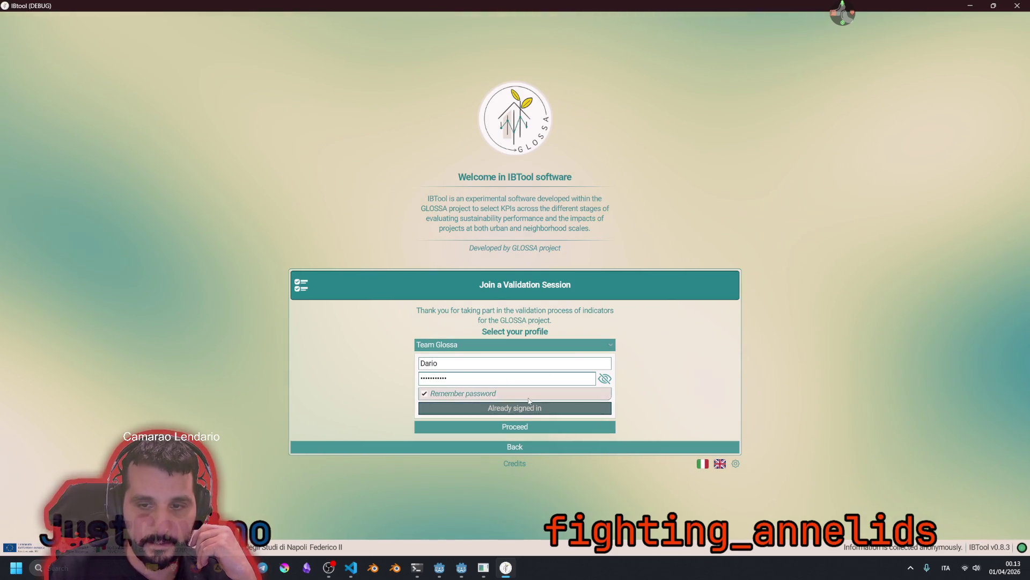
left_click(511, 427)
left_click(686, 414)
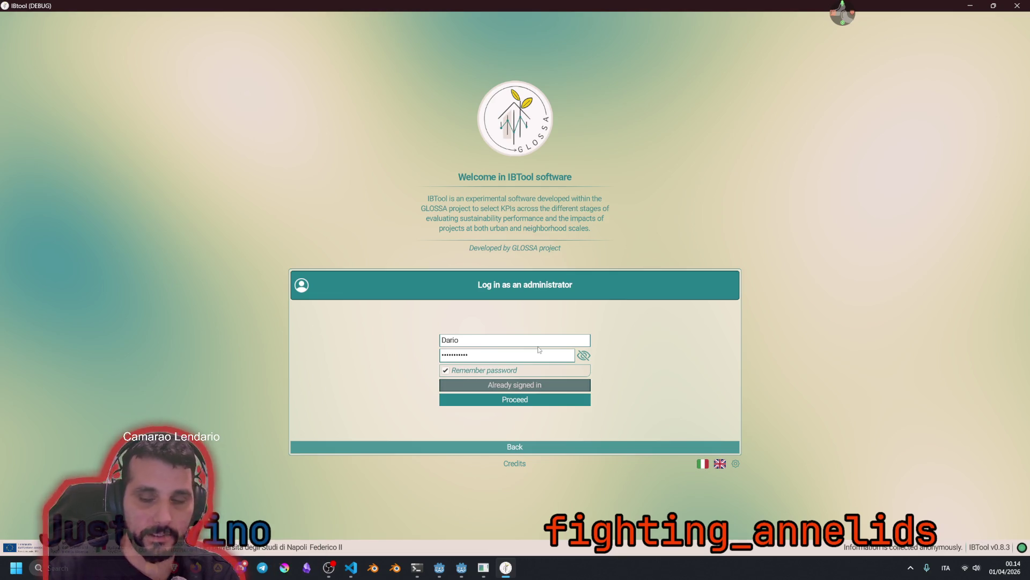
Enter the admin area and browse the validation sessions page and the indicators database list
key("Return")
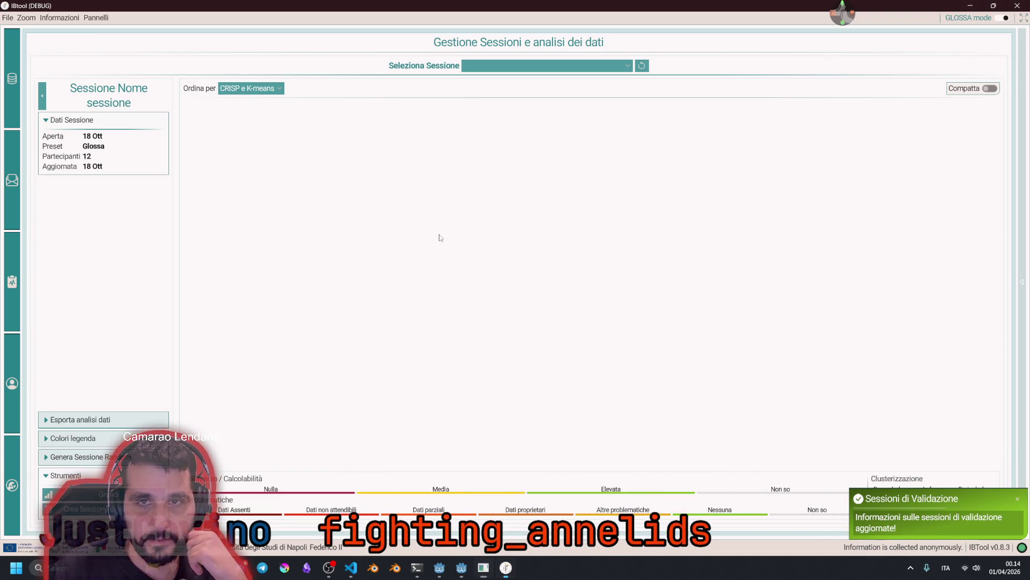
left_click(15, 166)
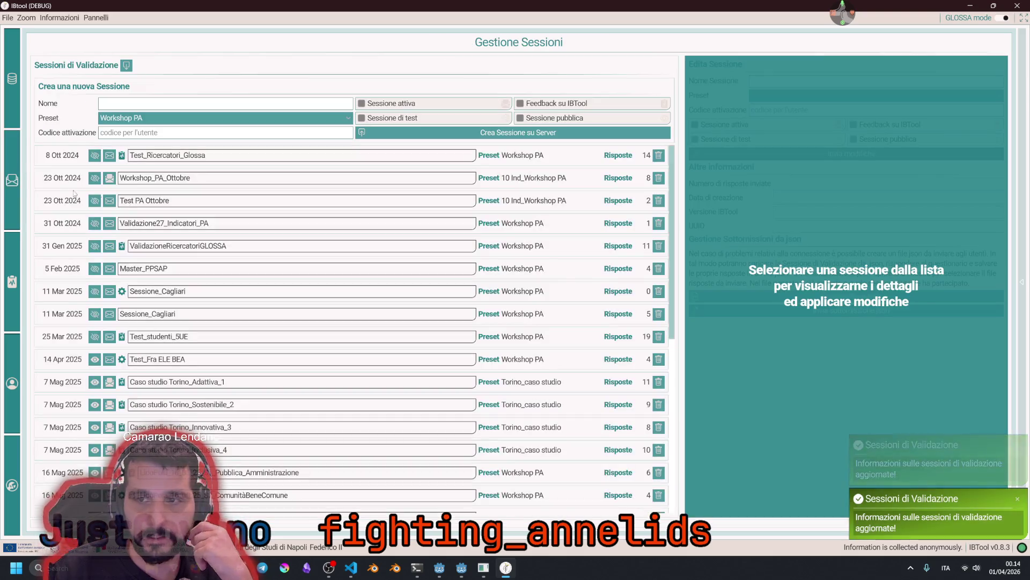
left_click(13, 99)
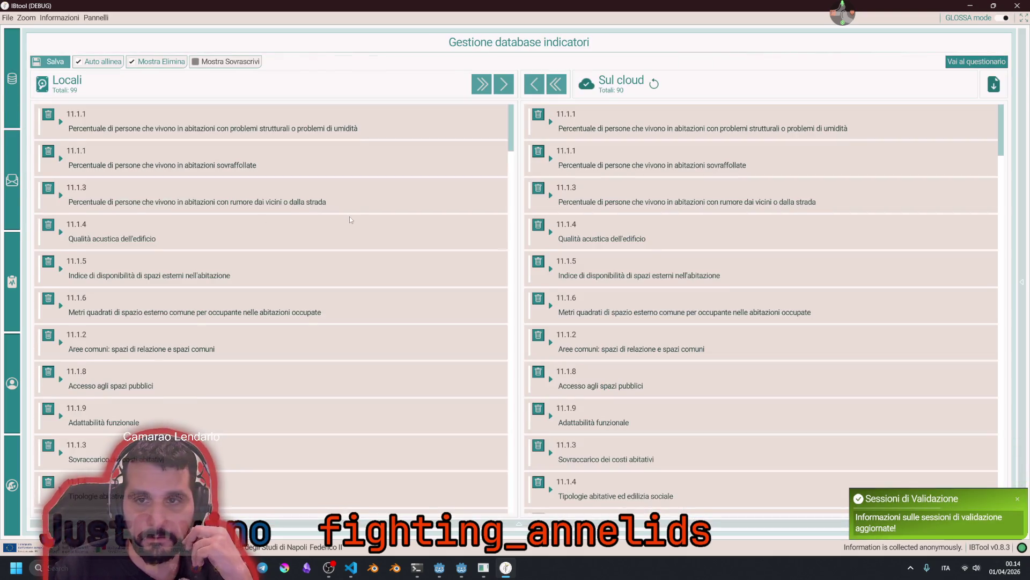
scroll(349, 217, "down", 10)
scroll(452, 314, "up", 3)
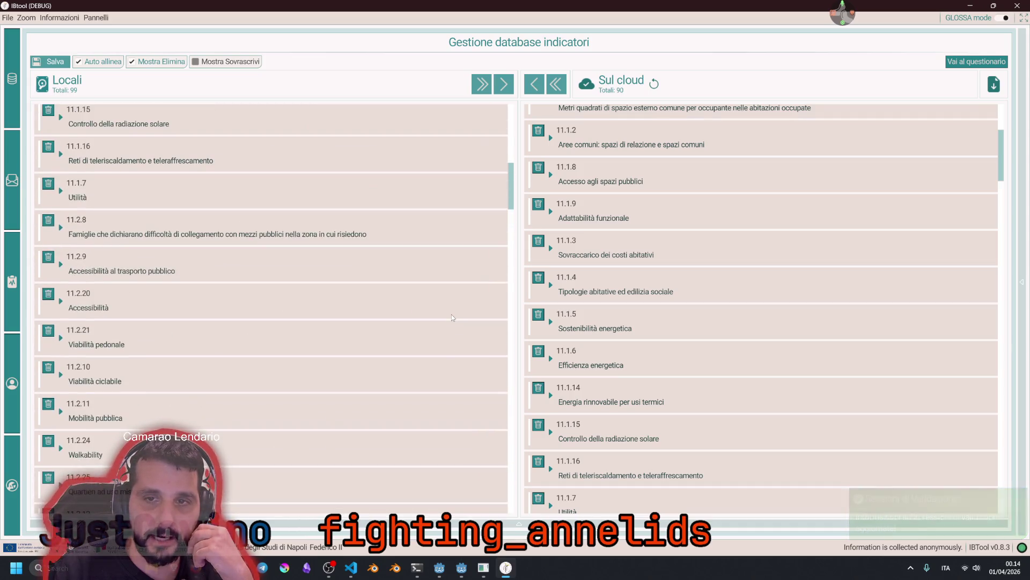
scroll(452, 314, "down", 8)
scroll(452, 314, "up", 10)
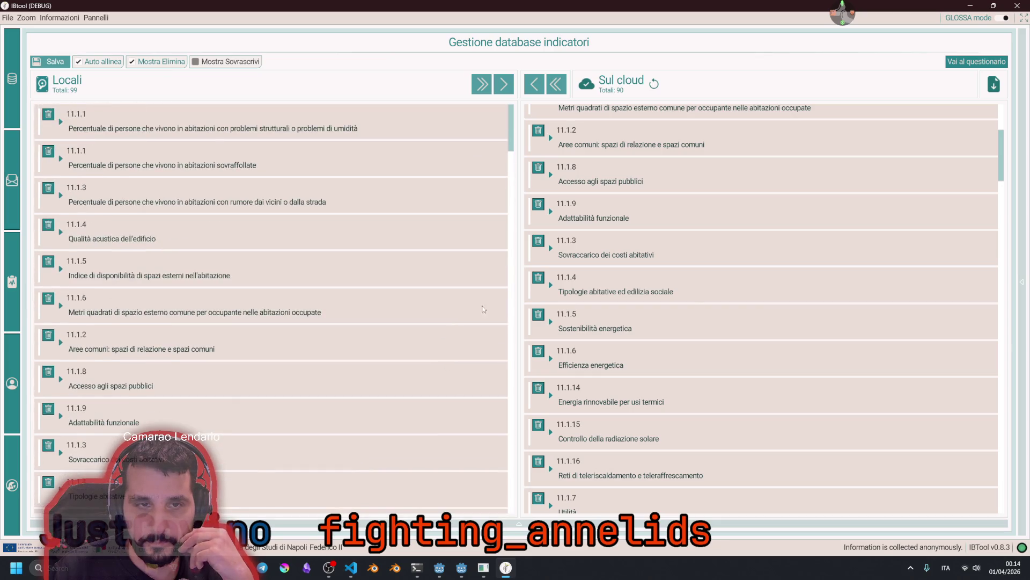
scroll(703, 298, "down", 15)
scroll(653, 290, "up", 15)
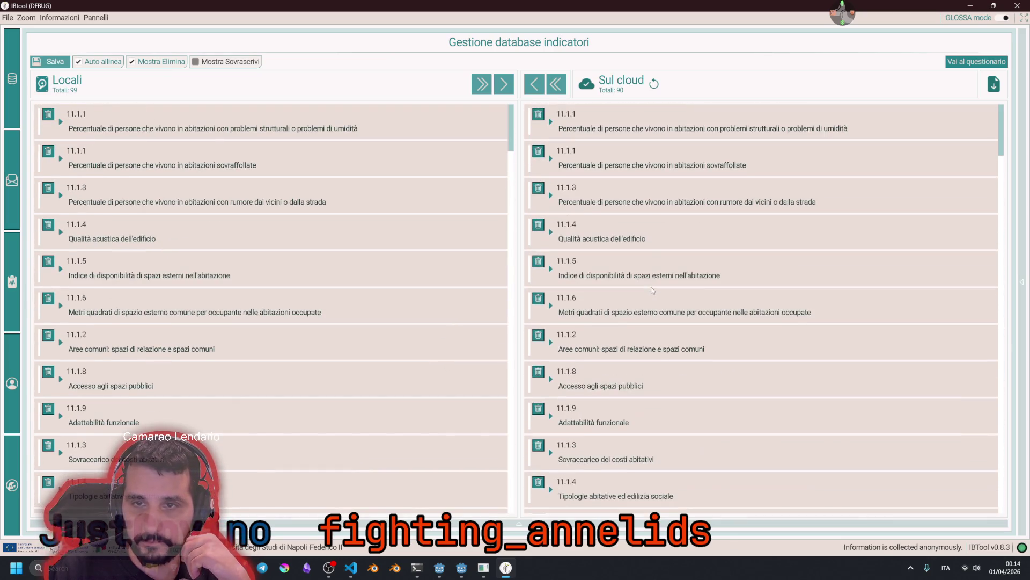
scroll(391, 310, "down", 15)
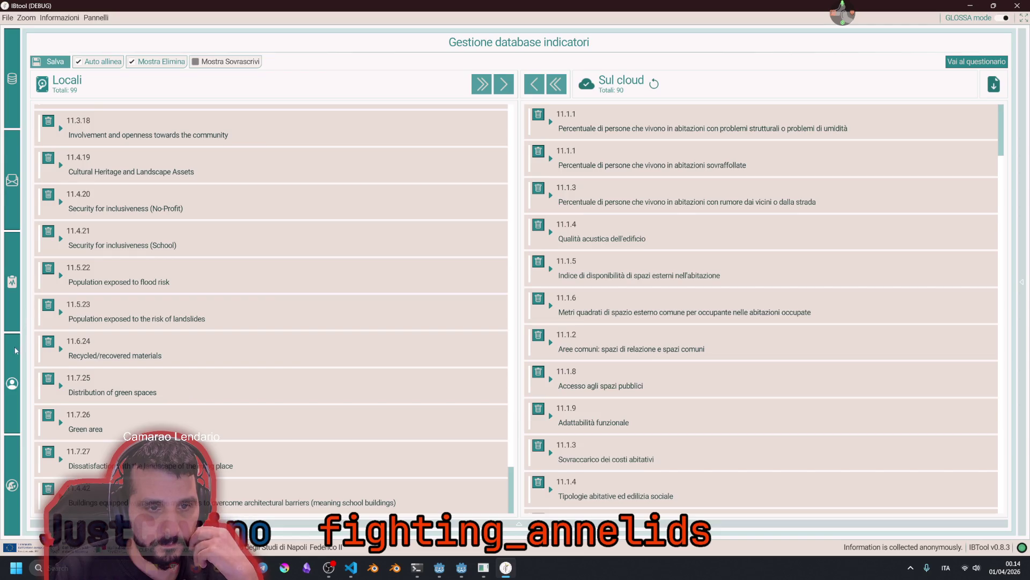
Visit the feedback analysis page and the indicators database again, then open the developer panel
left_click(12, 383)
left_click(19, 85)
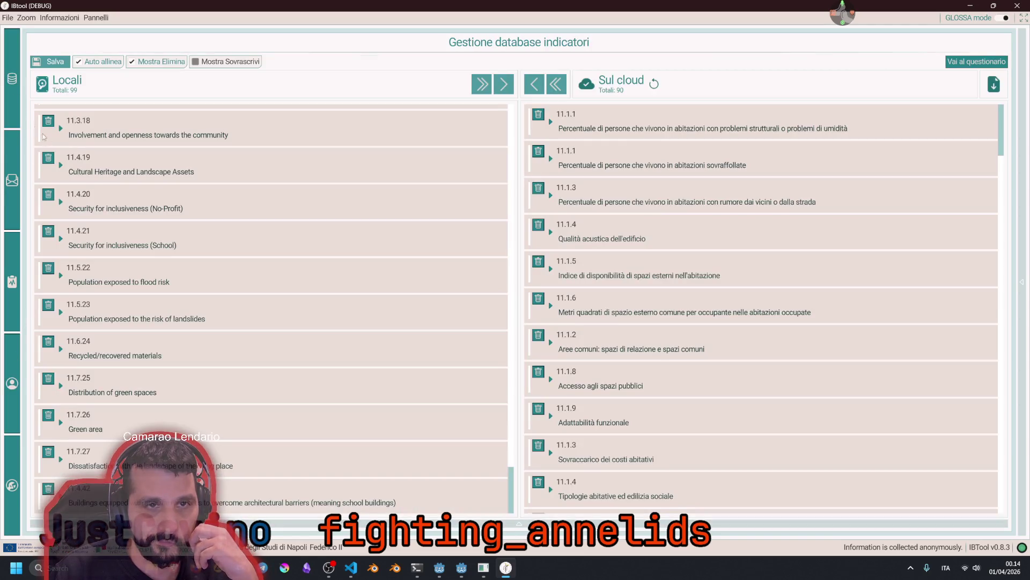
left_click(12, 485)
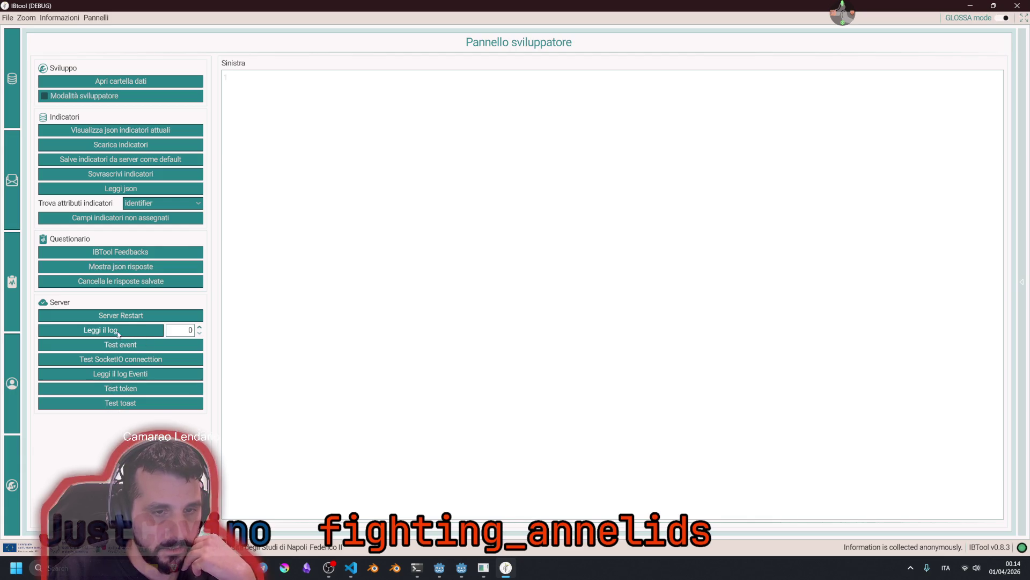
Fire the Test toast notifications, dismiss every one, and return to the indicators database page
left_click(121, 404)
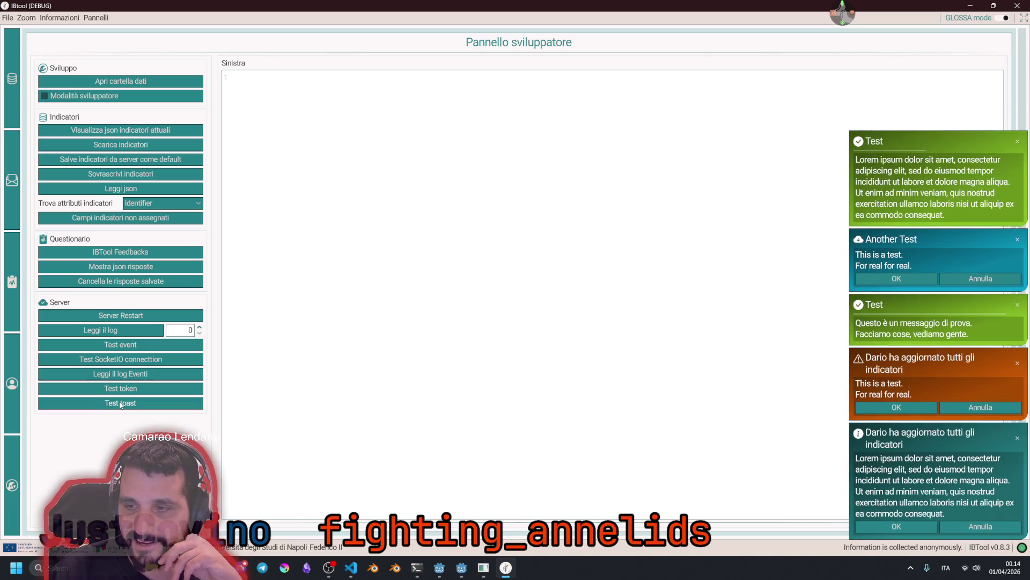
left_click(1017, 143)
left_click(917, 278)
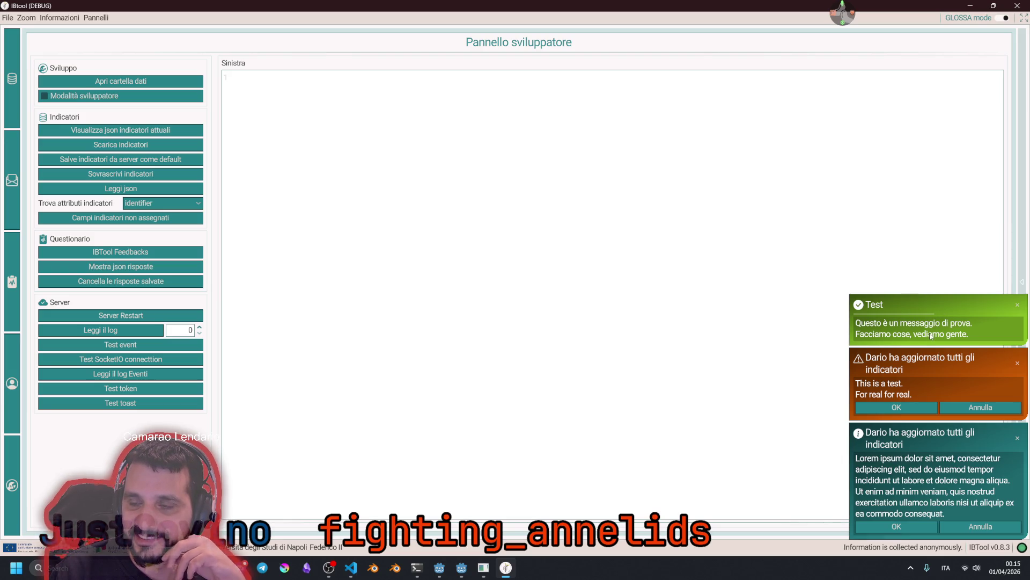
left_click(1017, 304)
left_click(903, 527)
left_click(477, 257)
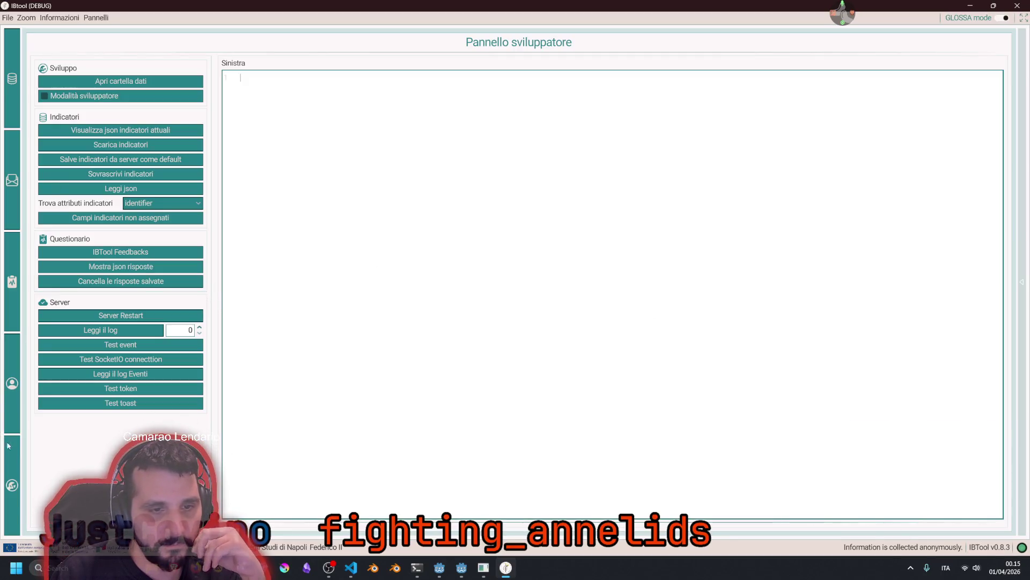
left_click(11, 78)
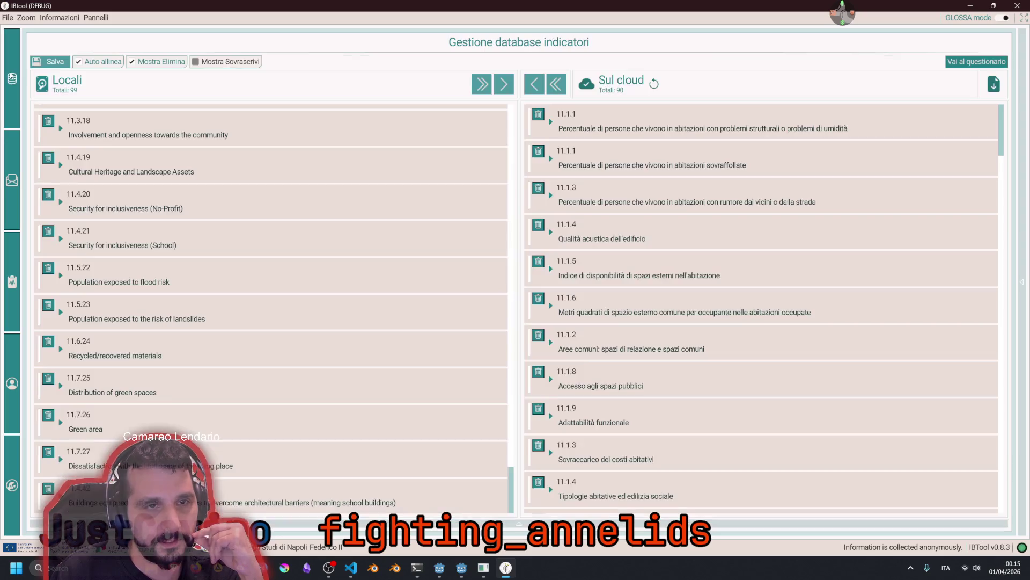
Leave the admin area via Torna al login and open the Validation Sessions dashboard
scroll(727, 293, "down", 5)
scroll(697, 293, "up", 5)
scroll(250, 315, "up", 5)
scroll(249, 315, "up", 10)
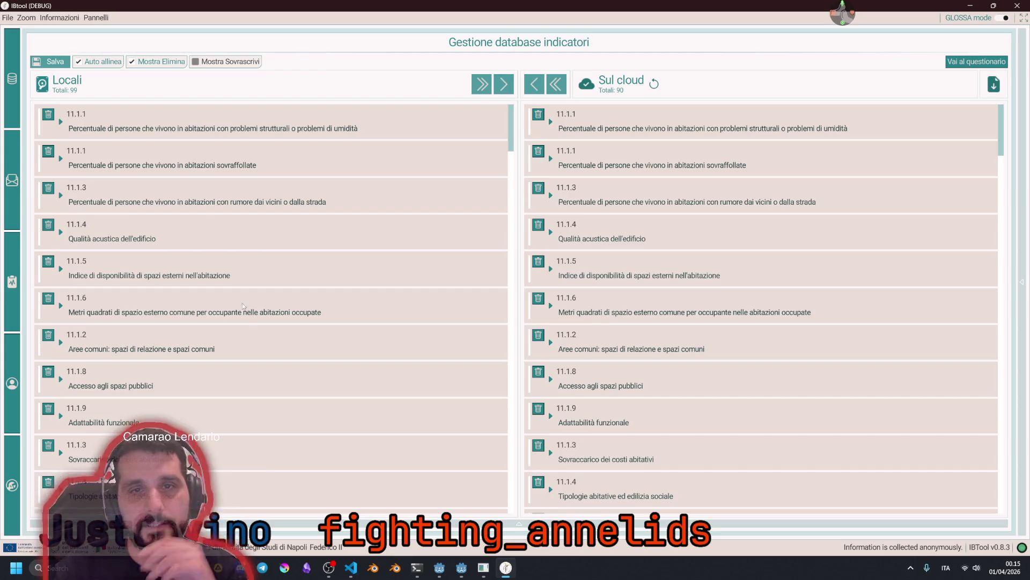
left_click(7, 17)
left_click(13, 32)
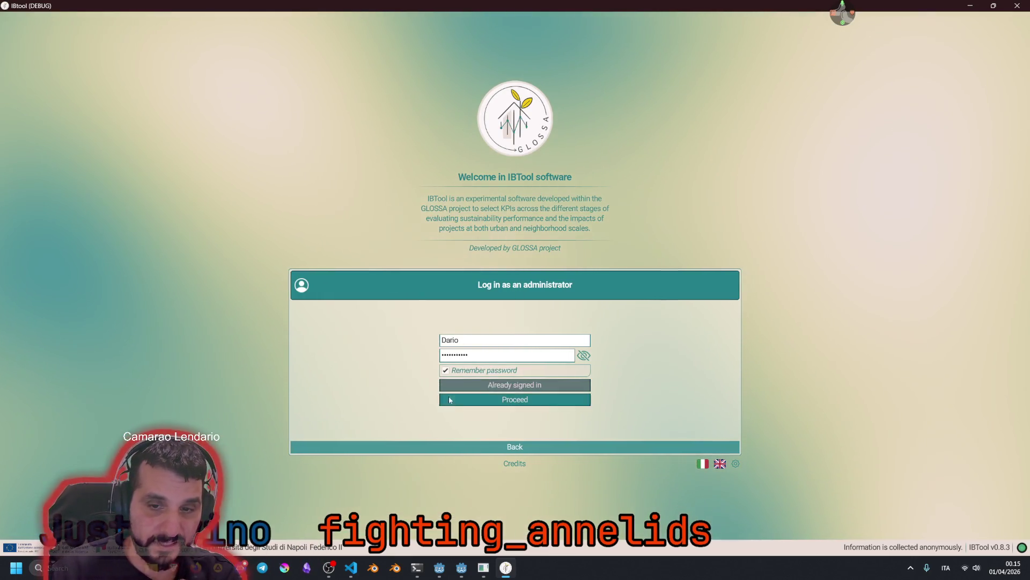
left_click(451, 447)
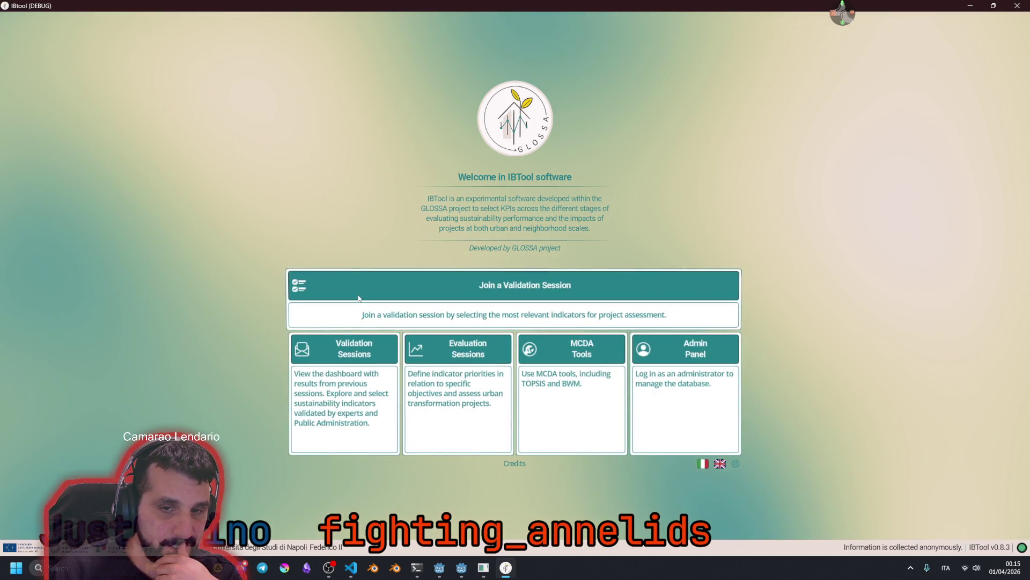
left_click(357, 349)
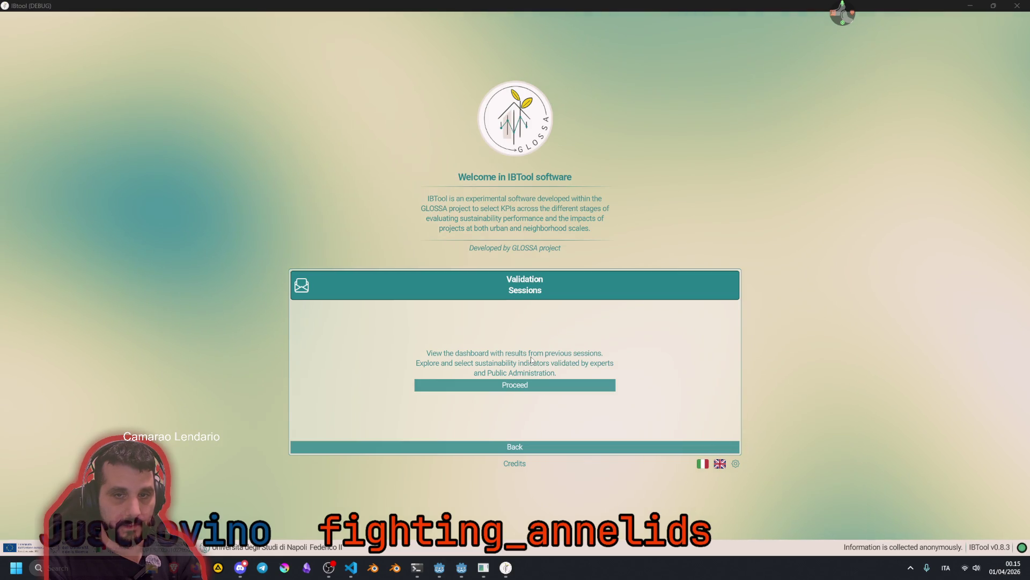
left_click(535, 386)
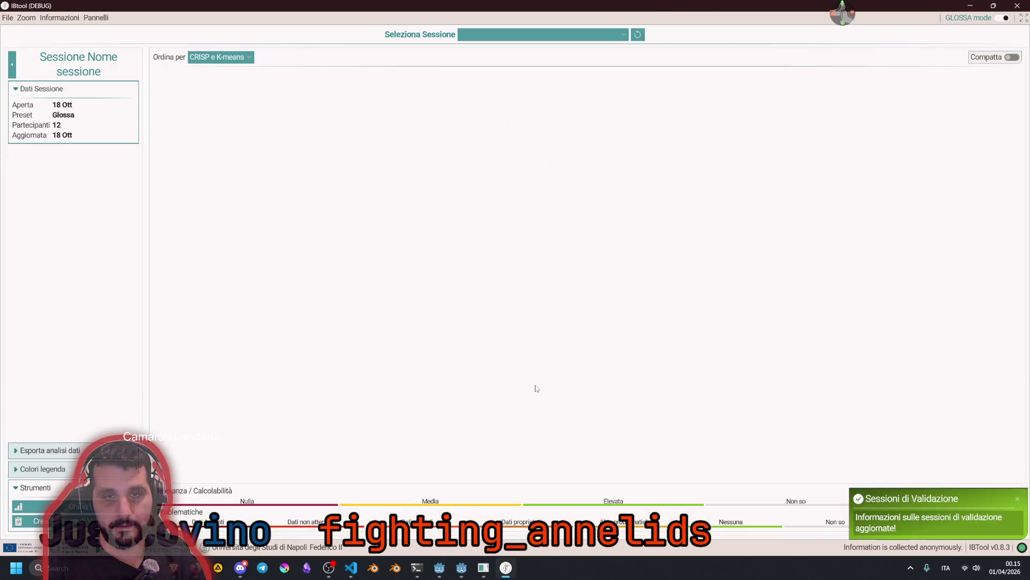
Load the EEA_Pozzuoli_2026_gruppoF session in the dashboard
left_click(528, 35)
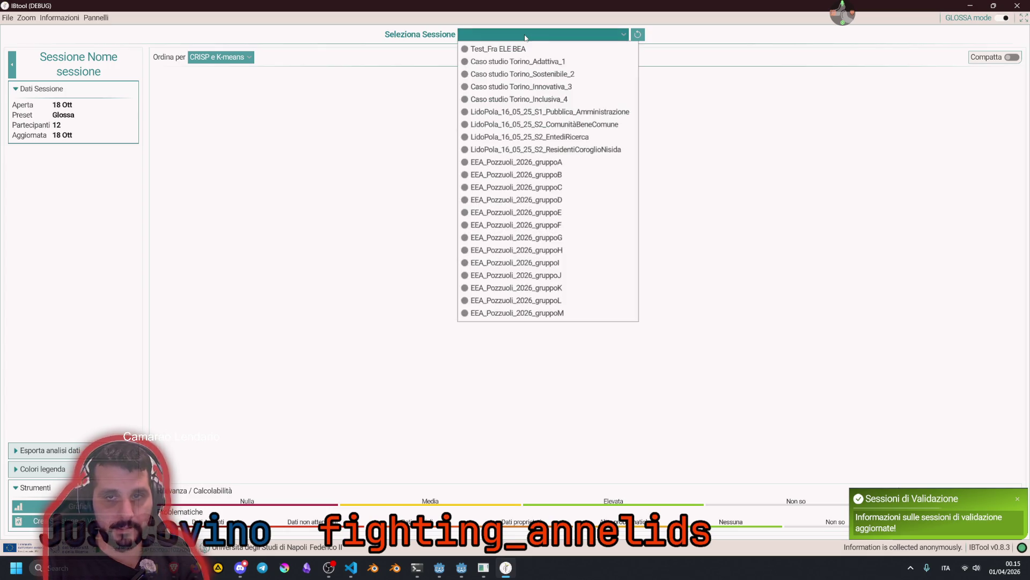
left_click(531, 226)
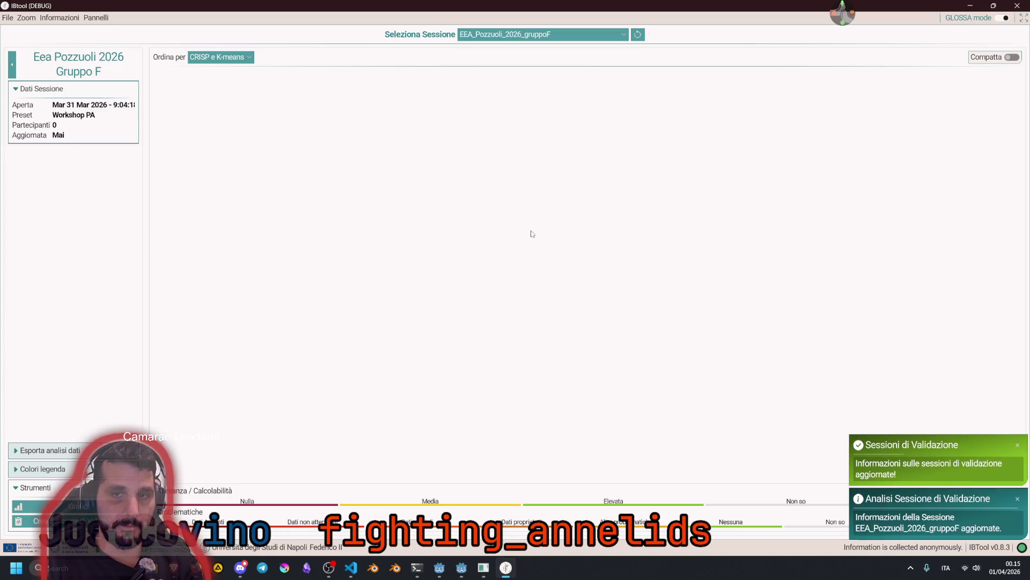
left_click(546, 39)
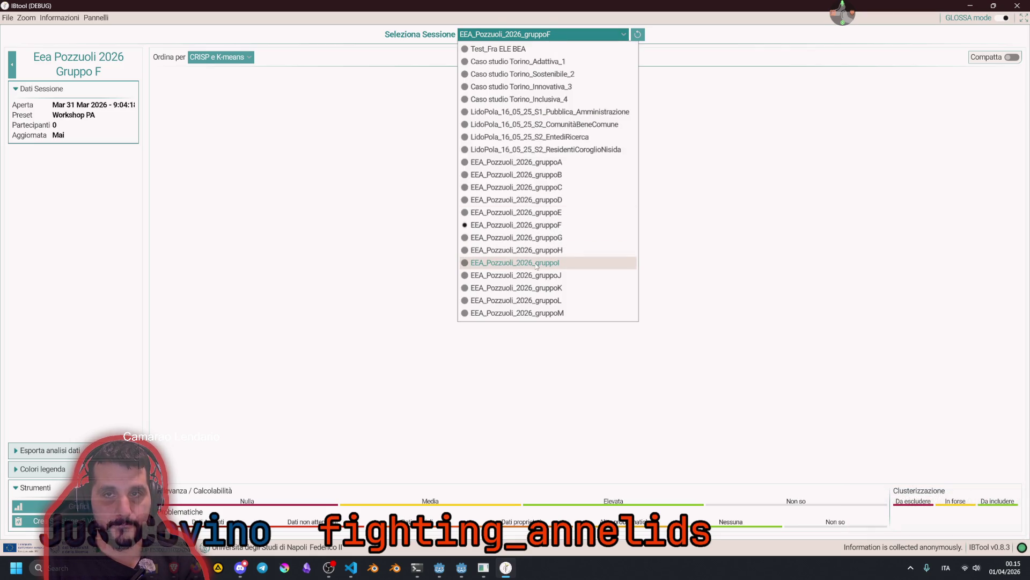
left_click(661, 154)
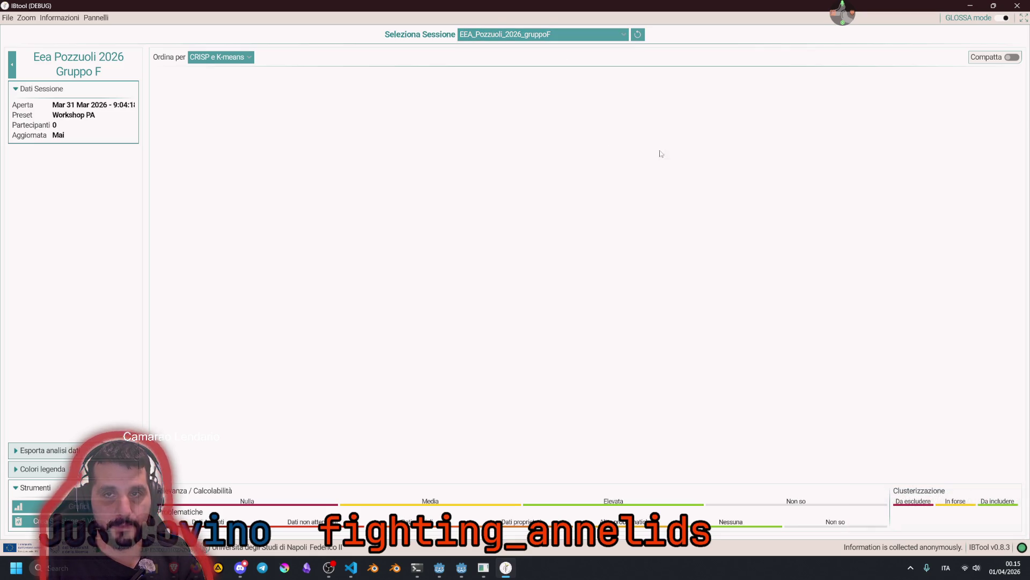
Move through the indicators database and feedback panels to the sessions and data analysis panel
left_click(95, 17)
left_click(107, 120)
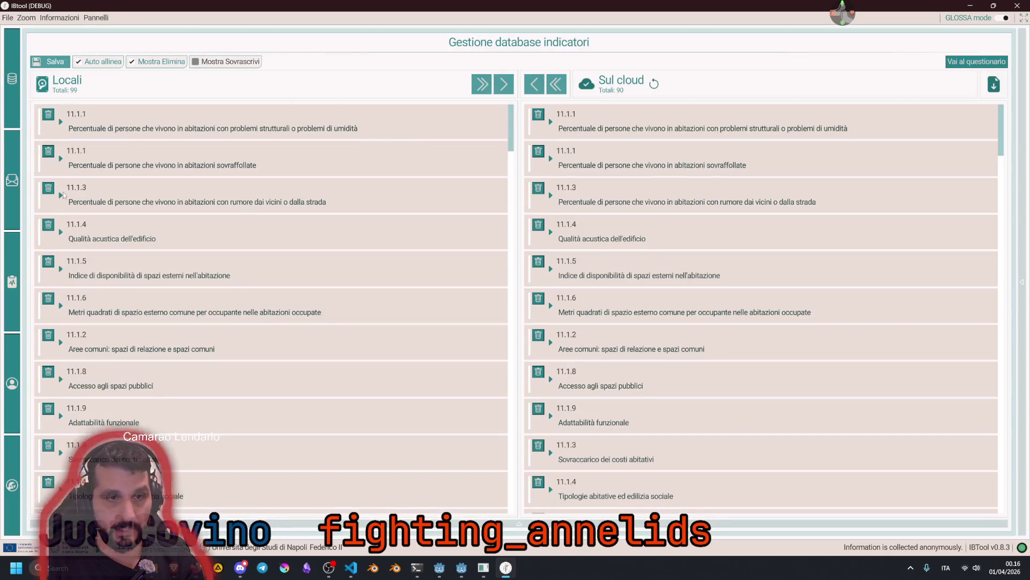
left_click(12, 347)
left_click(11, 285)
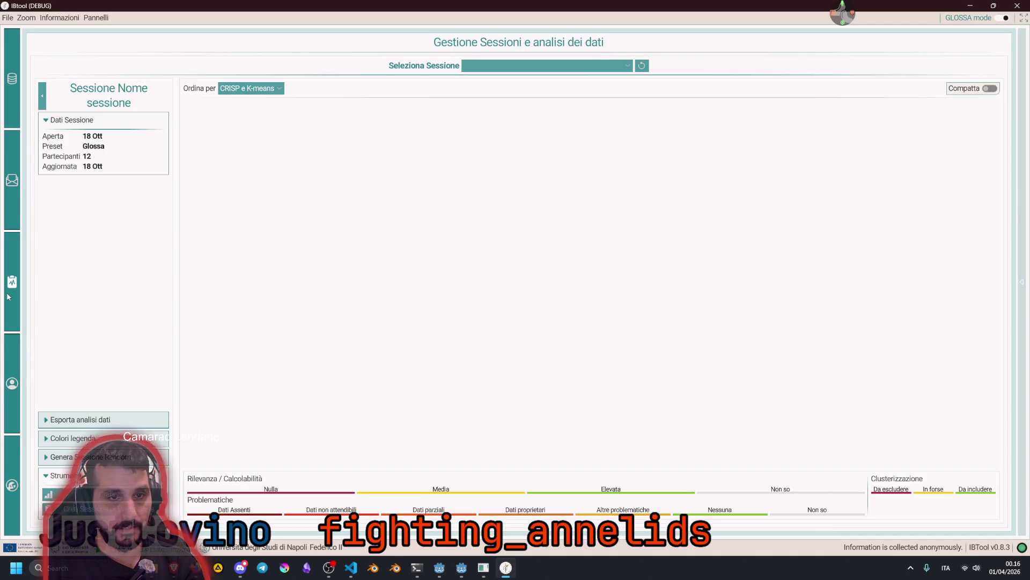
left_click(508, 70)
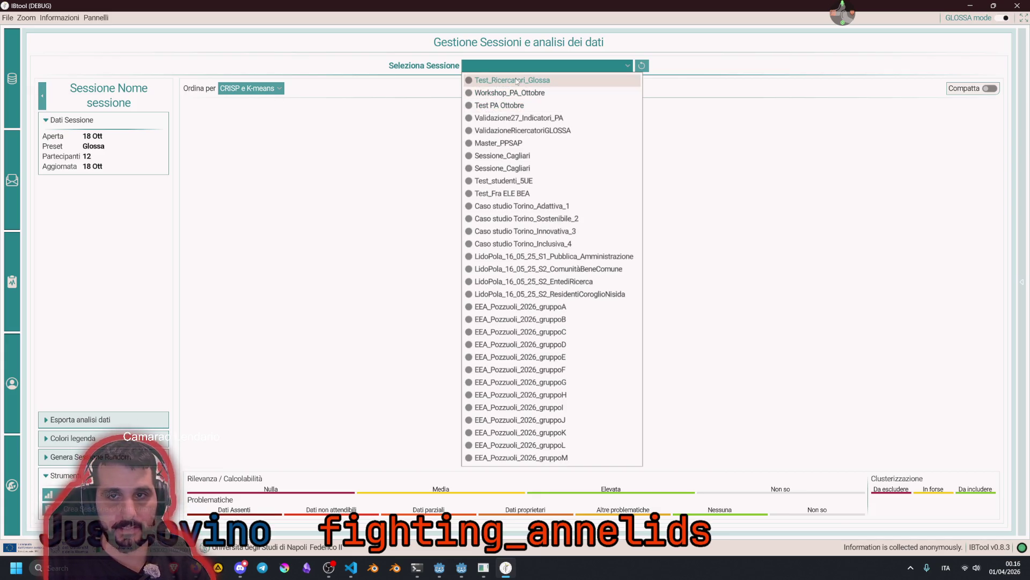
left_click(414, 125)
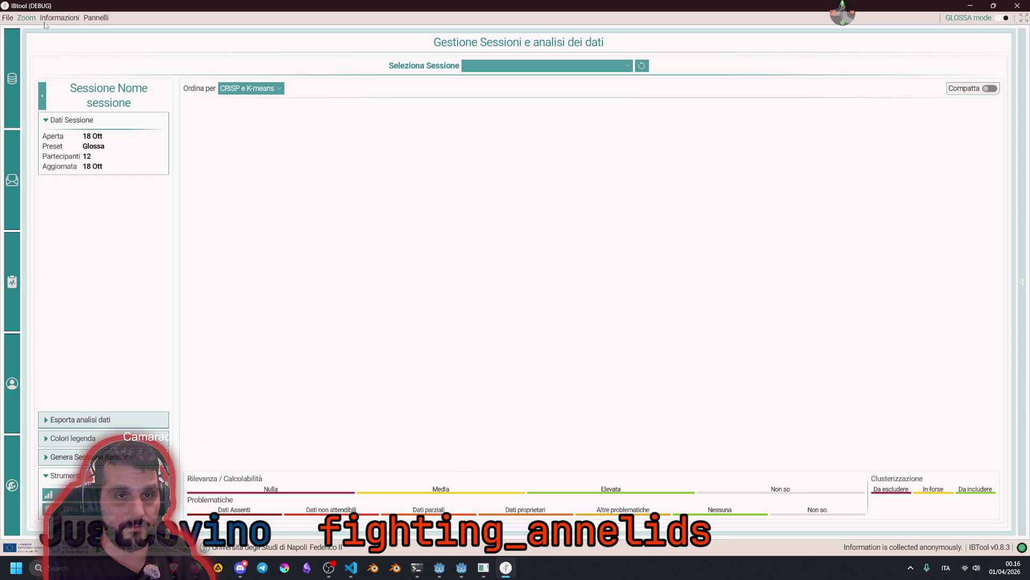
left_click(96, 18)
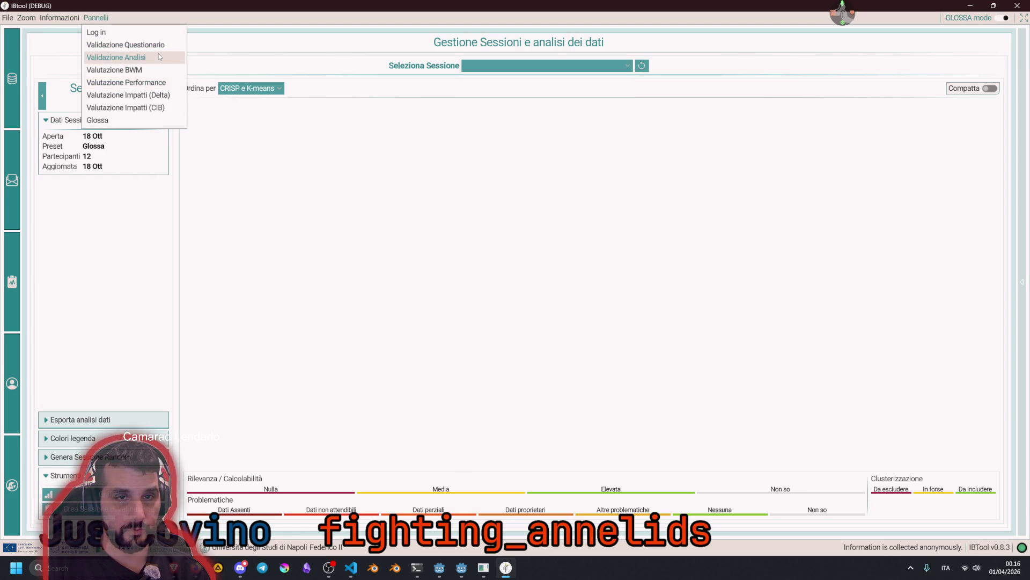
Load the LidoPola_16_05_25_S2_EntediRicerca session in Validazione Analisi and collapse the side panel
left_click(159, 56)
left_click(532, 35)
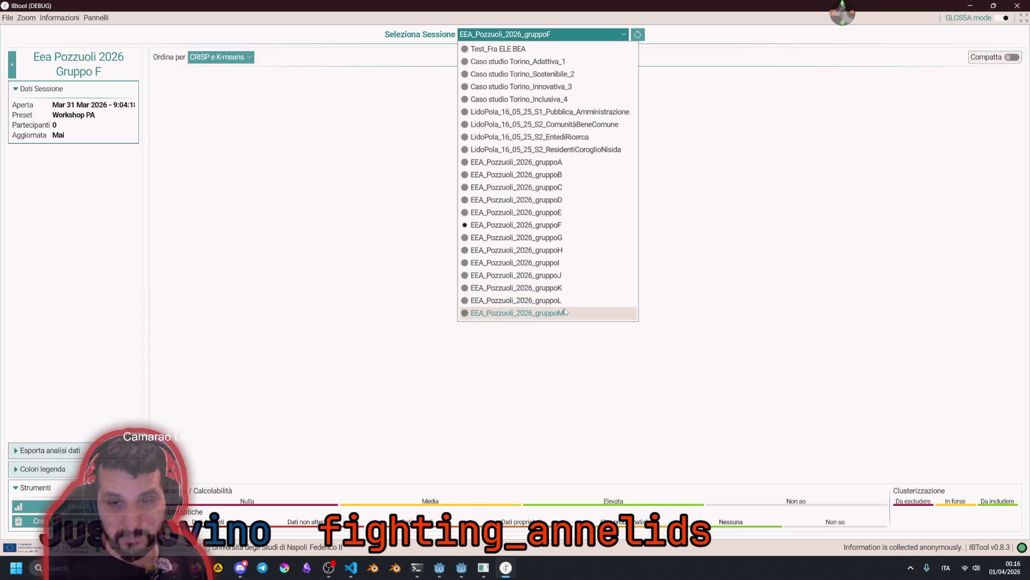
left_click(560, 137)
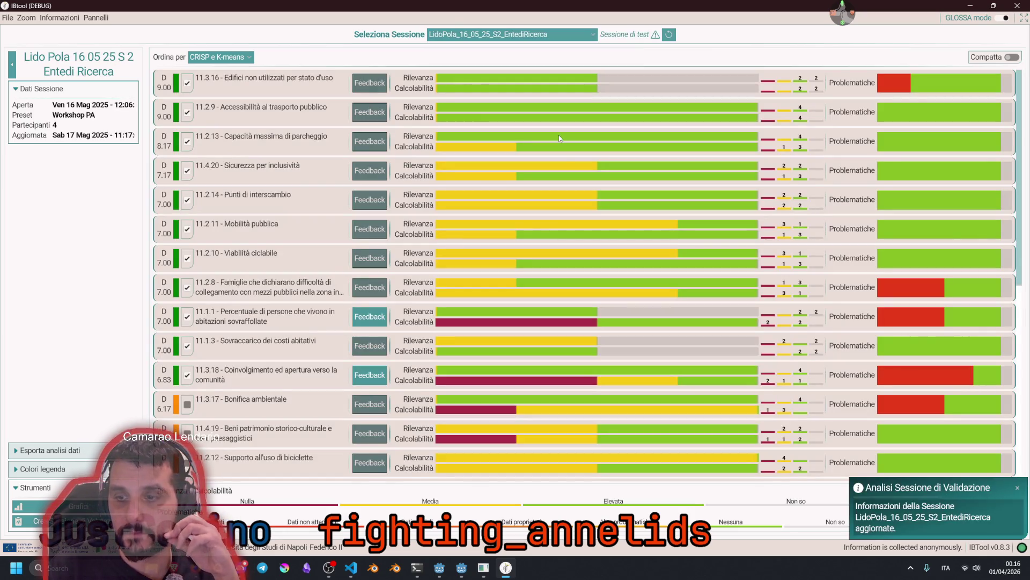
left_click(12, 65)
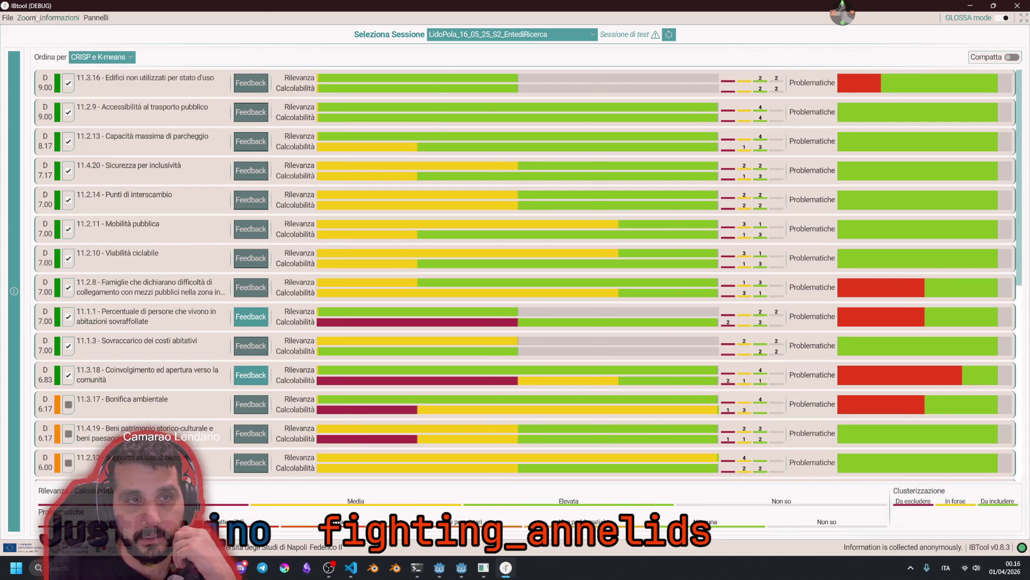
Return to the welcome screen with File > Torna al login and close IBTool
left_click(8, 18)
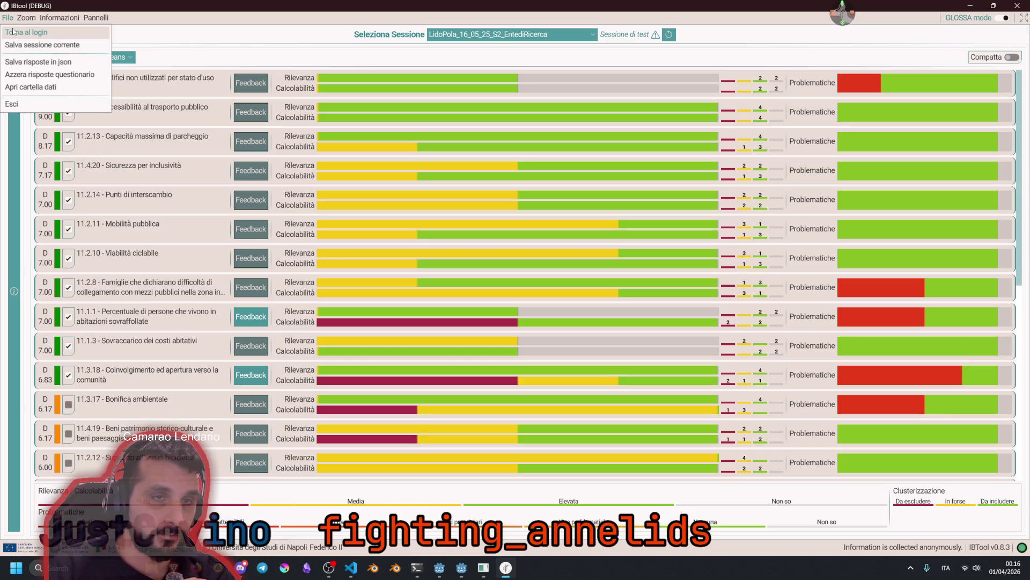
left_click(13, 32)
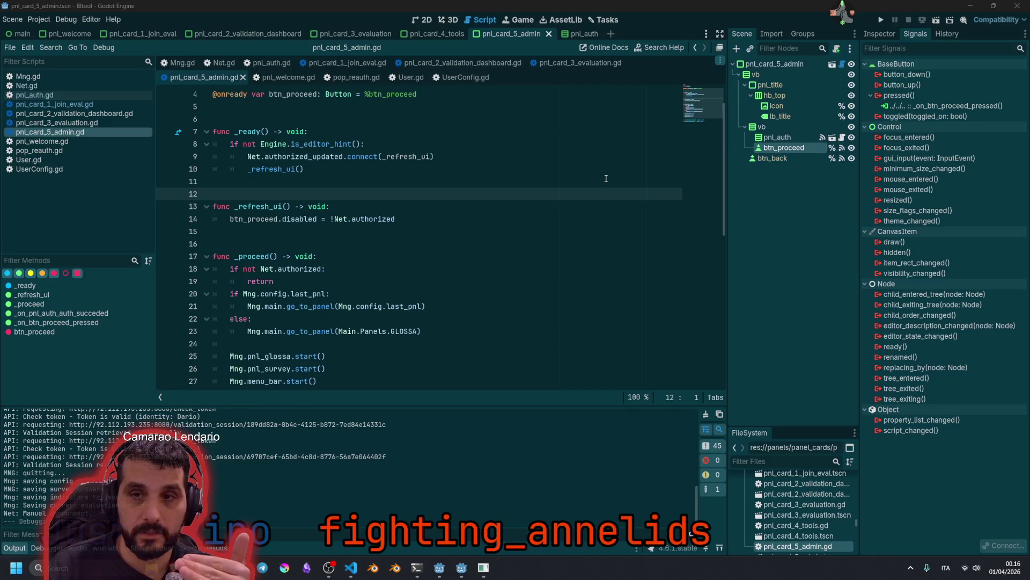
left_click(473, 238)
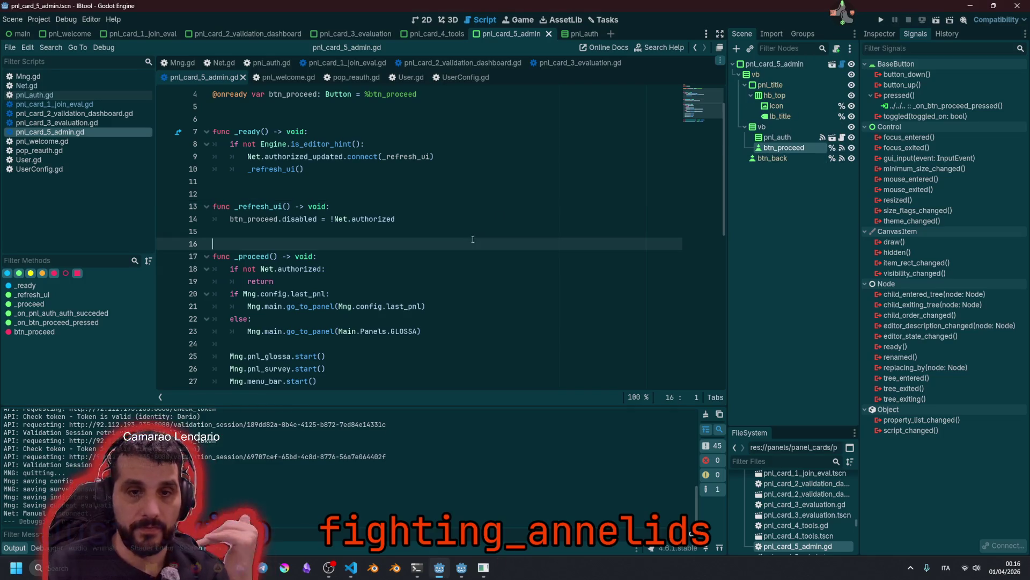
Relaunch, load EEA_Pozzuoli_2026_gruppoB, dismiss the expired-authorization prompt, and return to the welcome screen
key("F5")
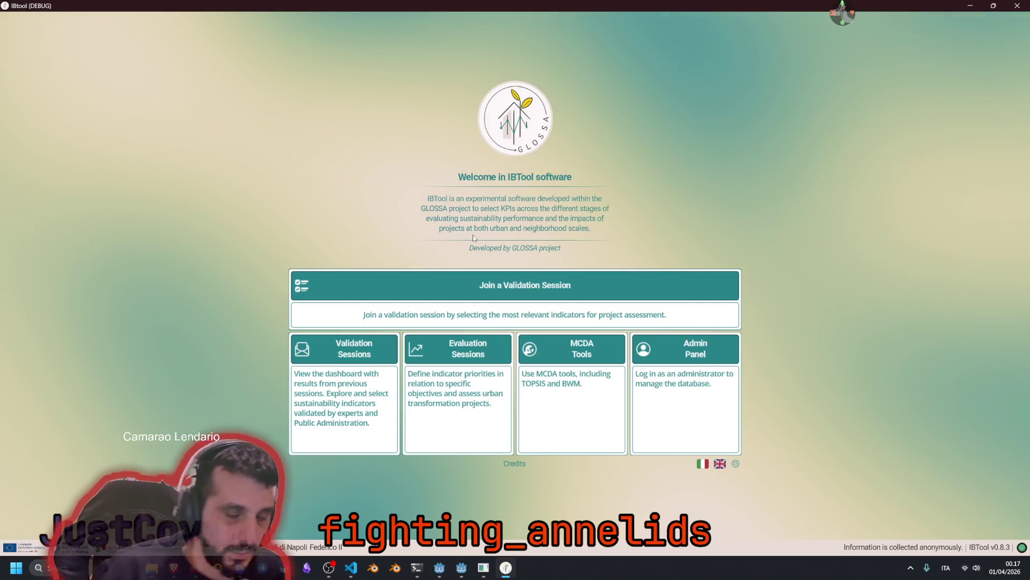
left_click(354, 346)
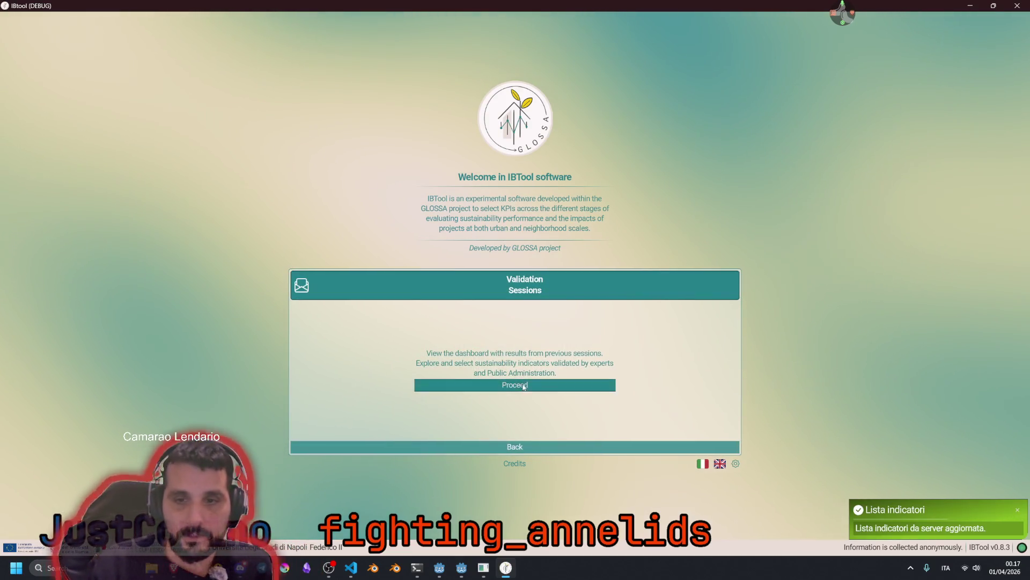
left_click(424, 385)
left_click(543, 35)
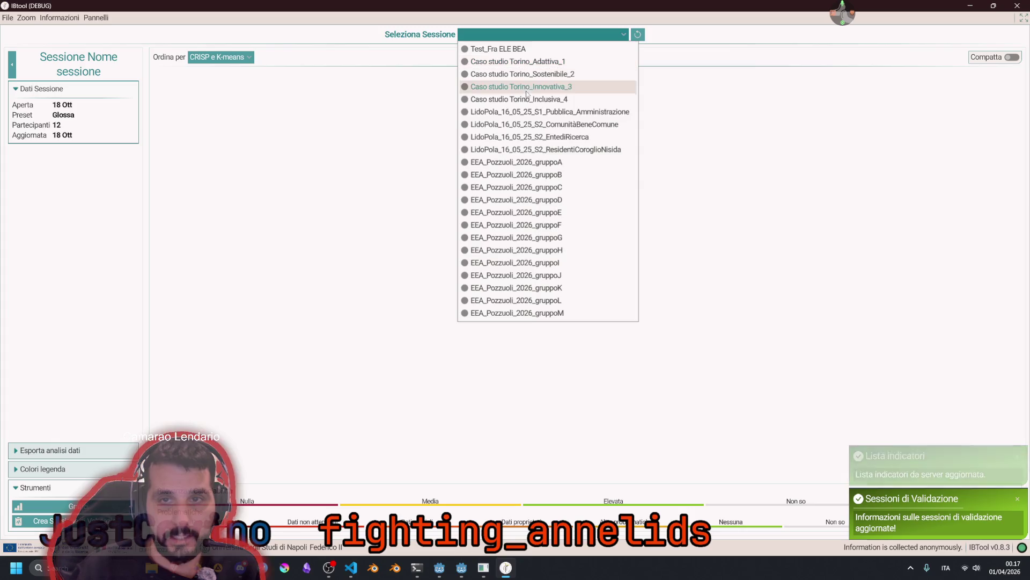
left_click(543, 178)
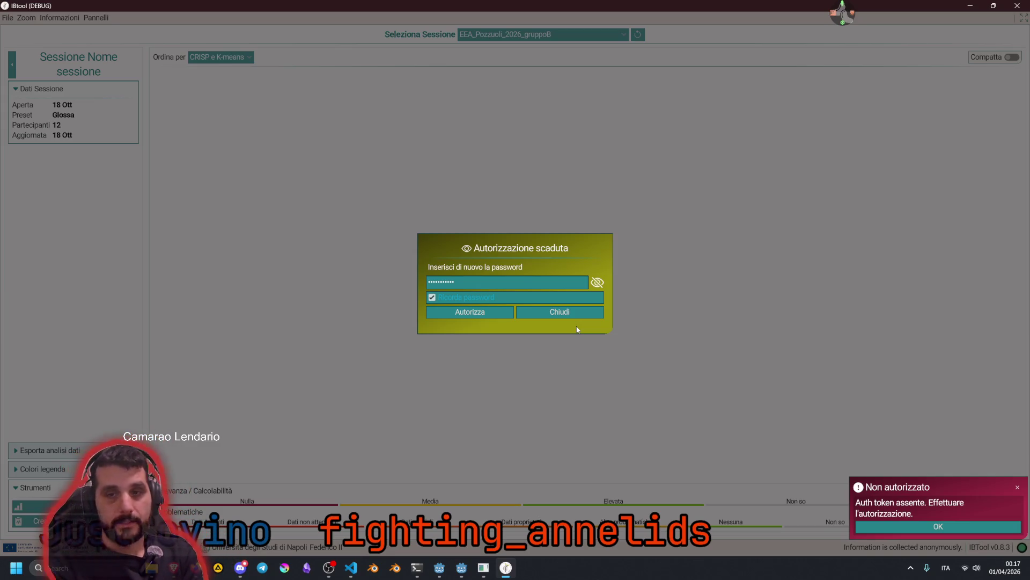
left_click(569, 312)
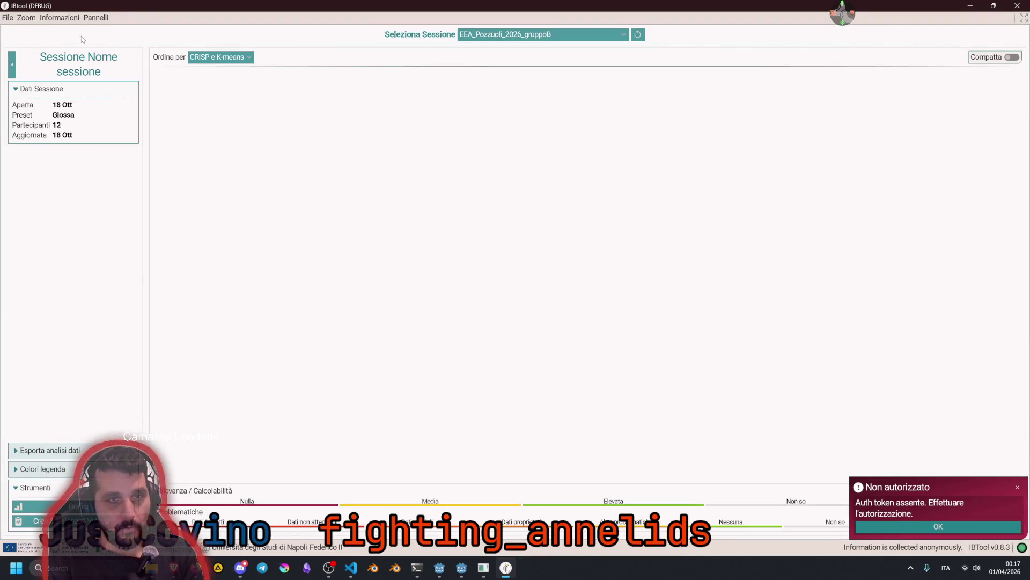
left_click(9, 19)
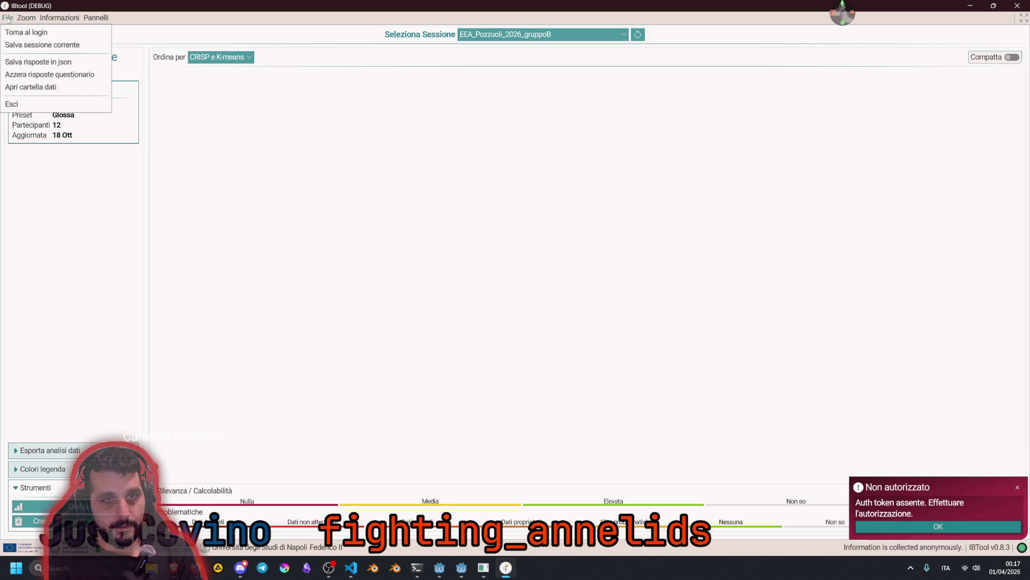
left_click(15, 31)
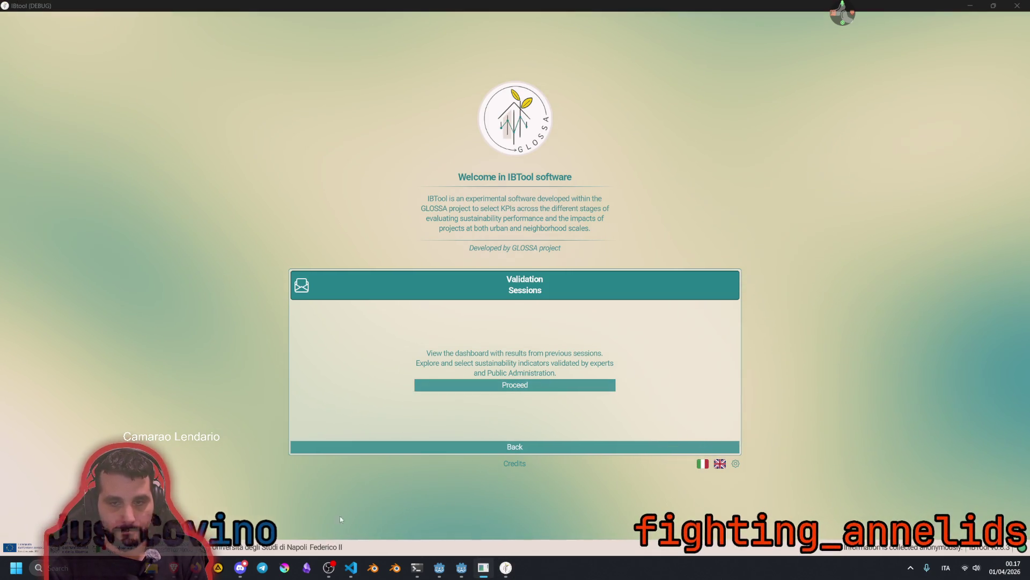
Toggle the interface language between Italian and English, then go back to the main menu
left_click(701, 464)
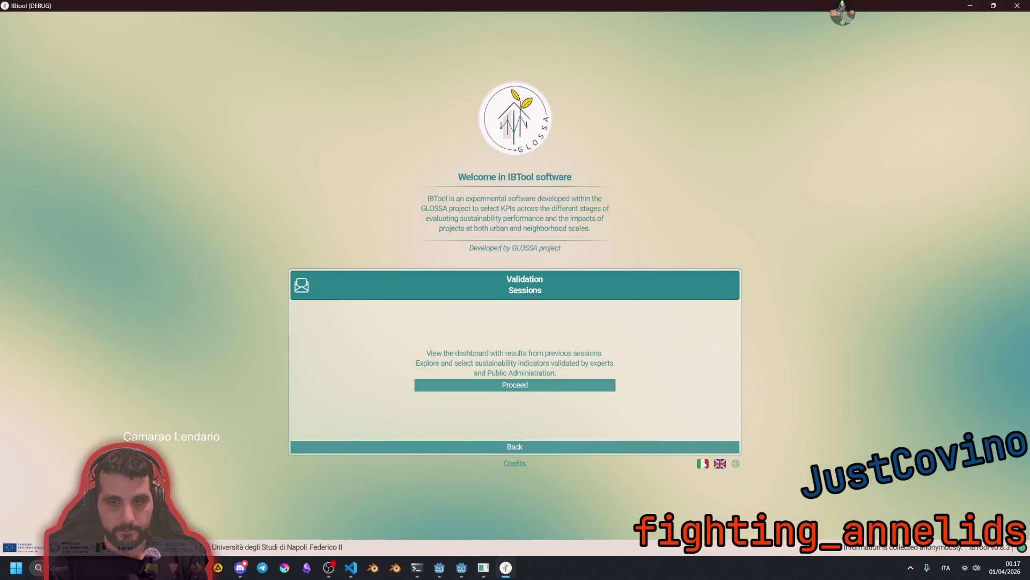
left_click(720, 463)
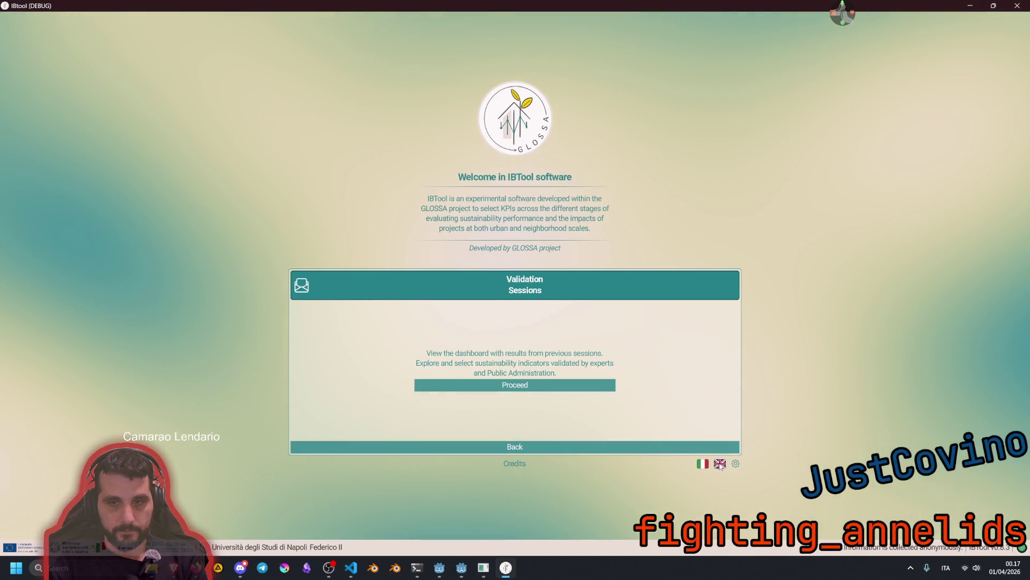
left_click(701, 465)
left_click(720, 464)
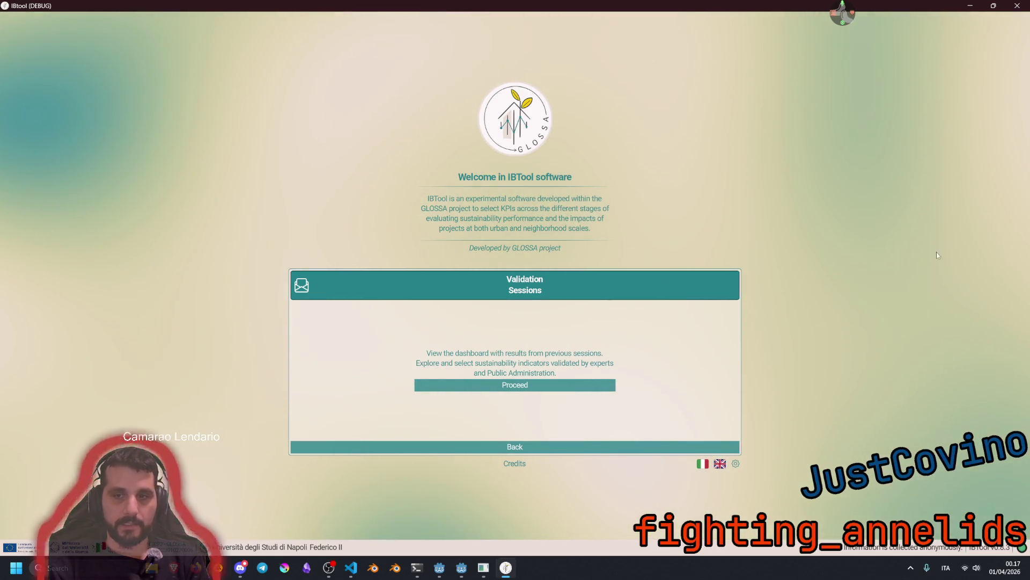
left_click(481, 449)
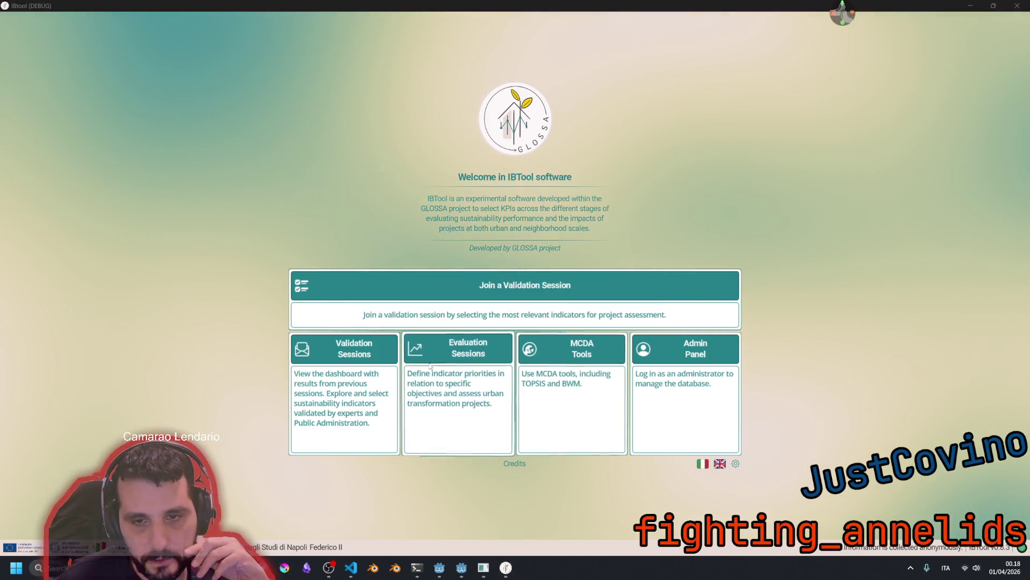
Try joining a validation session with the Professor profile, then go back to profile selection
left_click(462, 314)
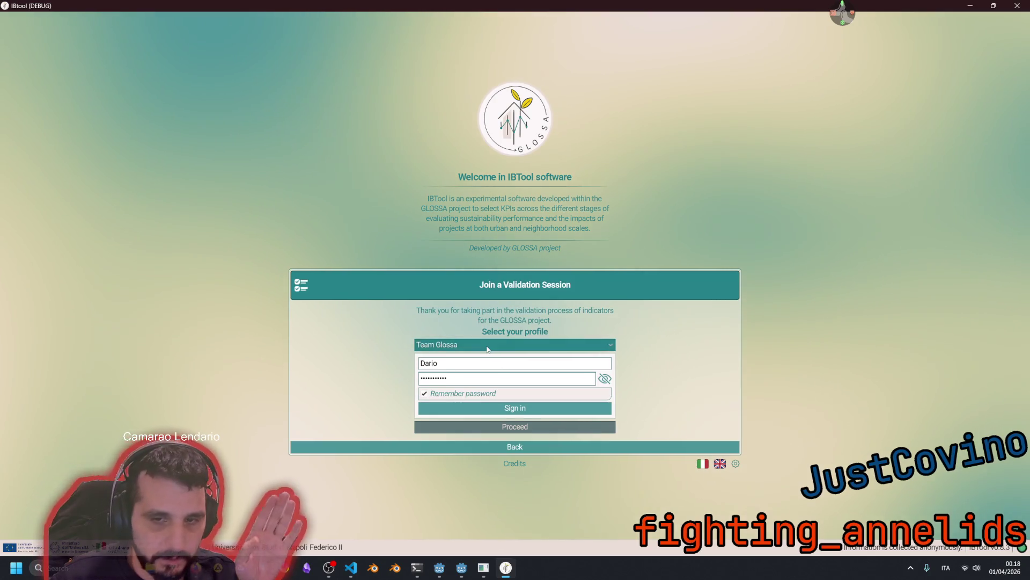
left_click(463, 345)
left_click(468, 402)
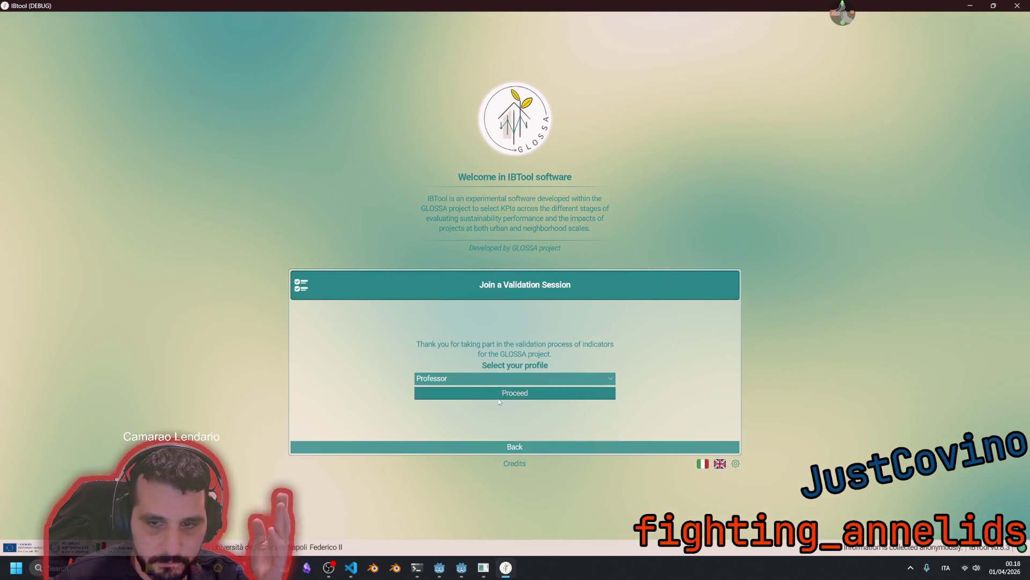
left_click(499, 397)
scroll(211, 258, "down", 3)
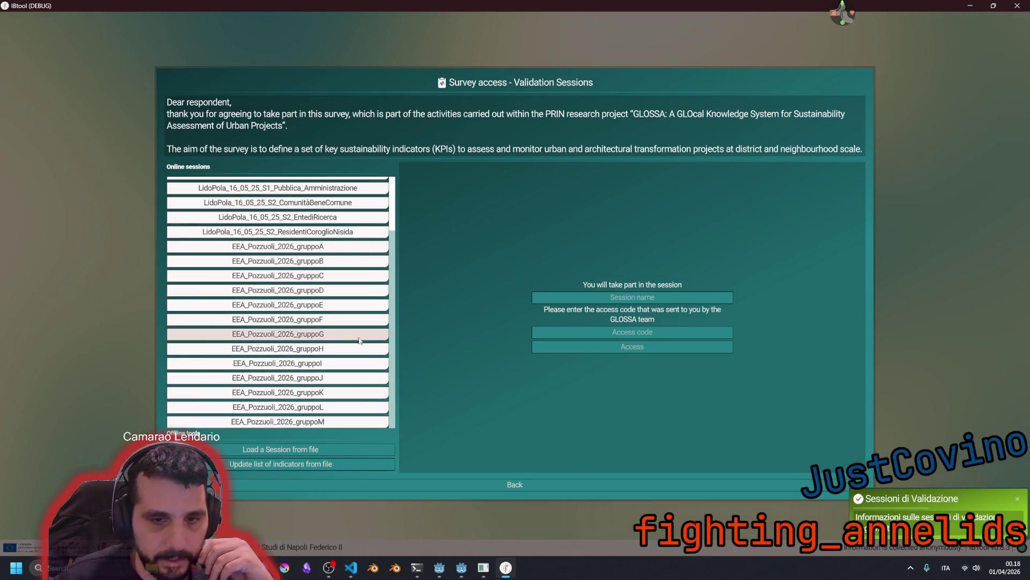
scroll(354, 337, "up", 3)
left_click(482, 485)
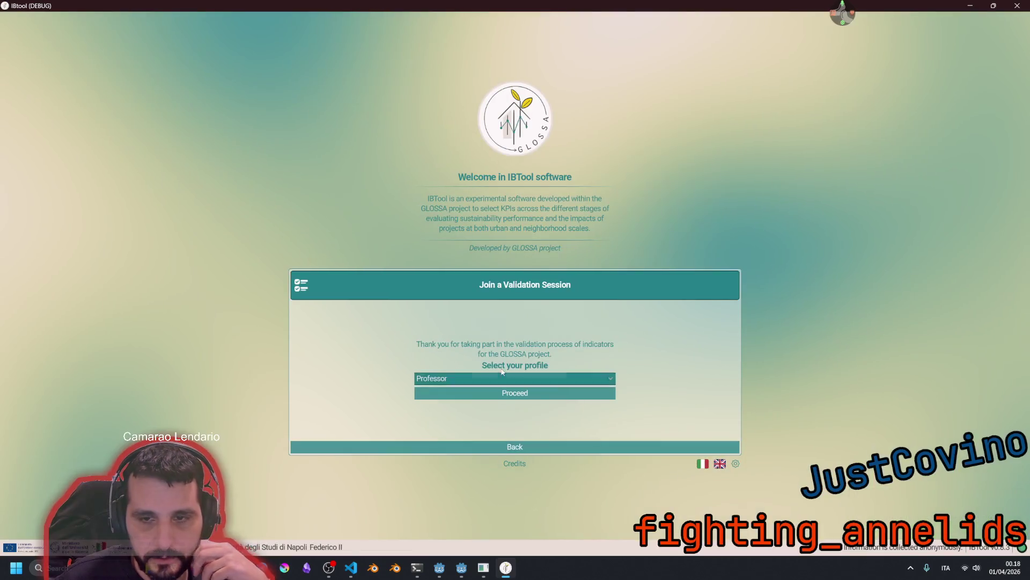
Try the join flow with a different profile, go back, and close the app
left_click(512, 381)
left_click(455, 473)
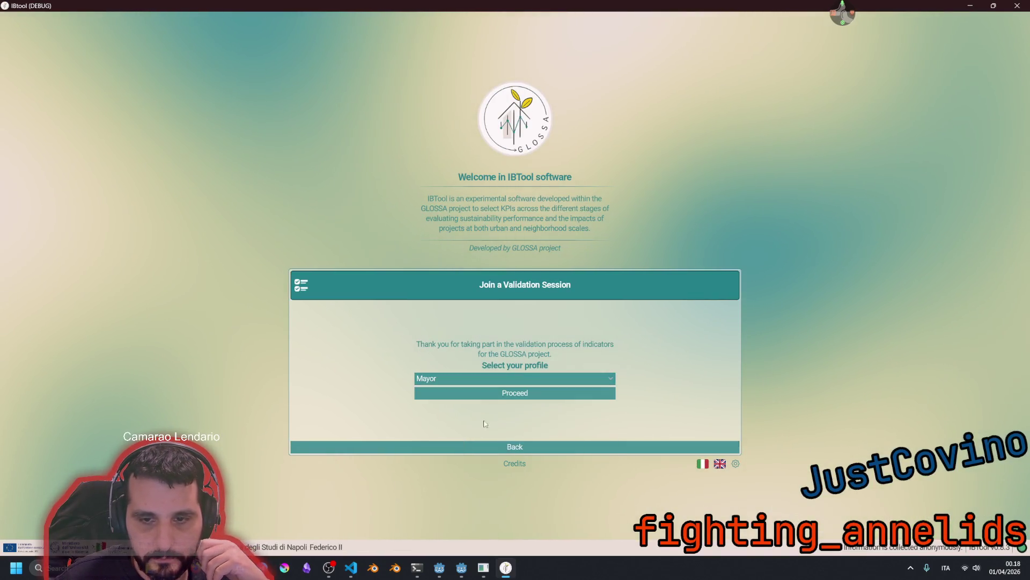
left_click(485, 395)
scroll(281, 338, "down", 3)
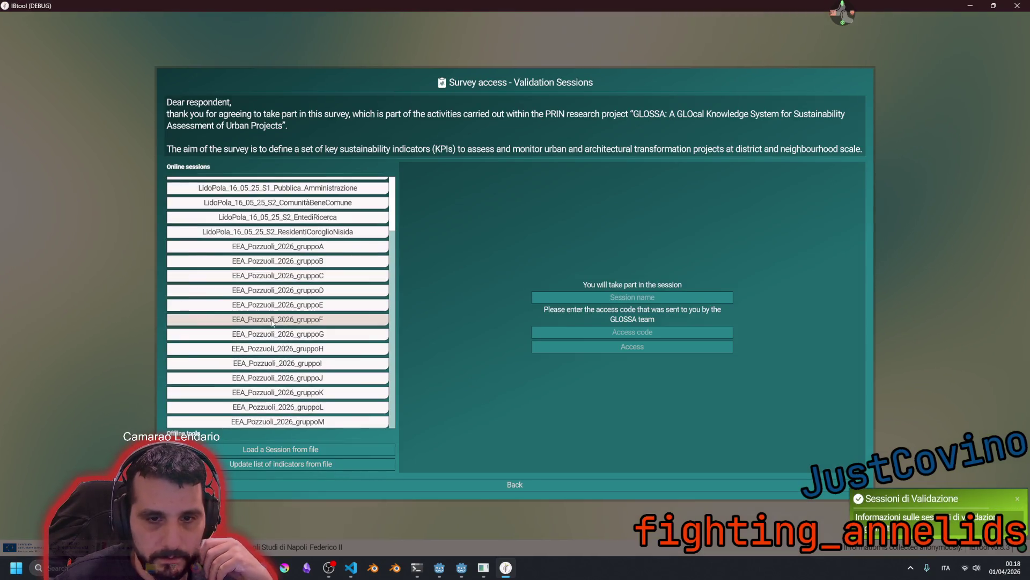
scroll(282, 341, "up", 3)
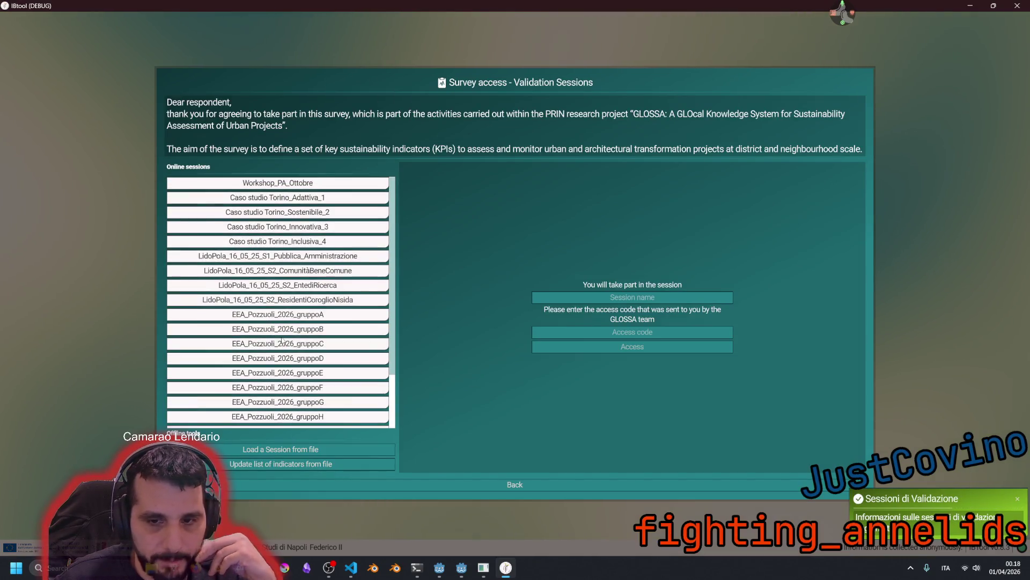
left_click(438, 489)
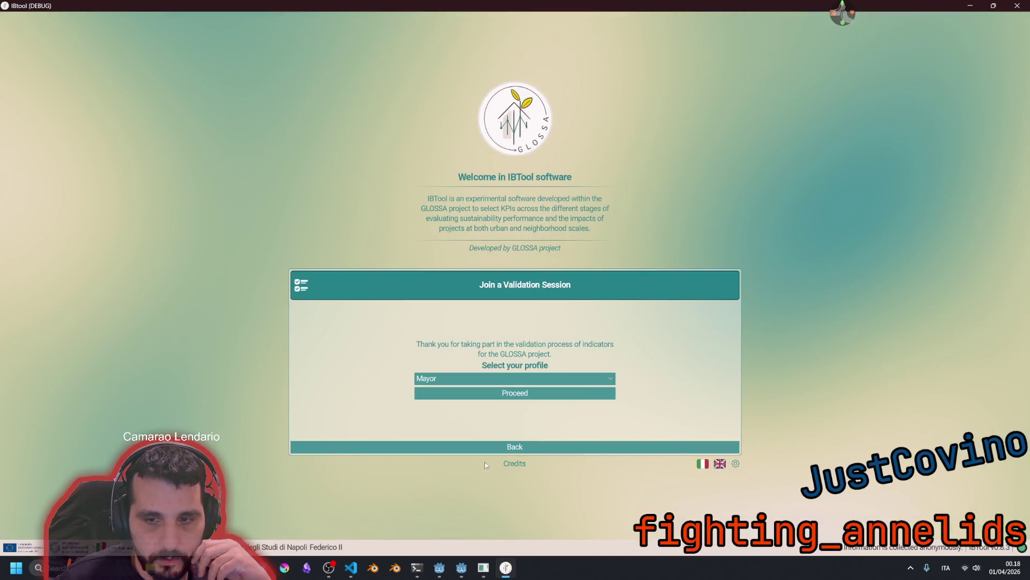
left_click(1016, 5)
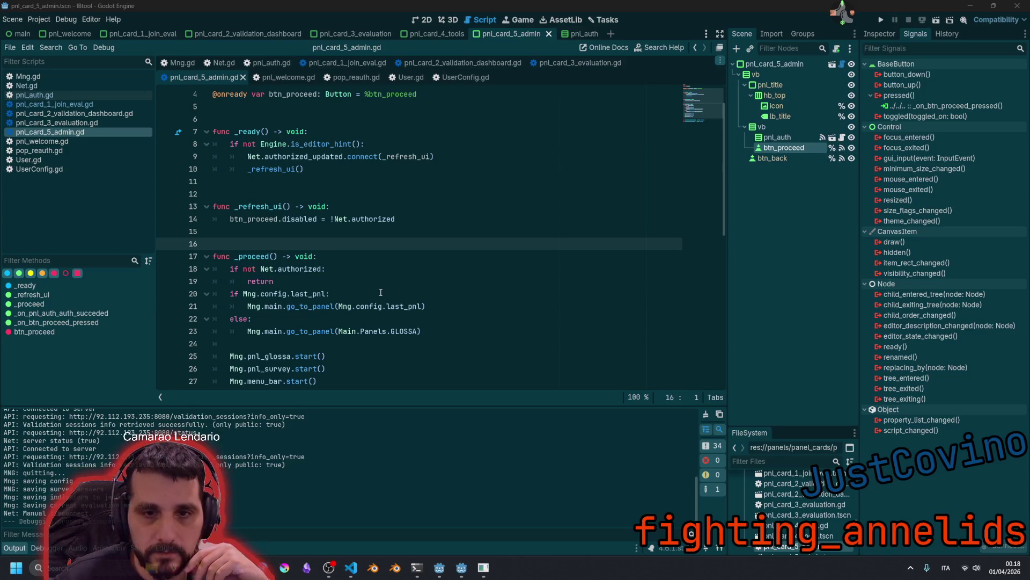
Relaunch, retry the join flow with the Professor profile, and close the app again
key("F5")
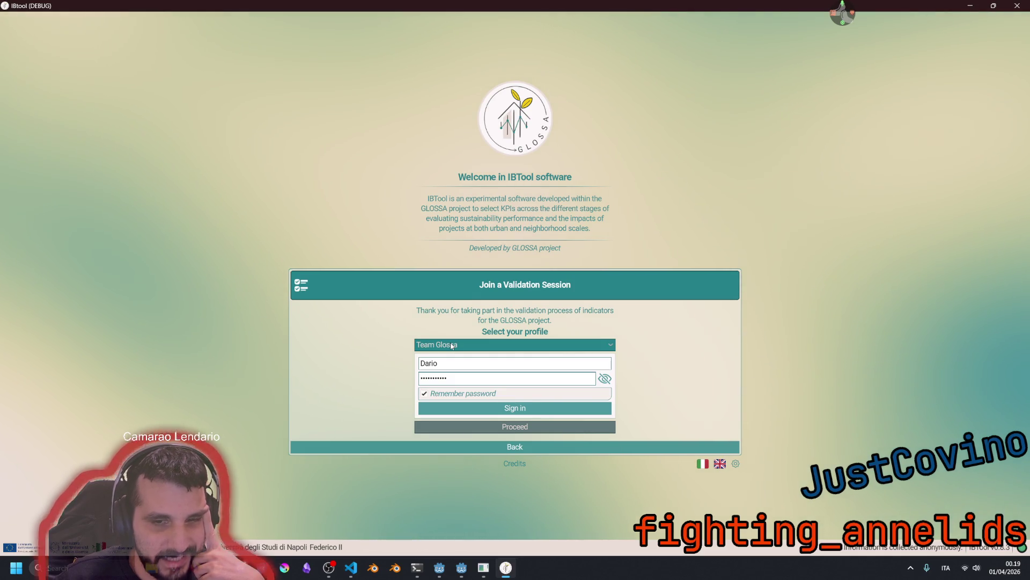
left_click(452, 345)
left_click(449, 403)
left_click(459, 393)
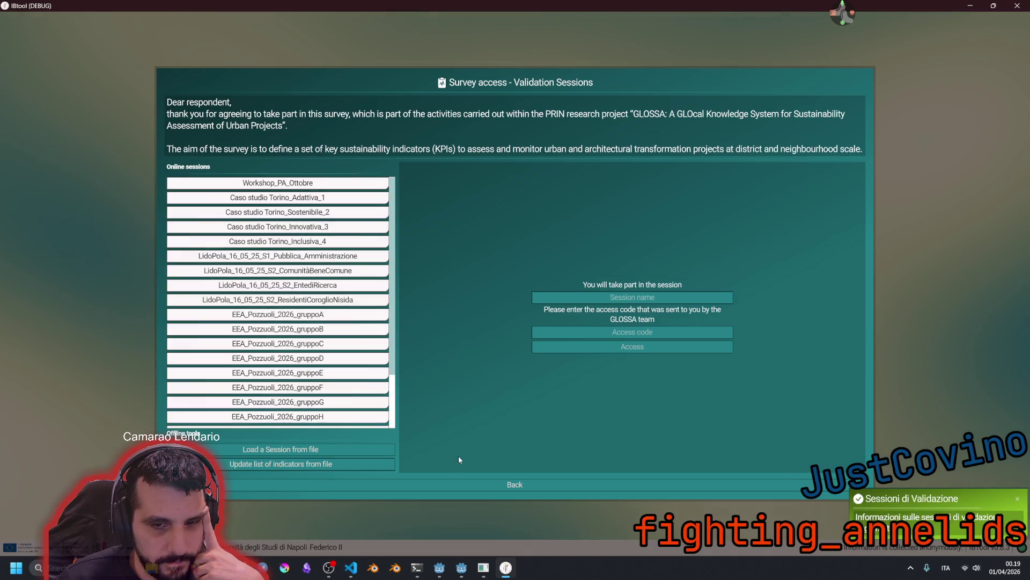
left_click(459, 484)
left_click(1016, 6)
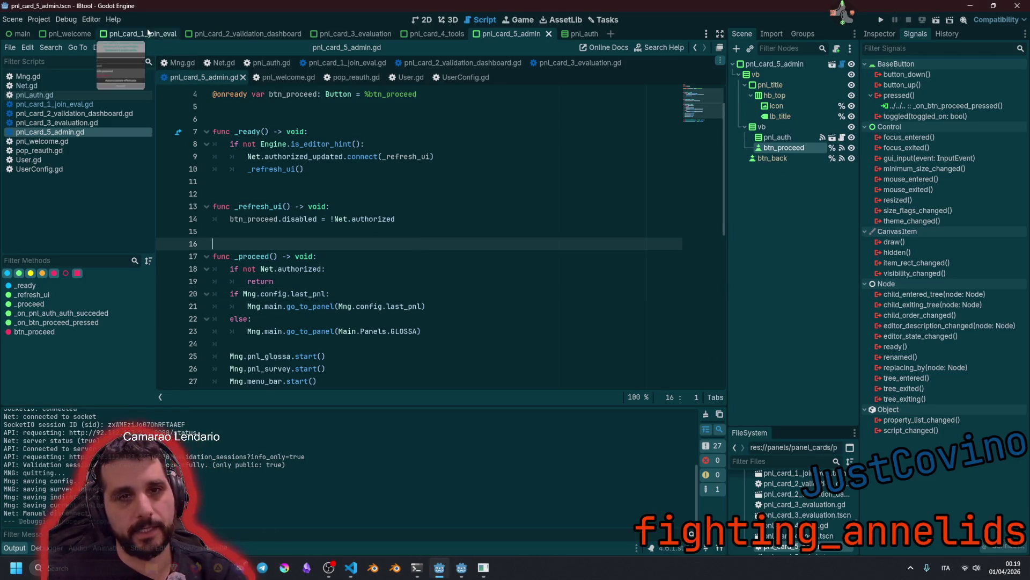
Open the pnl_card_1_join_eval scene in 2D view and review its script's _refresh_ui and _proceed
left_click(142, 34)
left_click(425, 20)
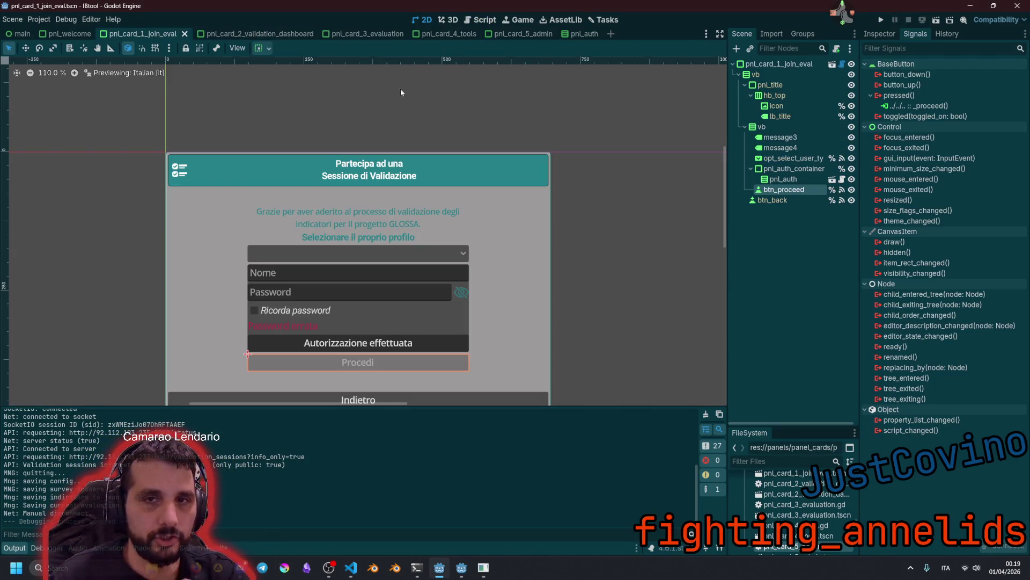
left_click(331, 257)
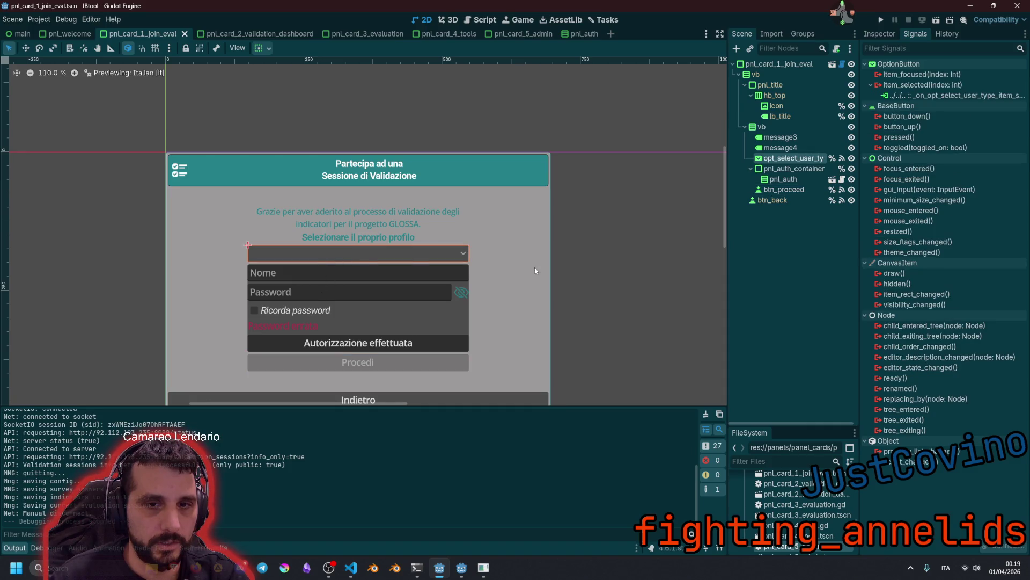
left_click(842, 65)
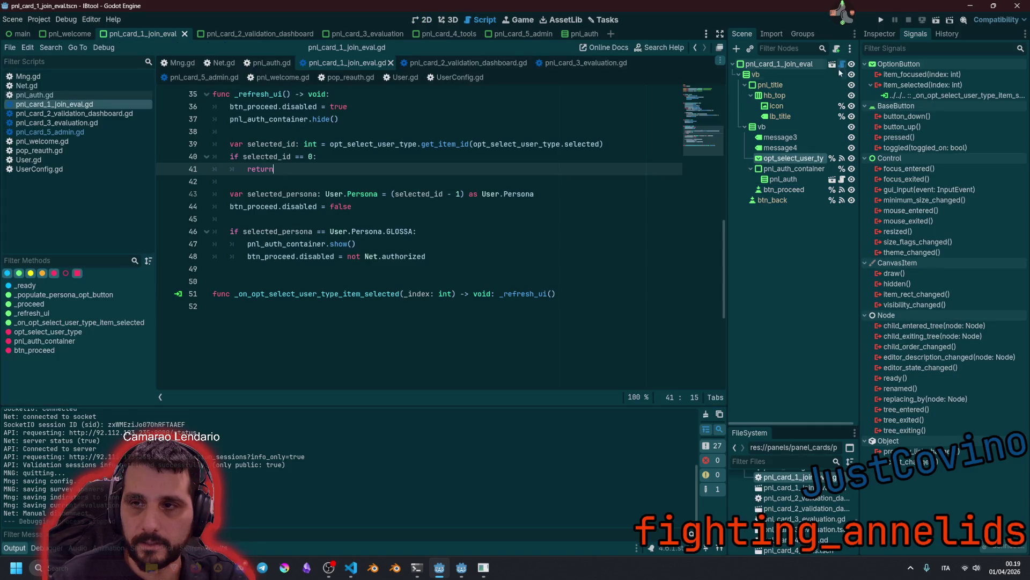
left_click(277, 154)
scroll(277, 154, "up", 6)
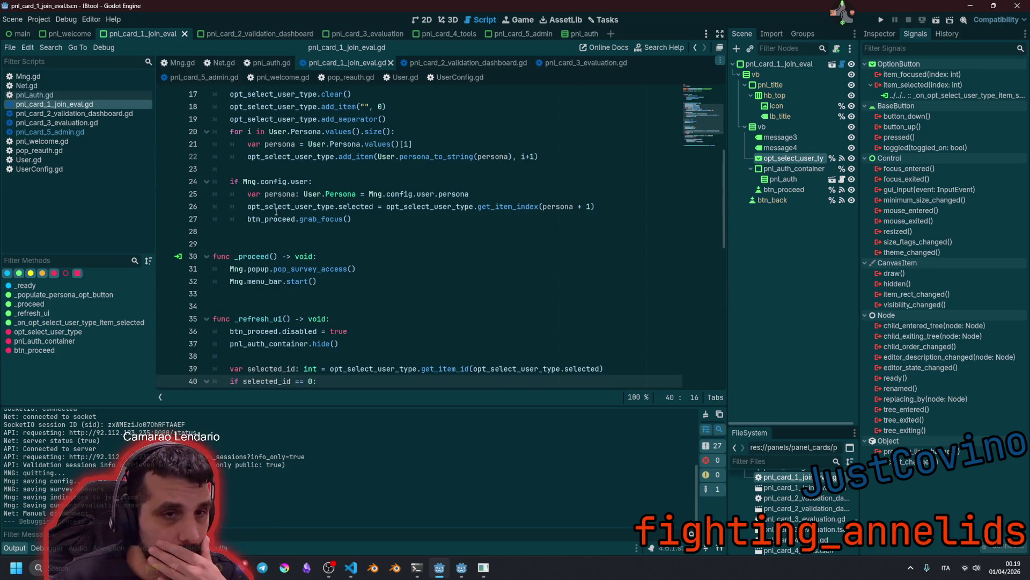
double_click(258, 270)
left_click(355, 279)
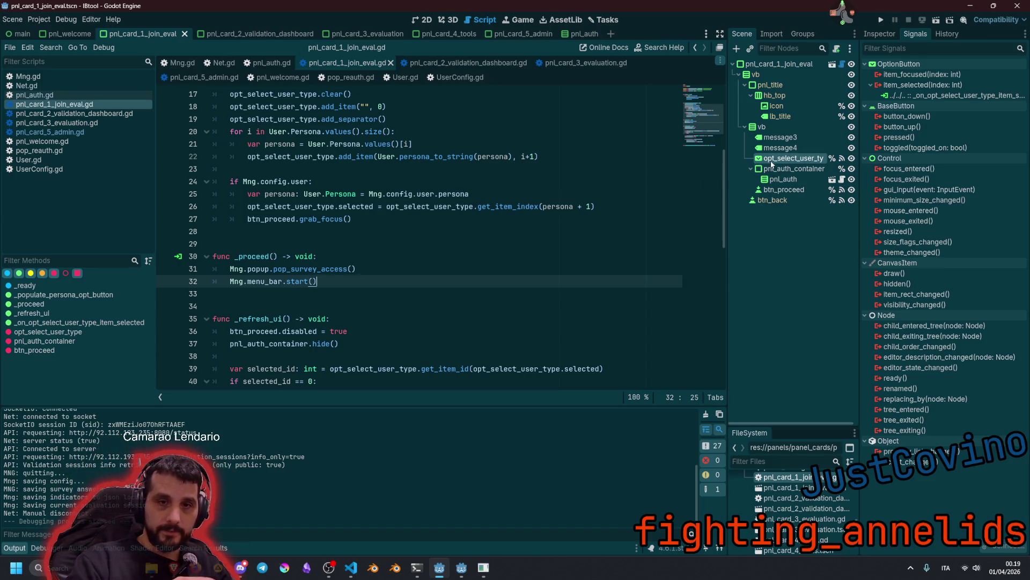
scroll(326, 264, "down", 5)
scroll(310, 283, "down", 2)
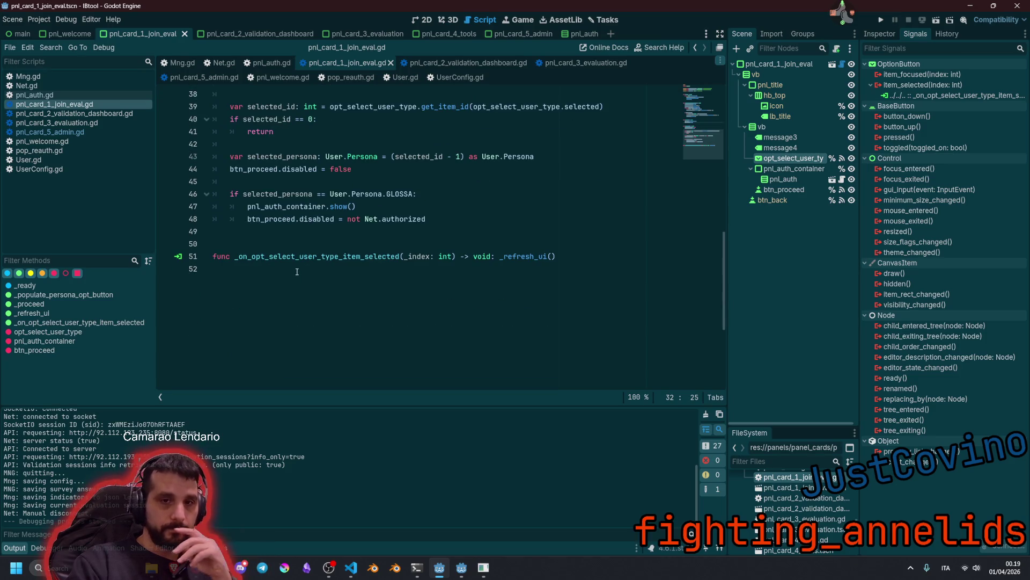
scroll(297, 272, "up", 11)
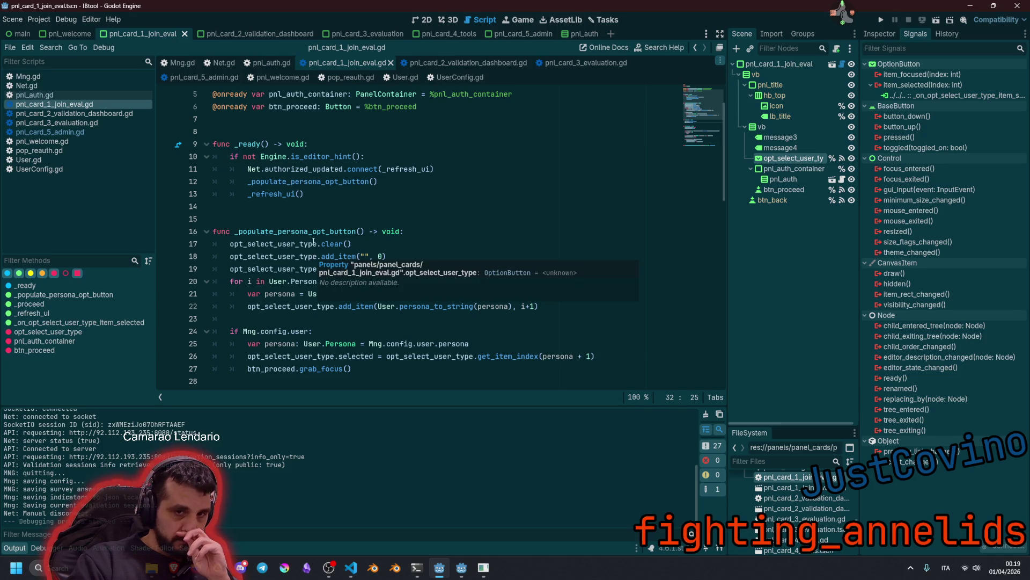
scroll(299, 246, "down", 9)
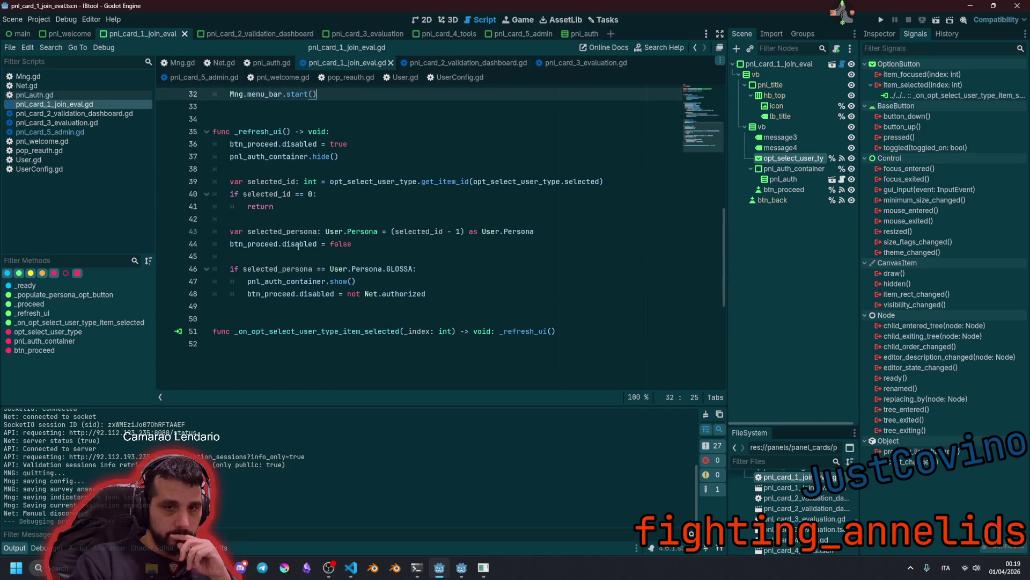
Reformat the _refresh_ui() call on line 51 in the item-selected handler
double_click(316, 331)
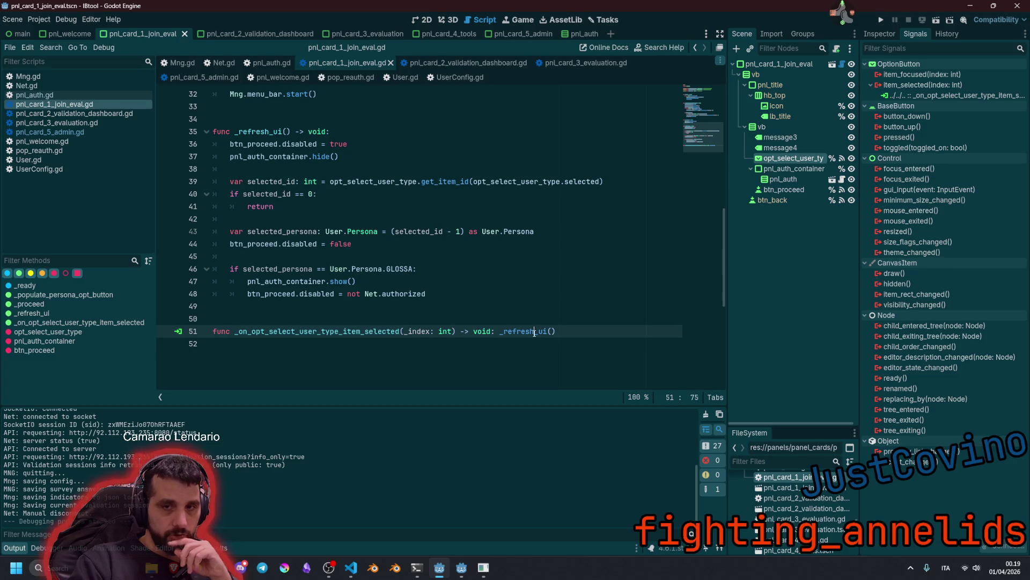
double_click(534, 331)
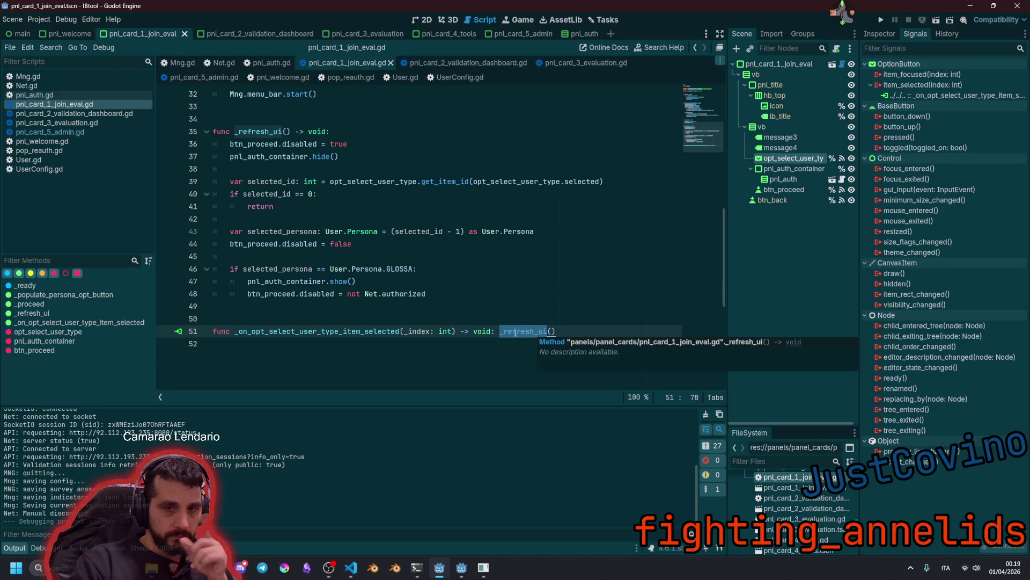
key("Left")
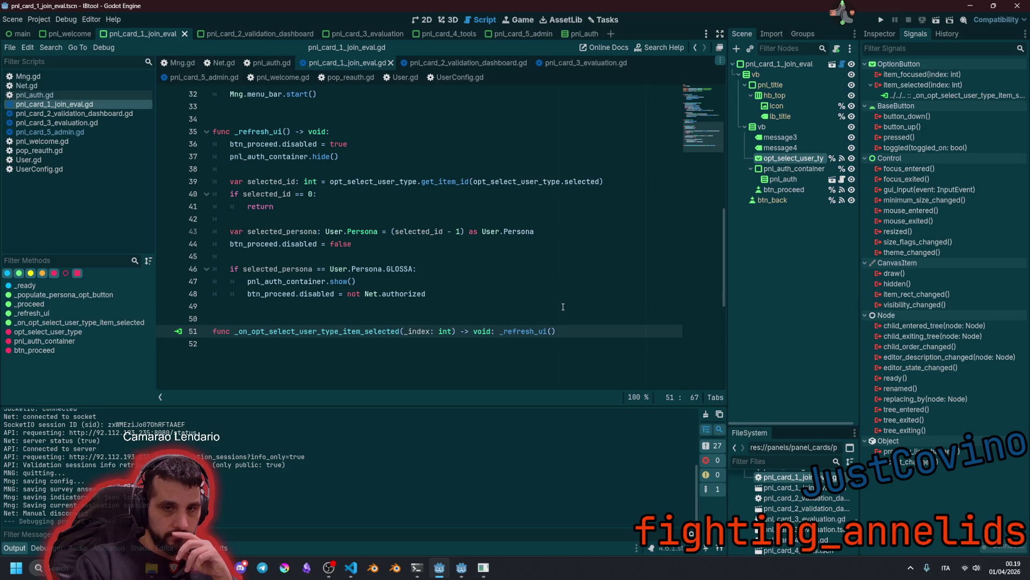
key("Return")
key("Return")
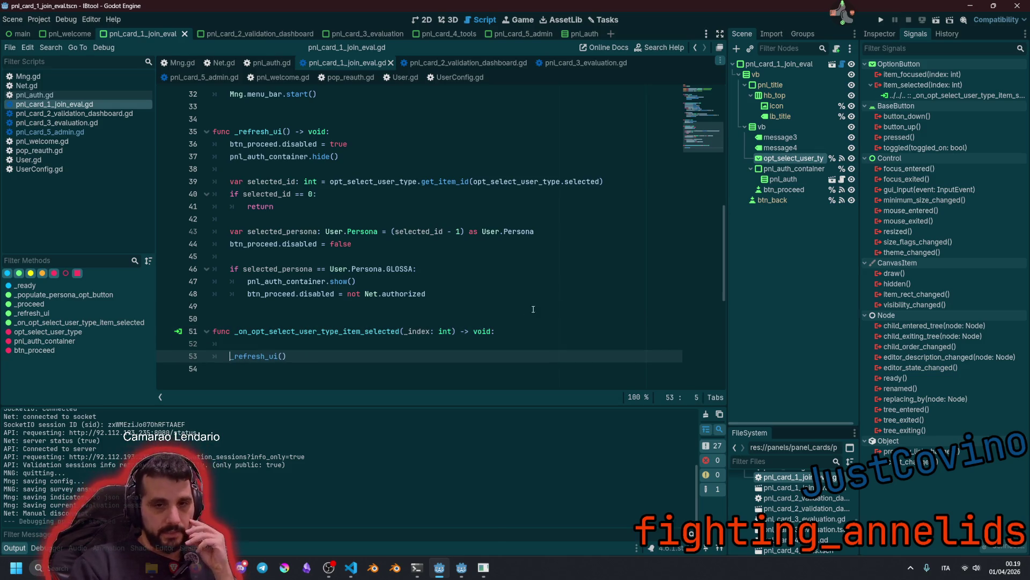
scroll(547, 308, "down", 2)
scroll(269, 272, "up", 2)
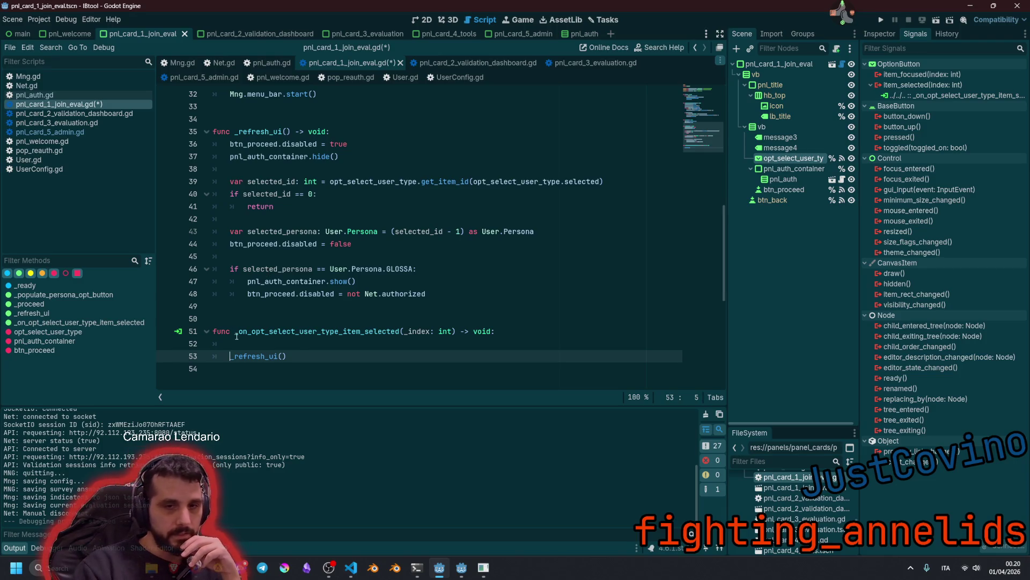
key("Up")
key("BackSpace")
key("BackSpace")
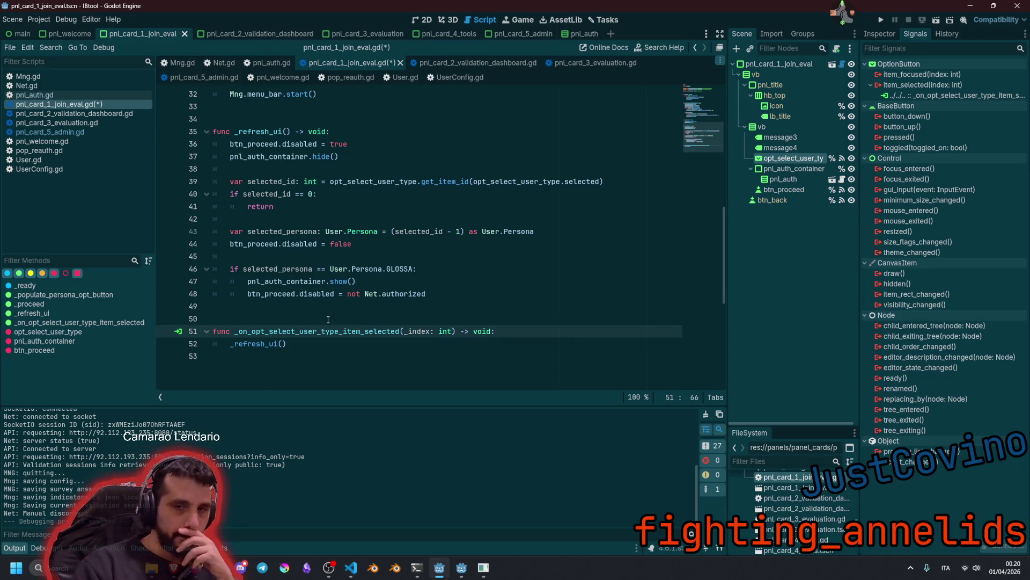
key("Delete")
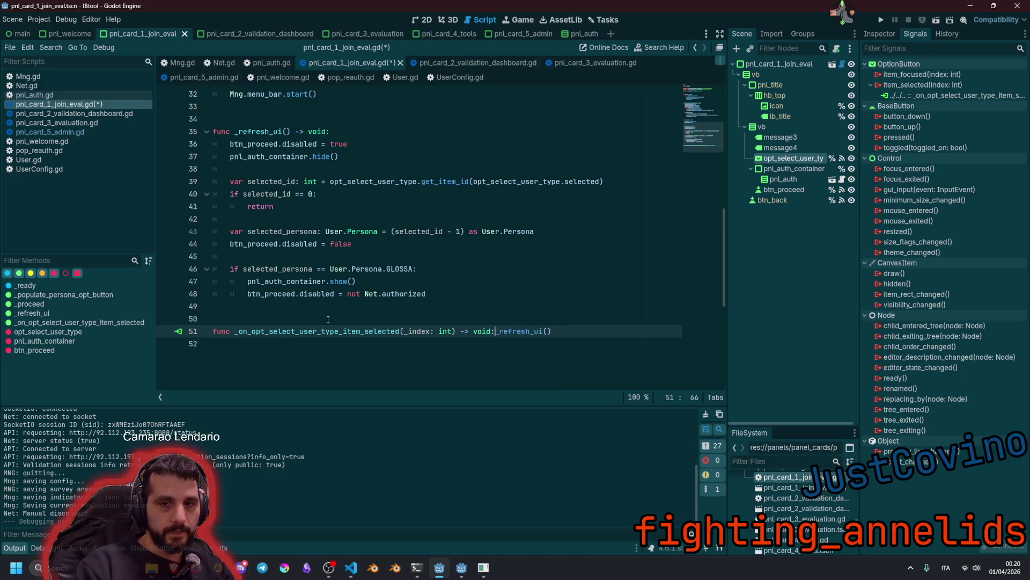
key("Return")
scroll(322, 300, "up", 4)
left_click(298, 209)
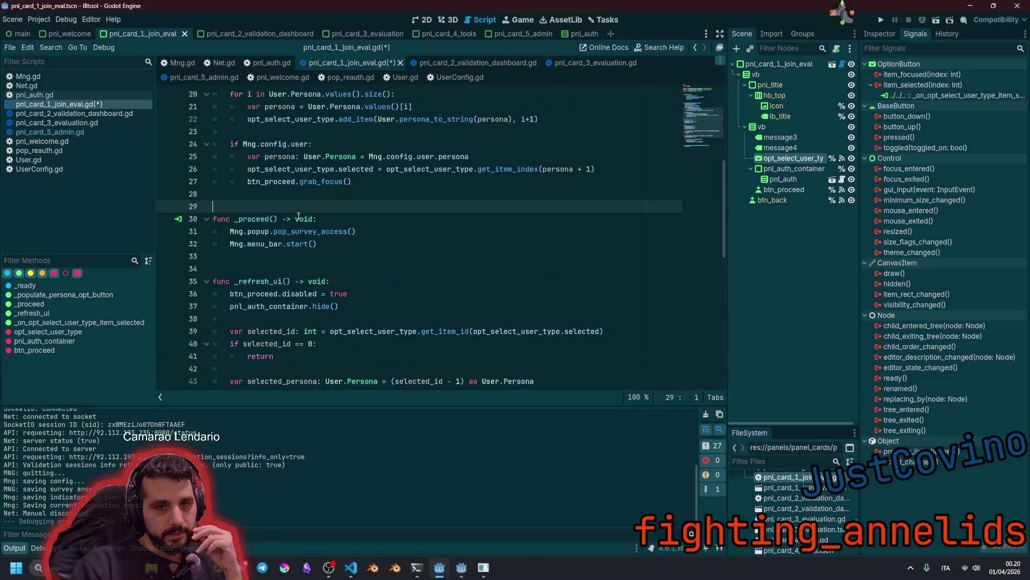
left_click(258, 234)
double_click(304, 232)
double_click(304, 244)
double_click(258, 244)
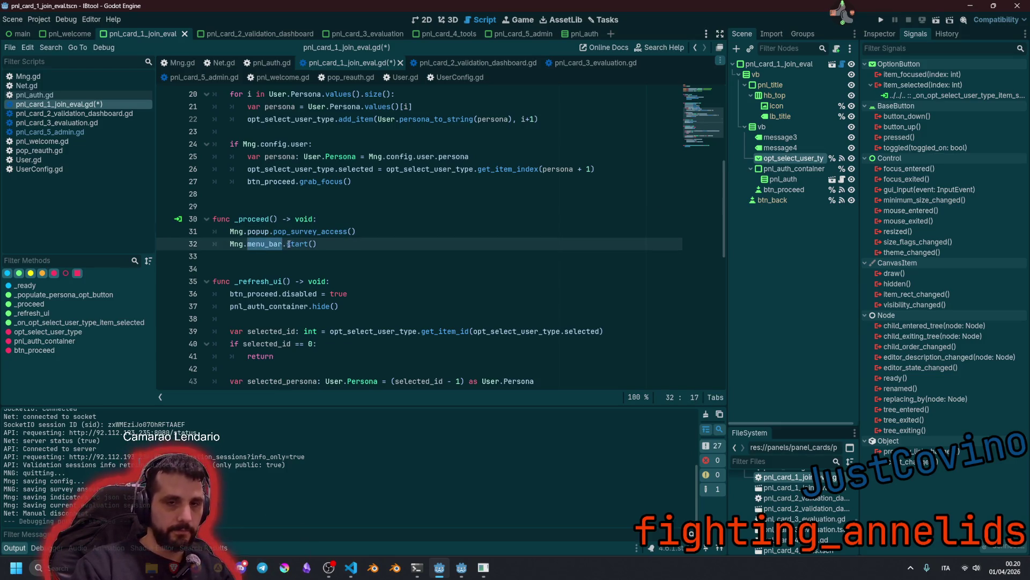
left_click(320, 232)
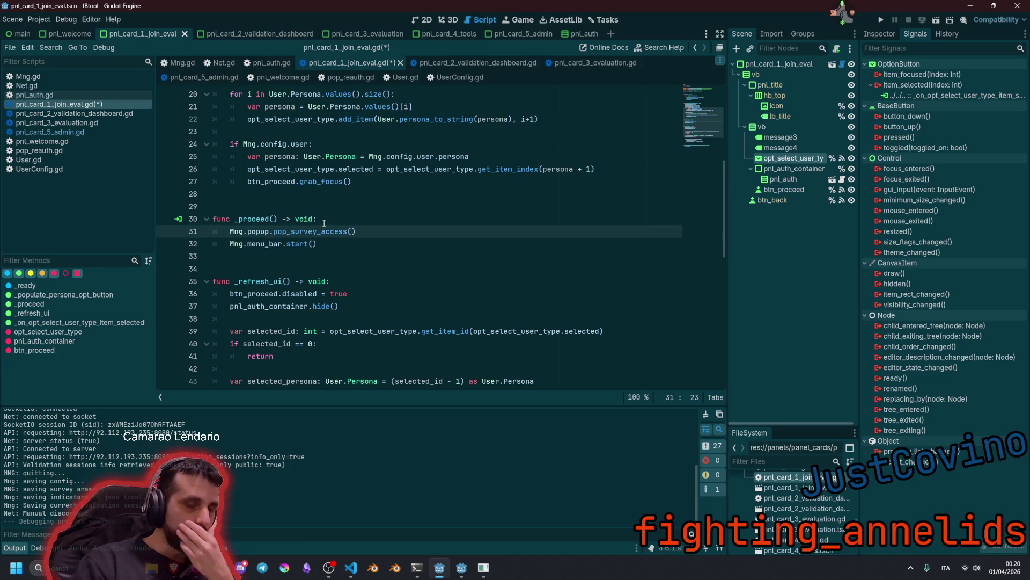
left_click(324, 222)
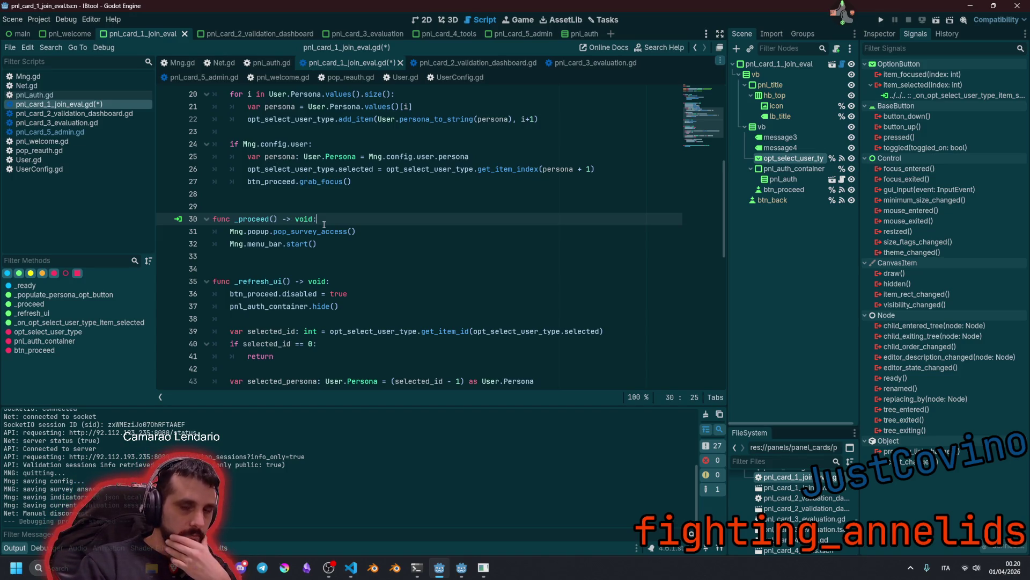
mouse_move(323, 229)
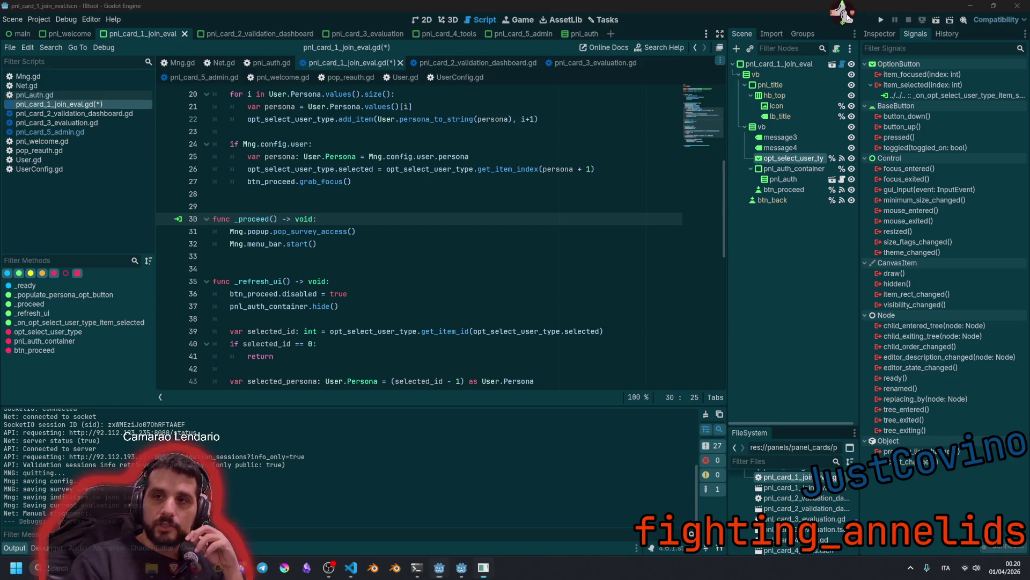
key("alt+Tab")
Filter Twitcher's user list to the streamer and show their Super Roll Out itch.io details
left_click(160, 12)
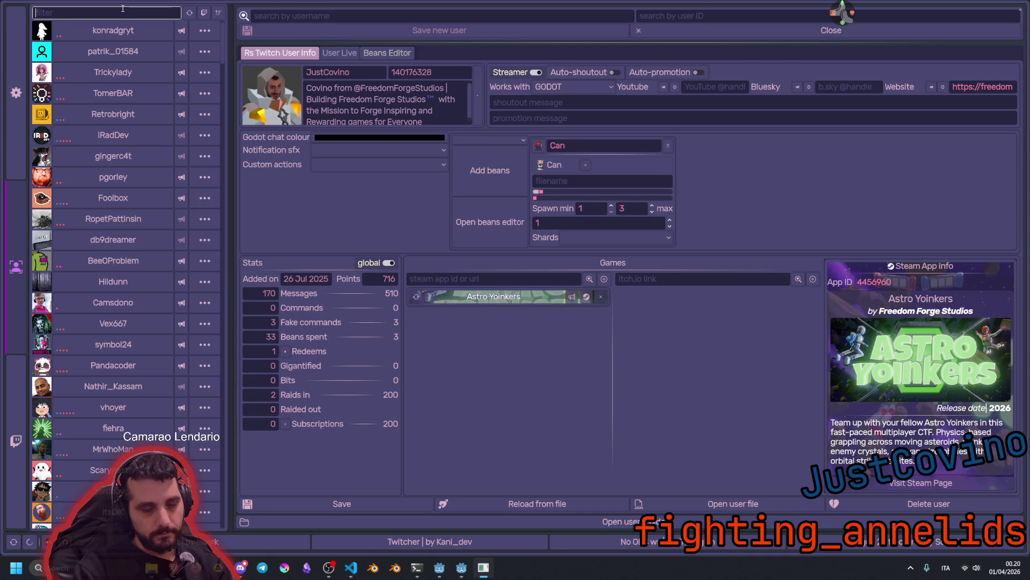
type("seano")
left_click(108, 30)
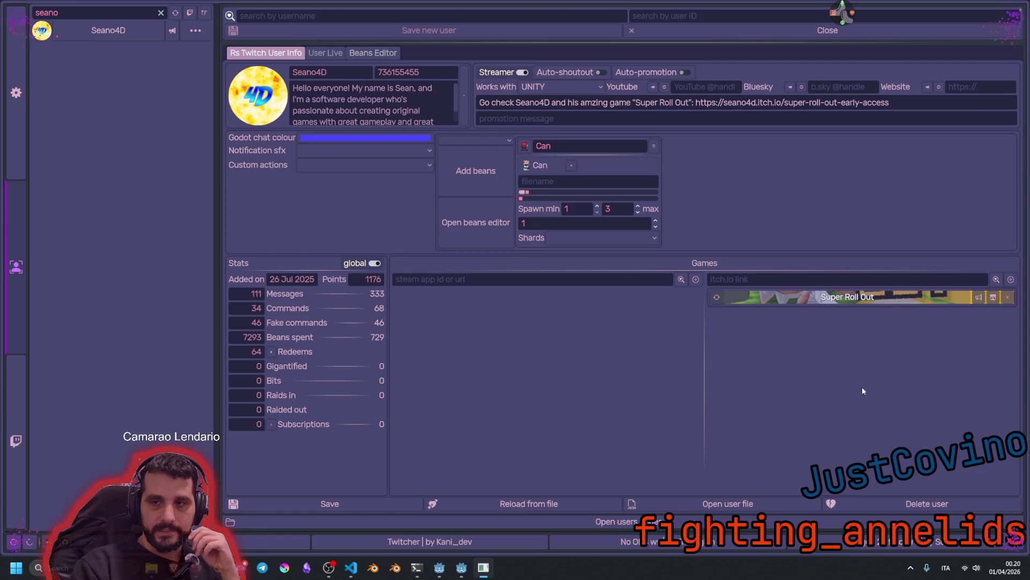
left_click(813, 301)
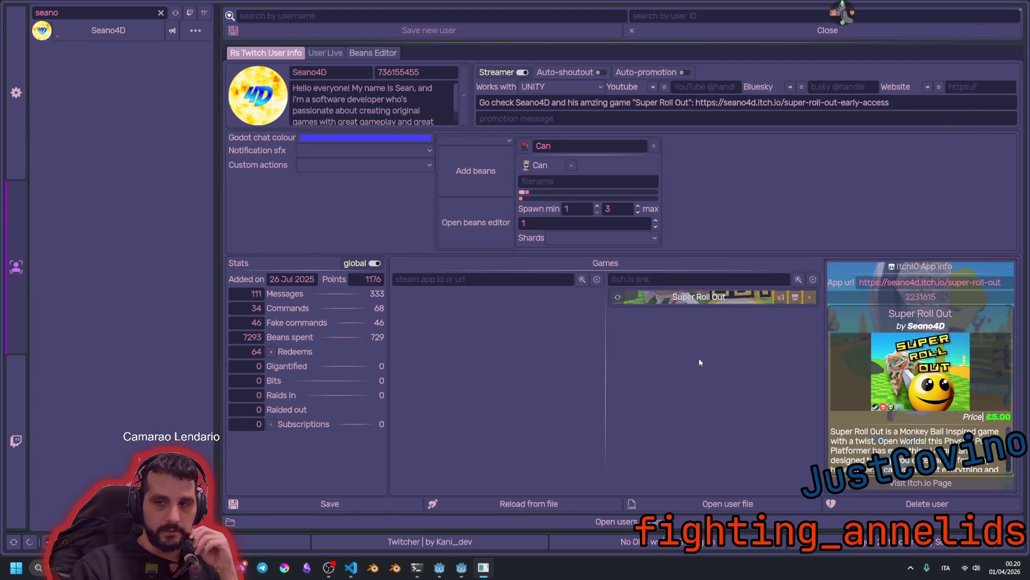
Refresh the Super Roll Out entry, close the debug app, and open its itch.io store page
left_click(618, 297)
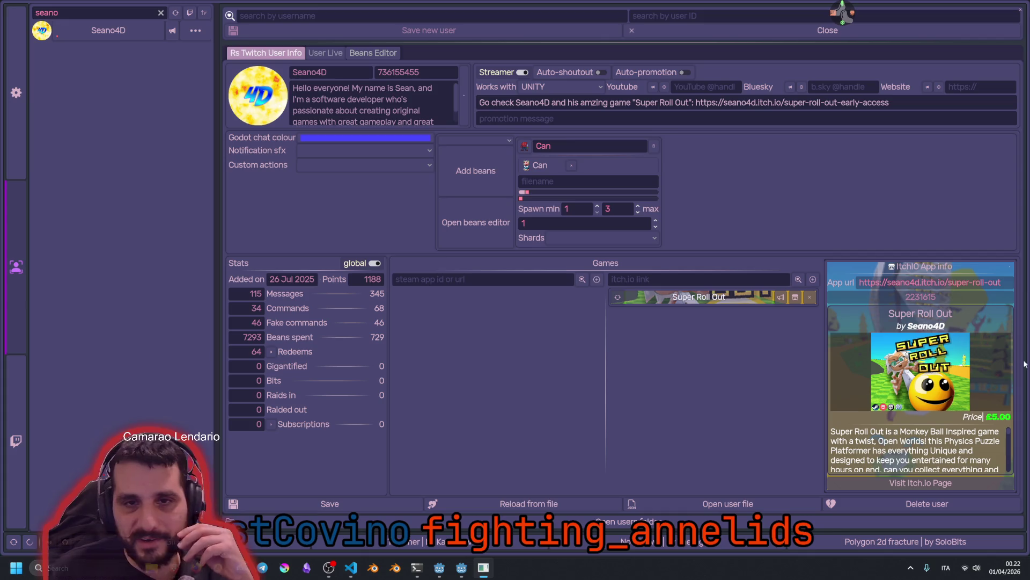
left_click(1018, 11)
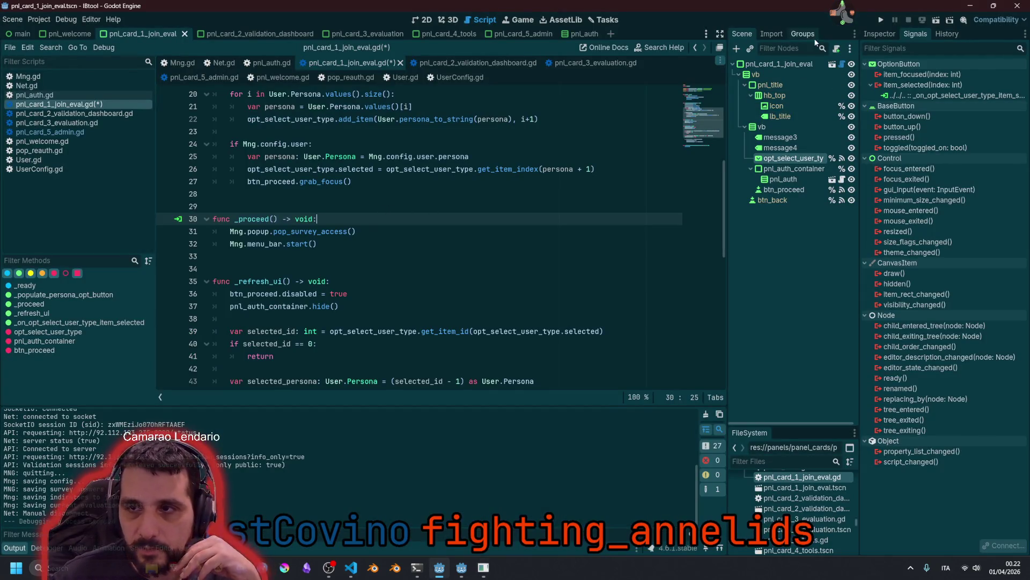
key("alt+Tab")
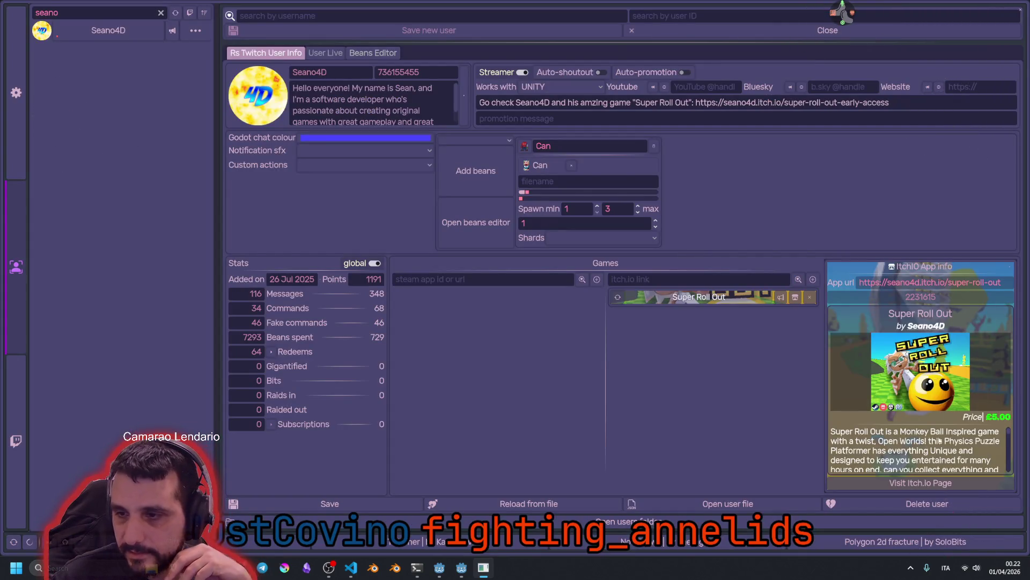
left_click(791, 300)
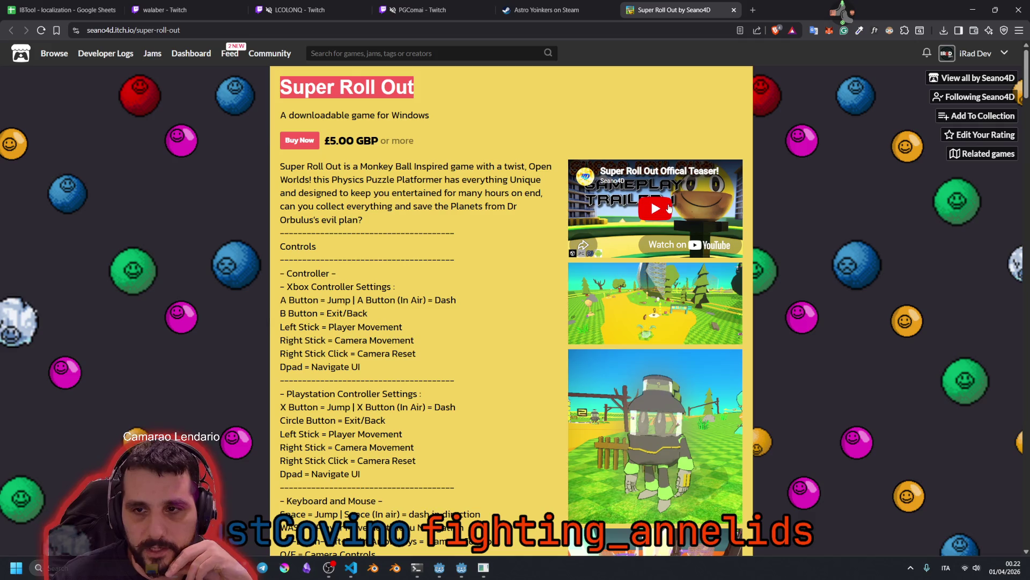
Play the Super Roll Out trailer and watch it full screen in a new YouTube tab
left_click(669, 208)
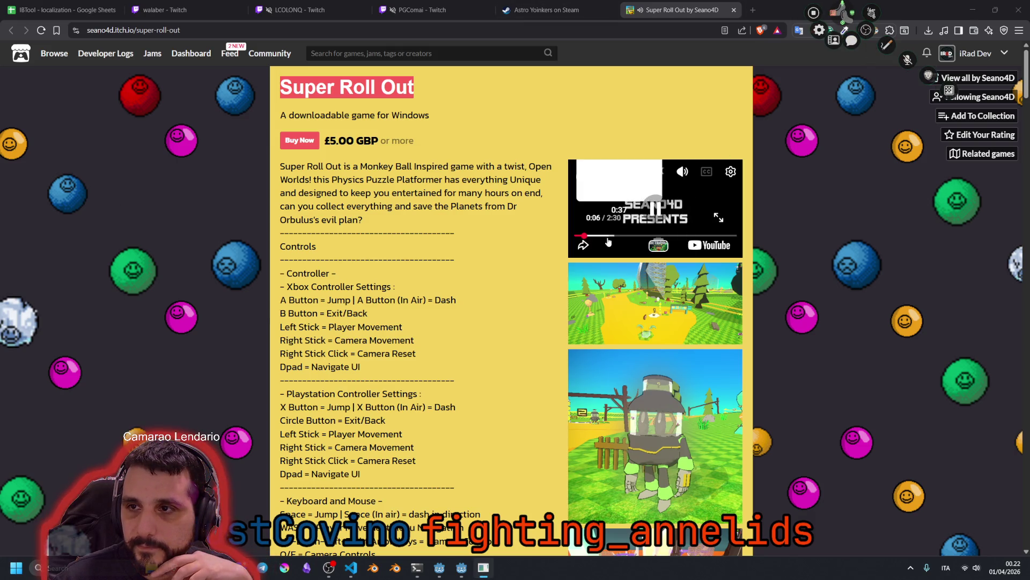
left_click(714, 247)
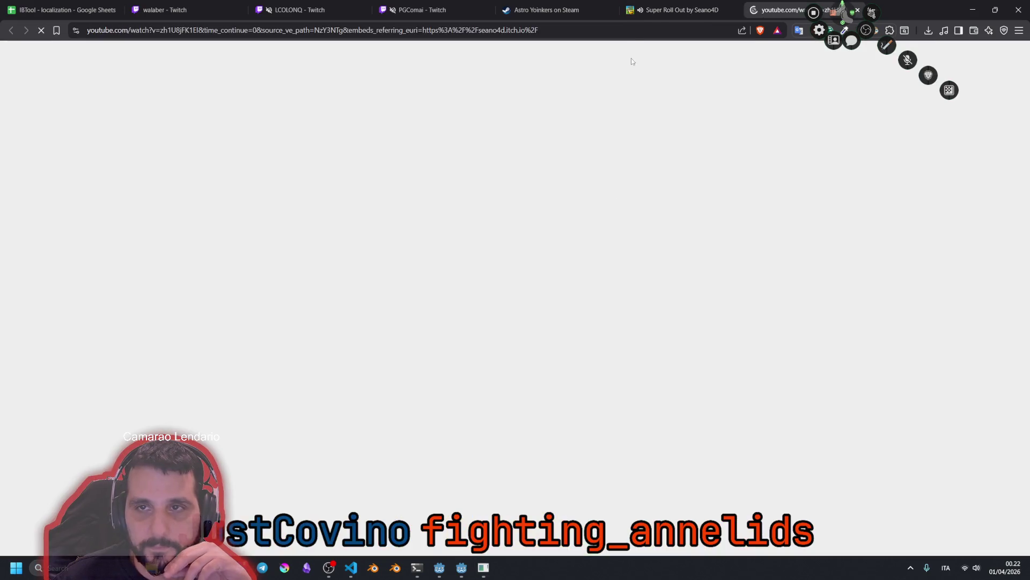
key("ctrl+shift+Tab")
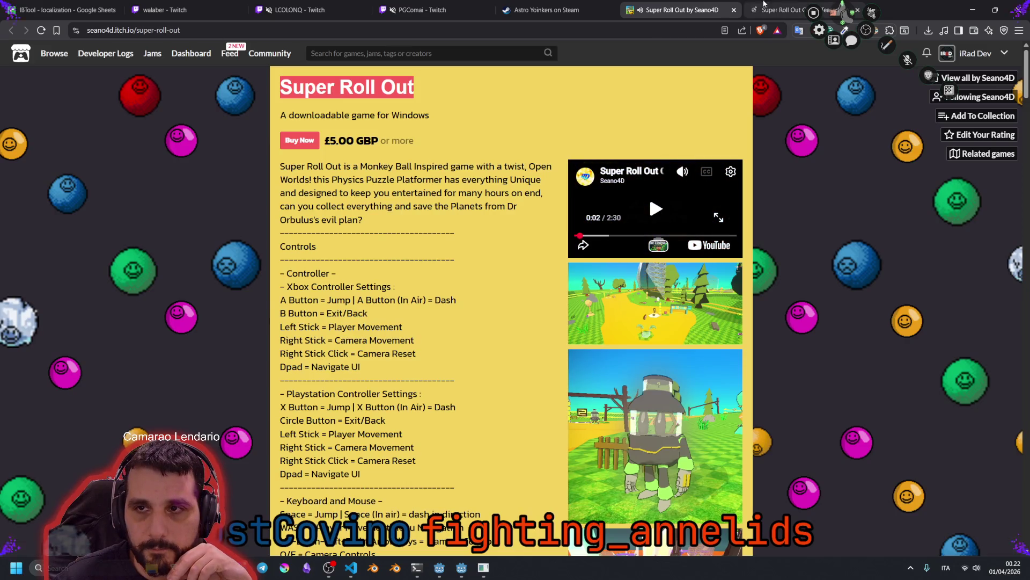
left_click(765, 7)
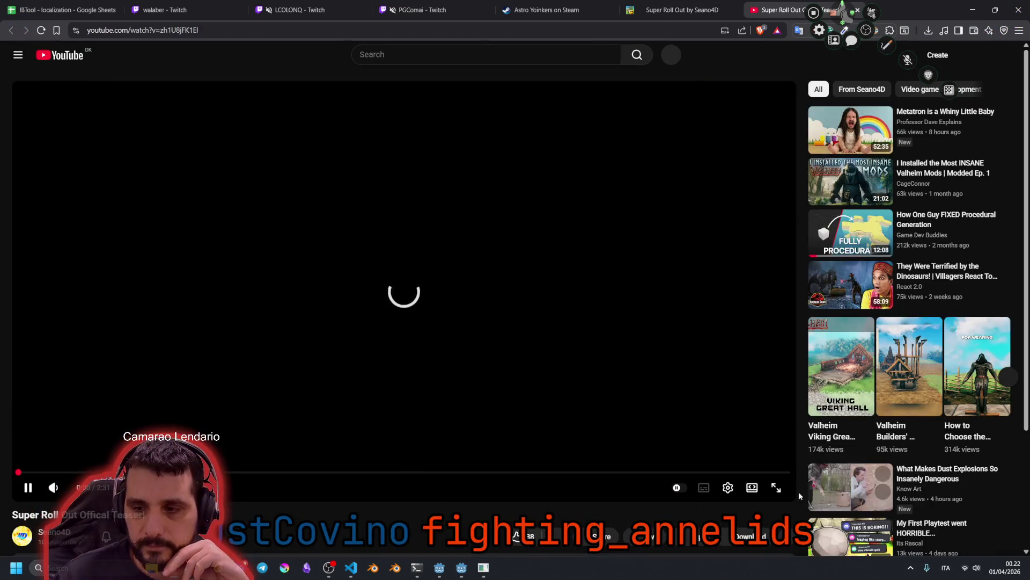
left_click(776, 488)
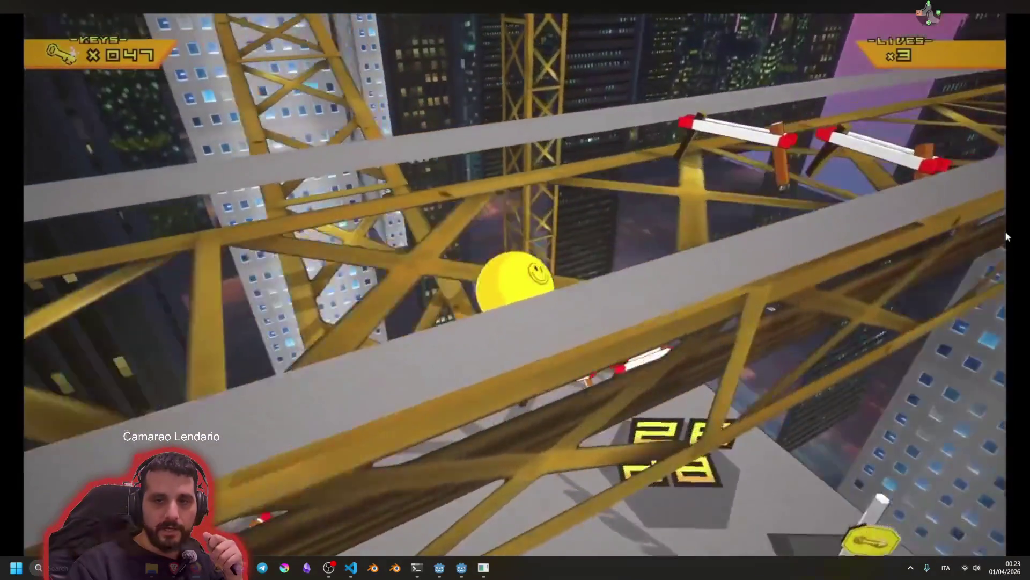
Watch the Super Roll Out teaser to its closing card, then leave full screen
mouse_move(567, 228)
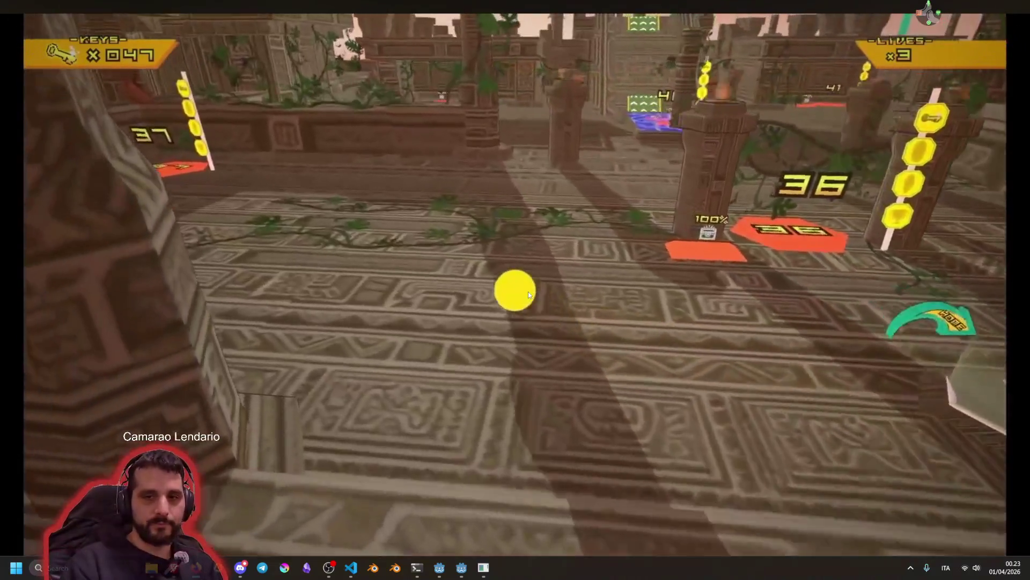
mouse_move(535, 278)
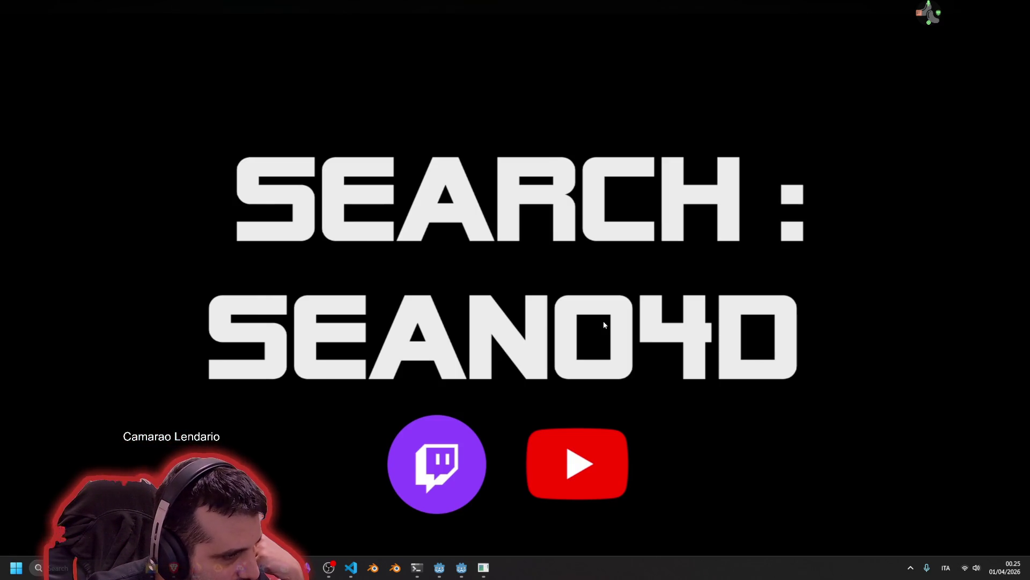
mouse_move(851, 322)
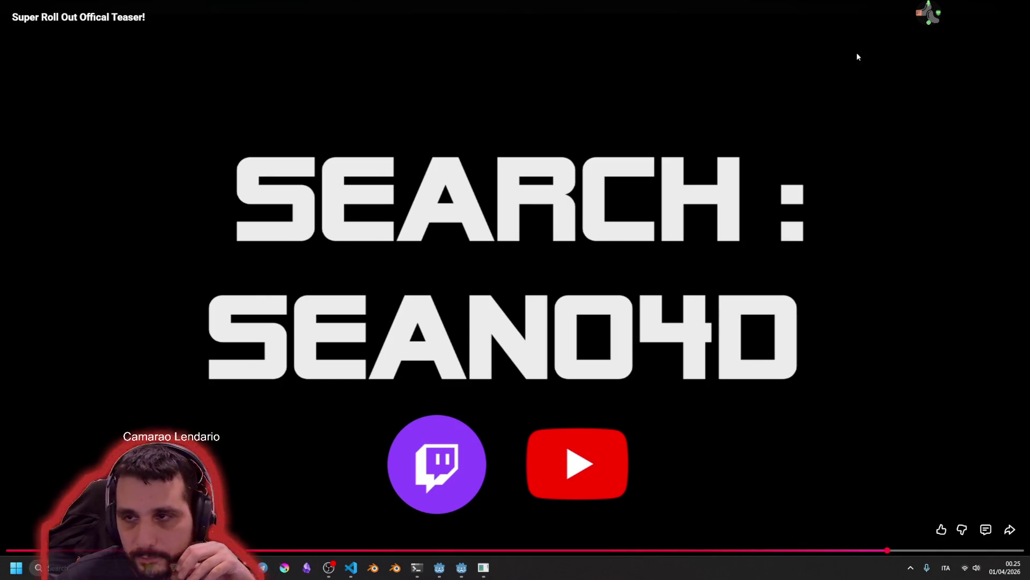
left_click(678, 354)
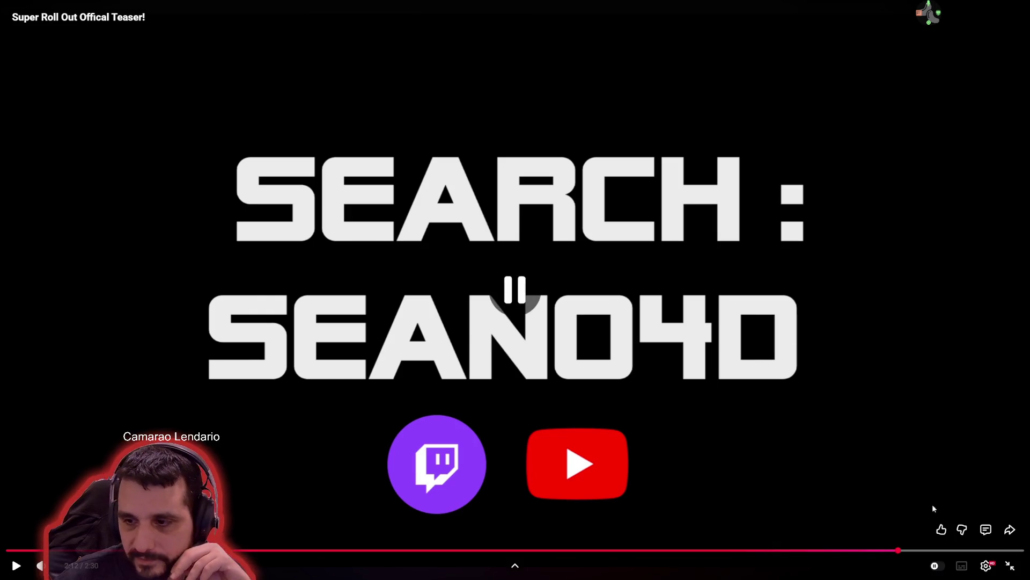
left_click(1002, 568)
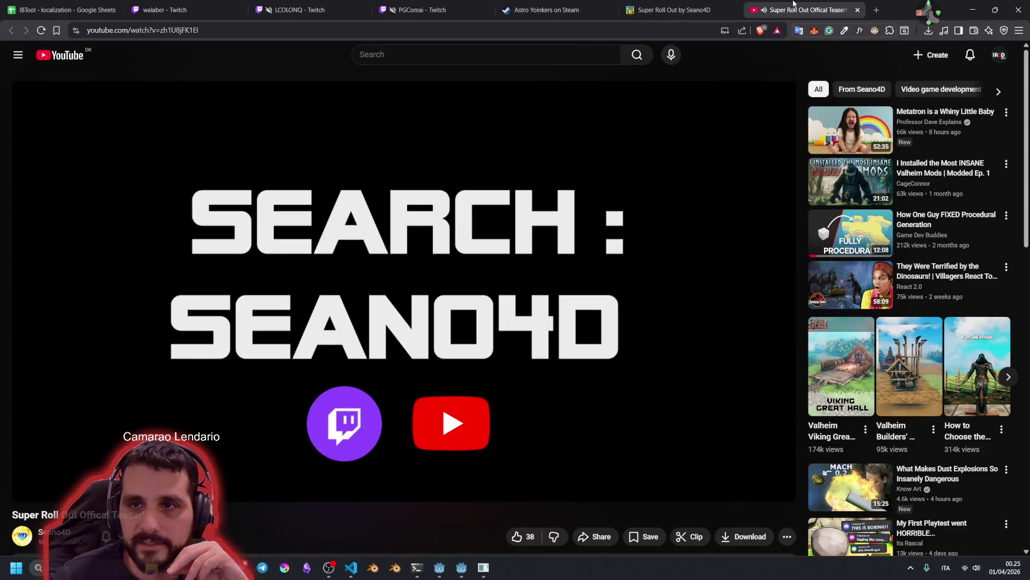
Close the YouTube teaser tab and return to the top of the Super Roll Out itch.io page
middle_click(794, 3)
scroll(390, 370, "down", 14)
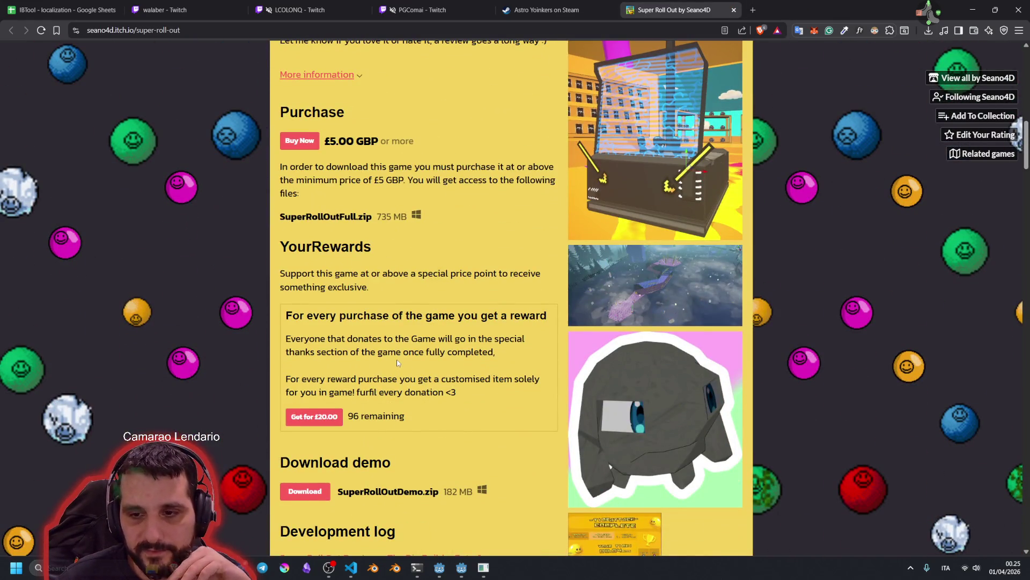
key("Home")
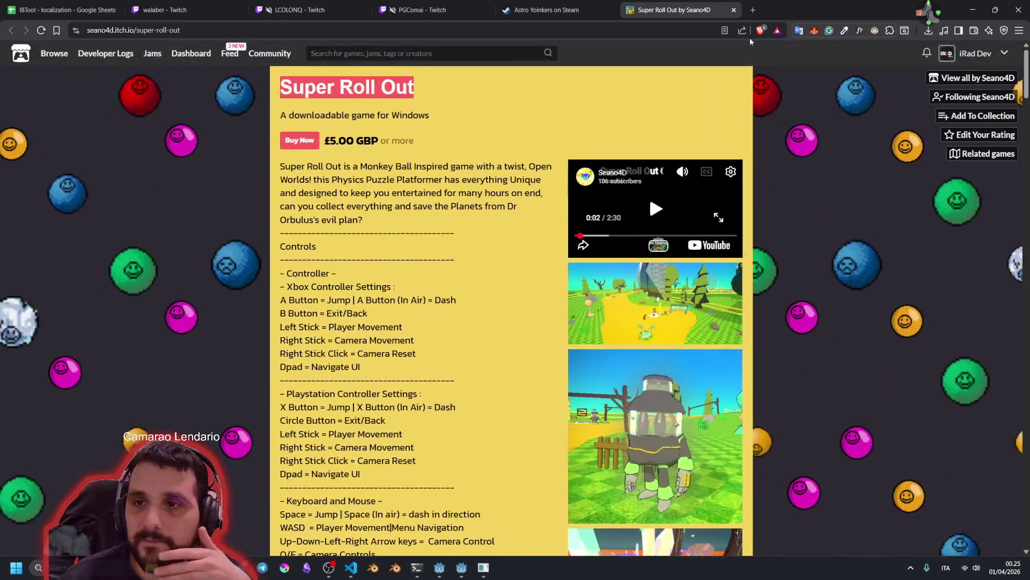
left_click(943, 22)
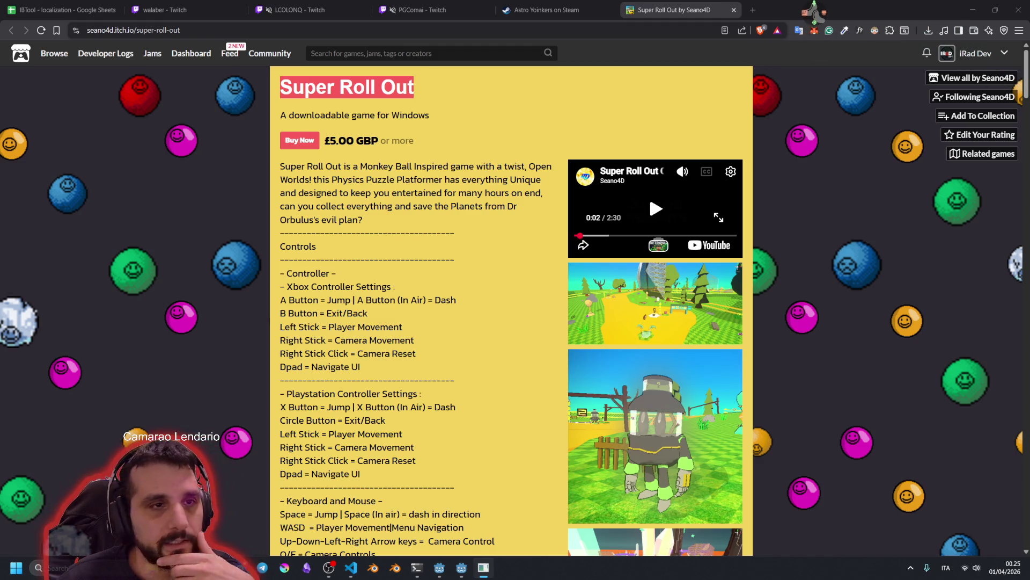
left_click(72, 7)
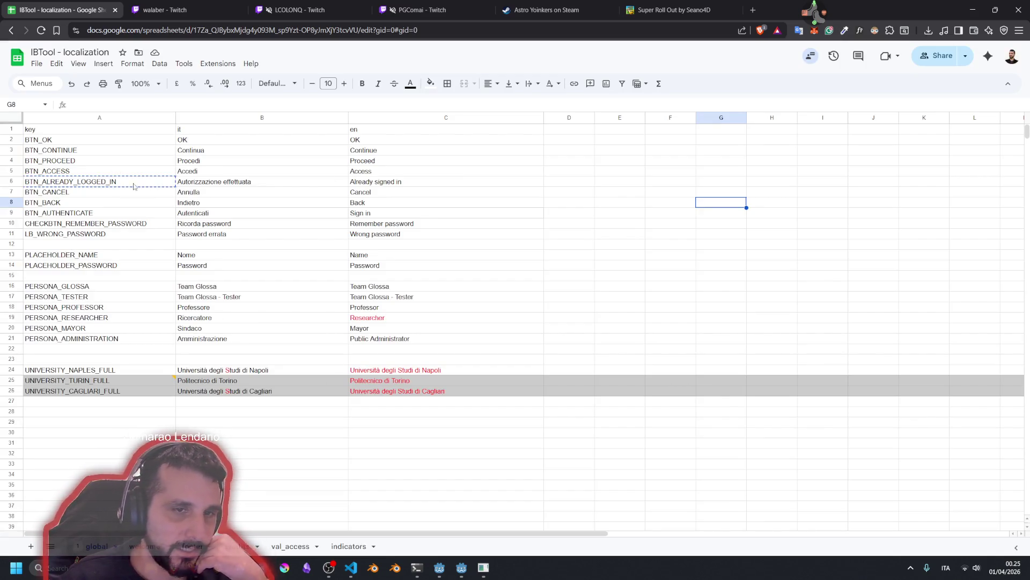
left_click(687, 8)
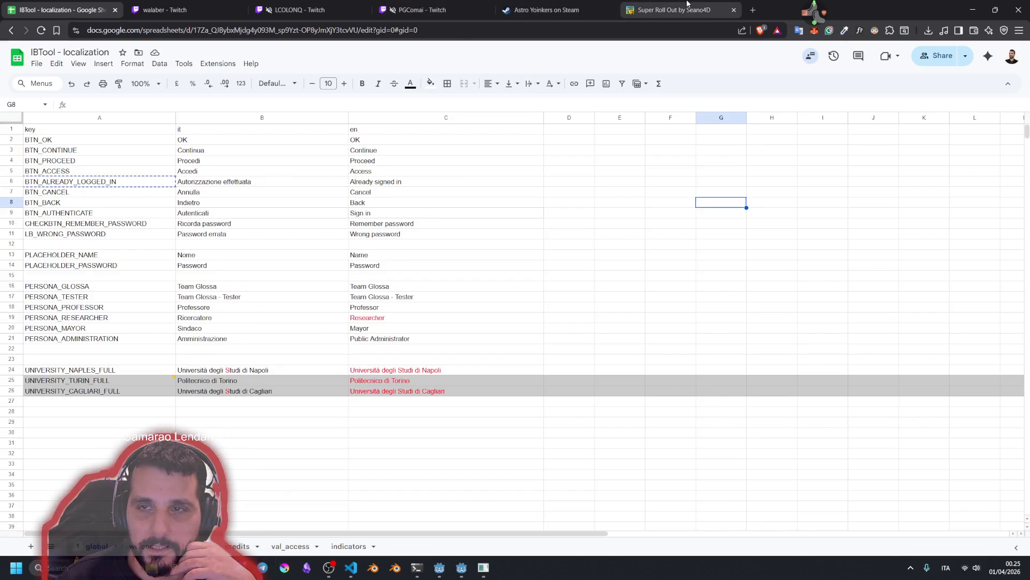
left_click(440, 568)
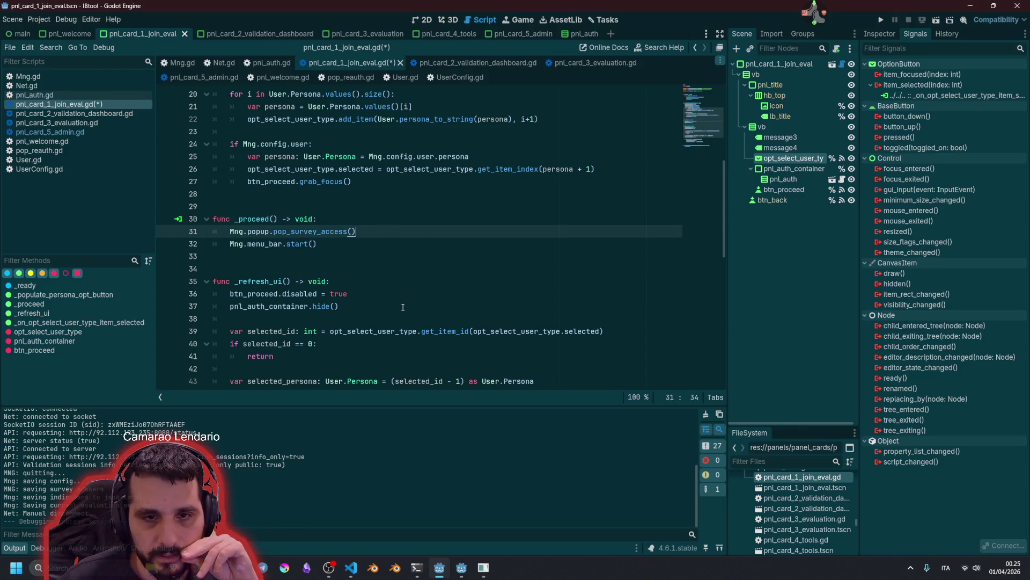
left_click(356, 220)
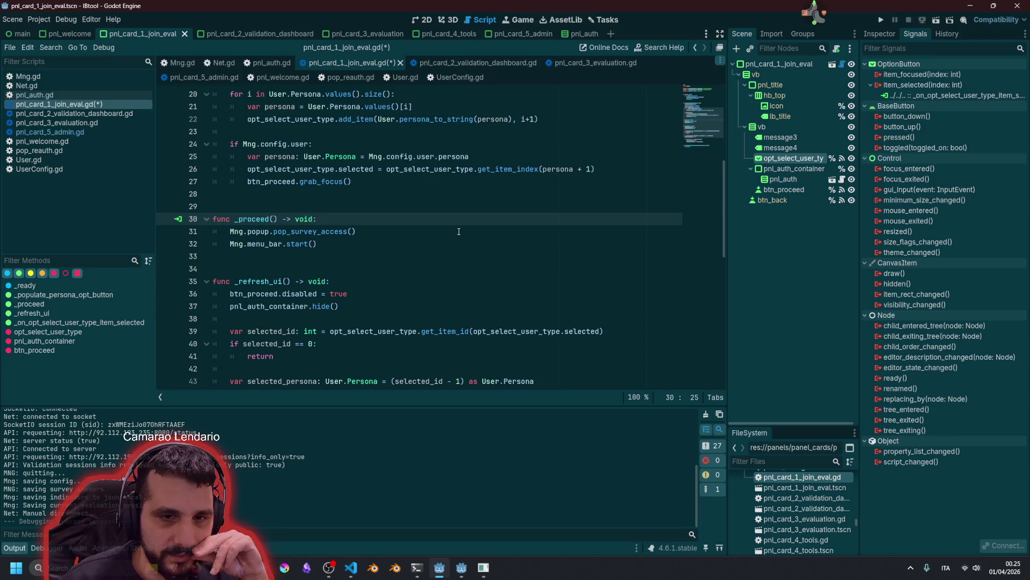
scroll(348, 267, "down", 2)
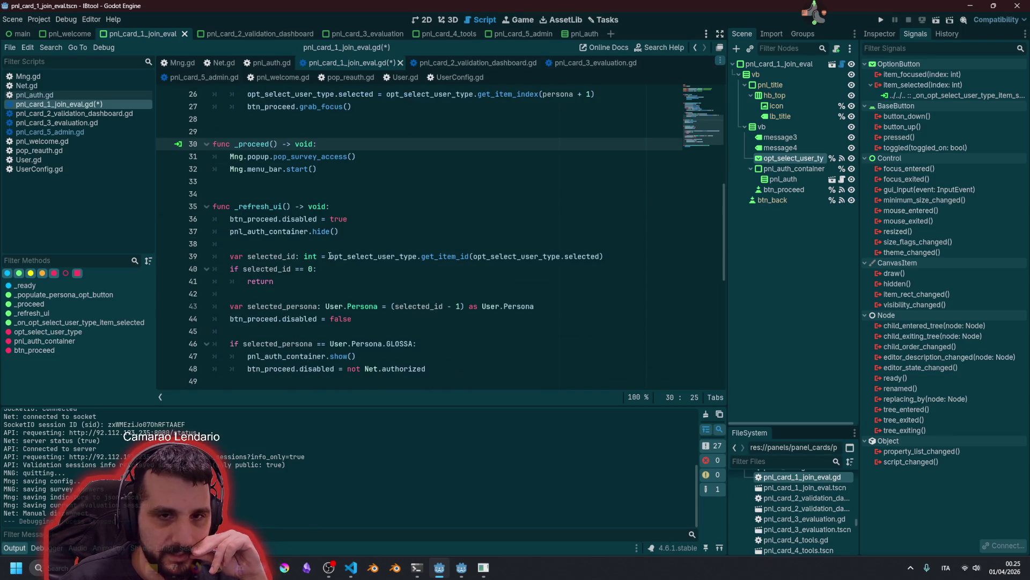
scroll(329, 259, "up", 6)
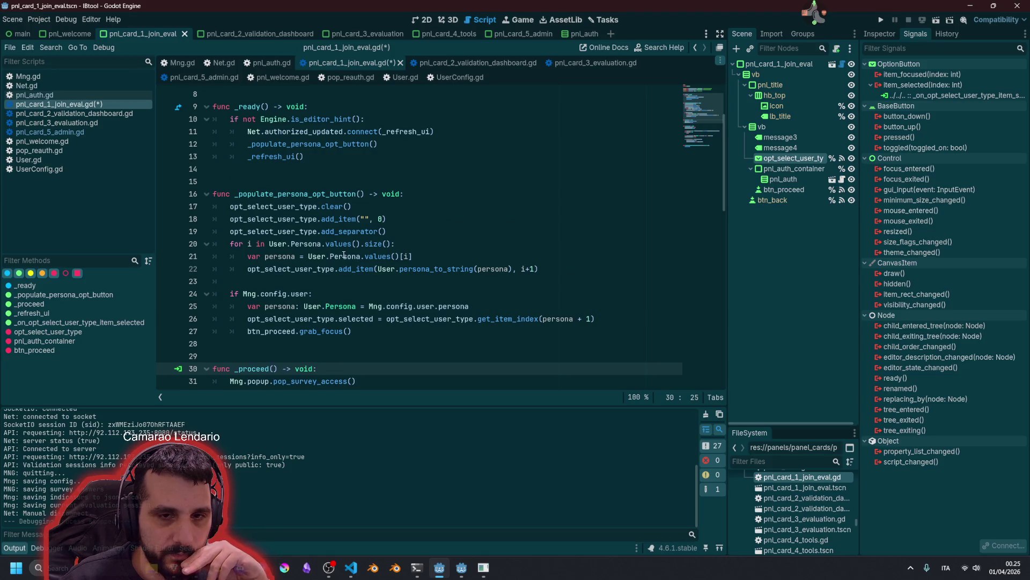
left_click(355, 255)
left_click_drag(305, 256, 414, 256)
left_click(376, 268)
left_click(392, 307)
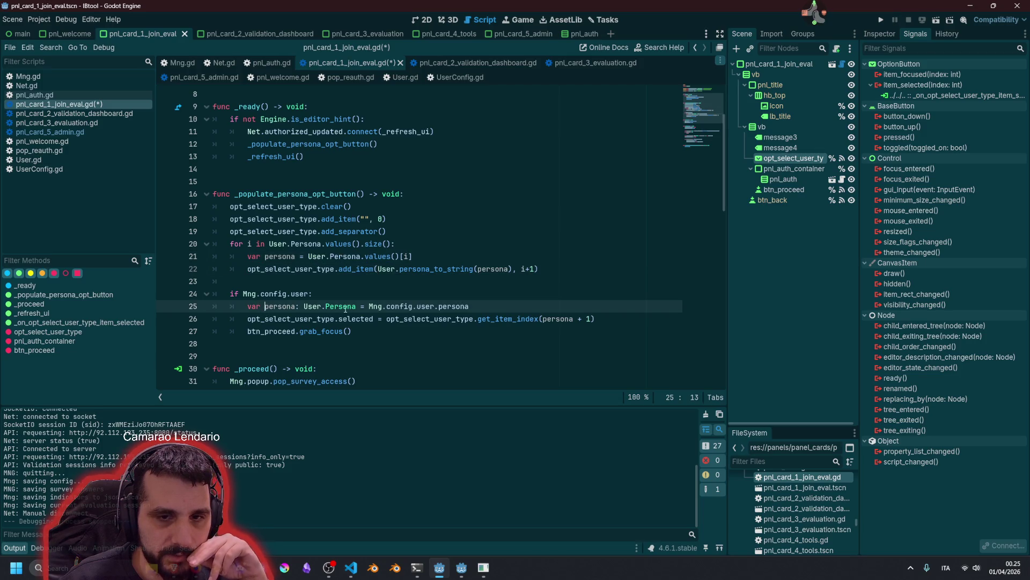
left_click_drag(370, 306, 469, 306)
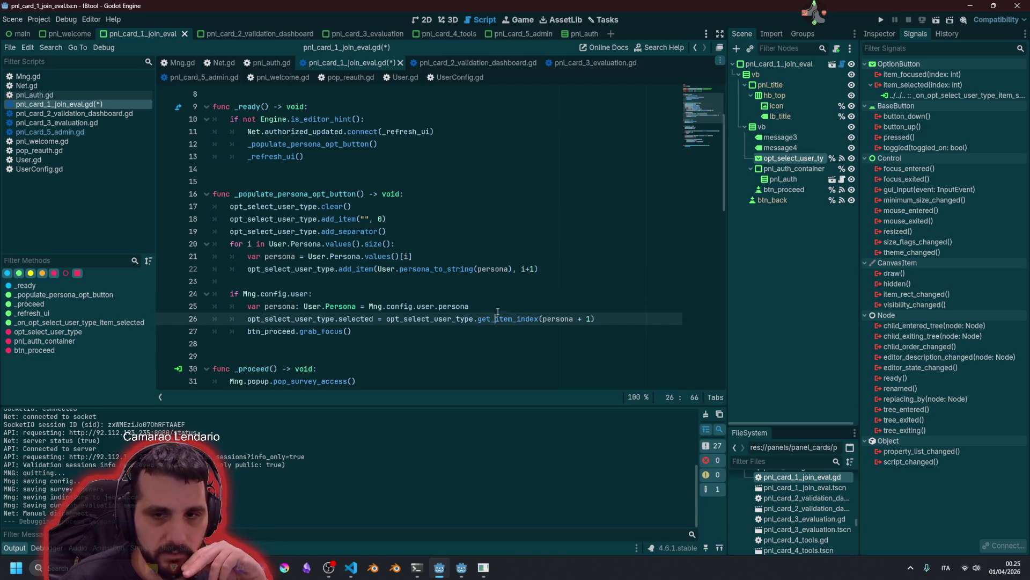
left_click(501, 305)
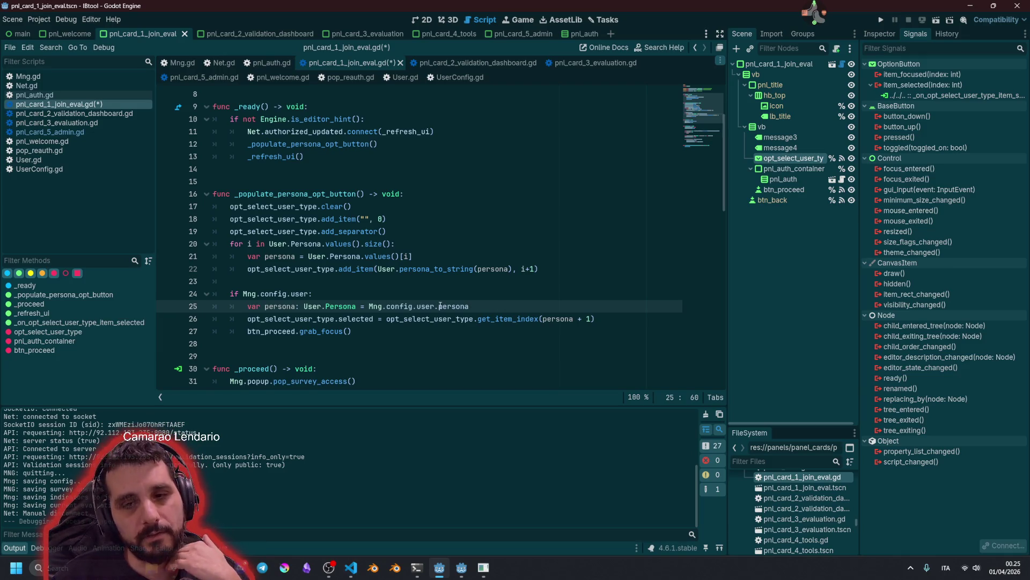
key("ctrl+space")
key("Escape")
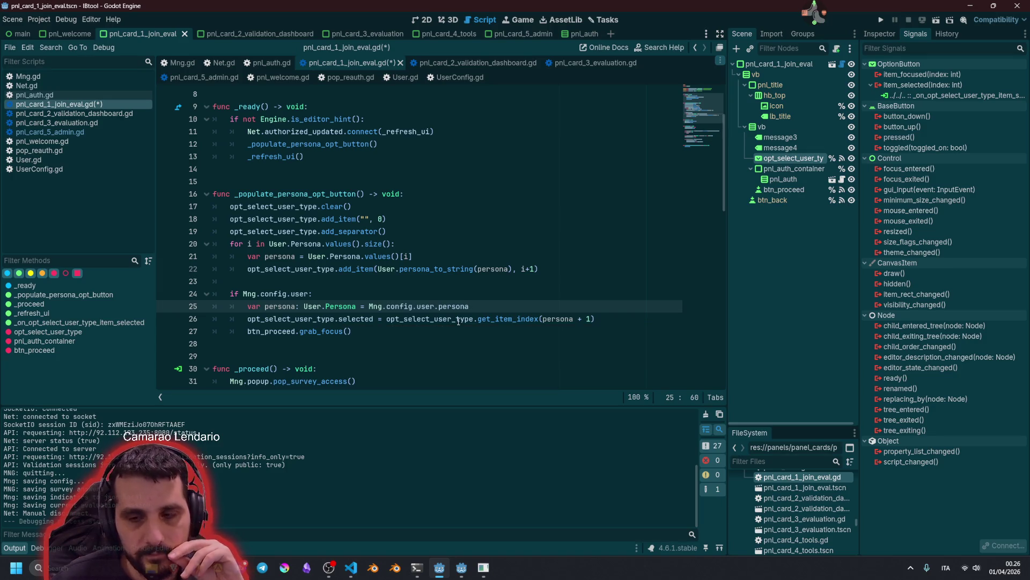
left_click(578, 319)
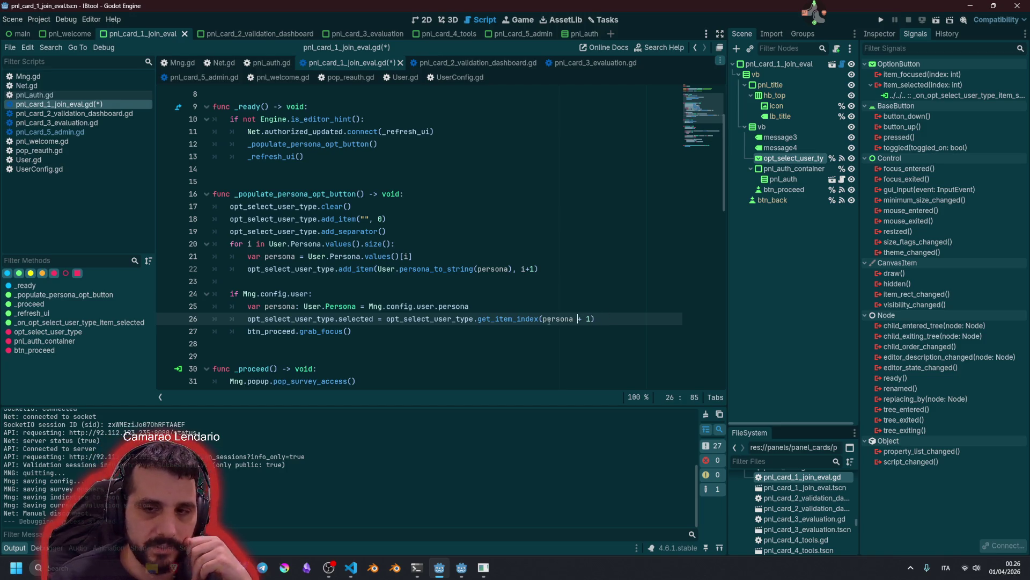
double_click(558, 320)
left_click(558, 319)
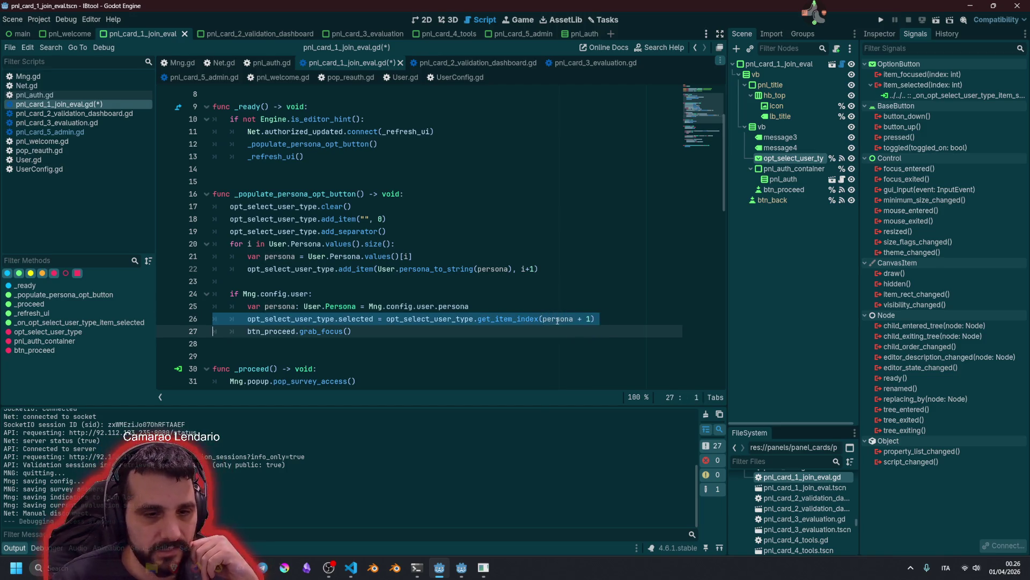
left_click(403, 334)
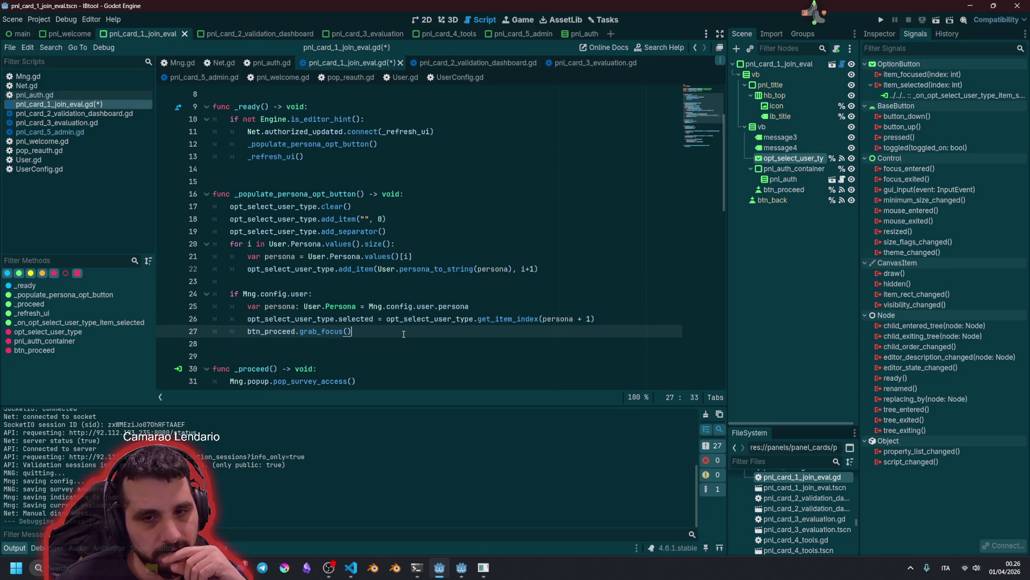
double_click(558, 318)
left_click_drag(304, 307, 354, 310)
mouse_move(573, 319)
left_mouse_down()
mouse_move(591, 319)
mouse_move(543, 319)
mouse_move(591, 319)
left_mouse_up()
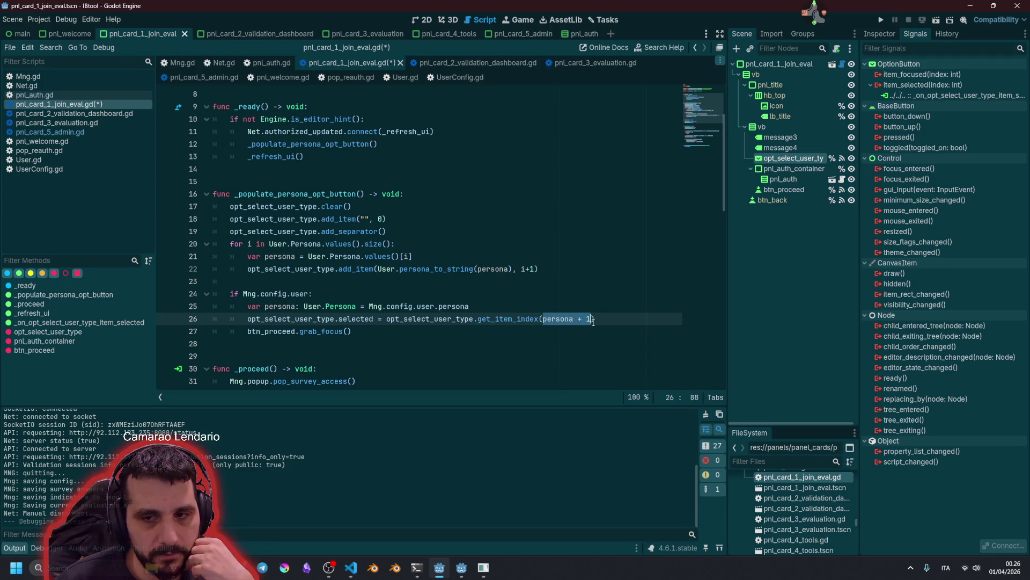
left_click(461, 307)
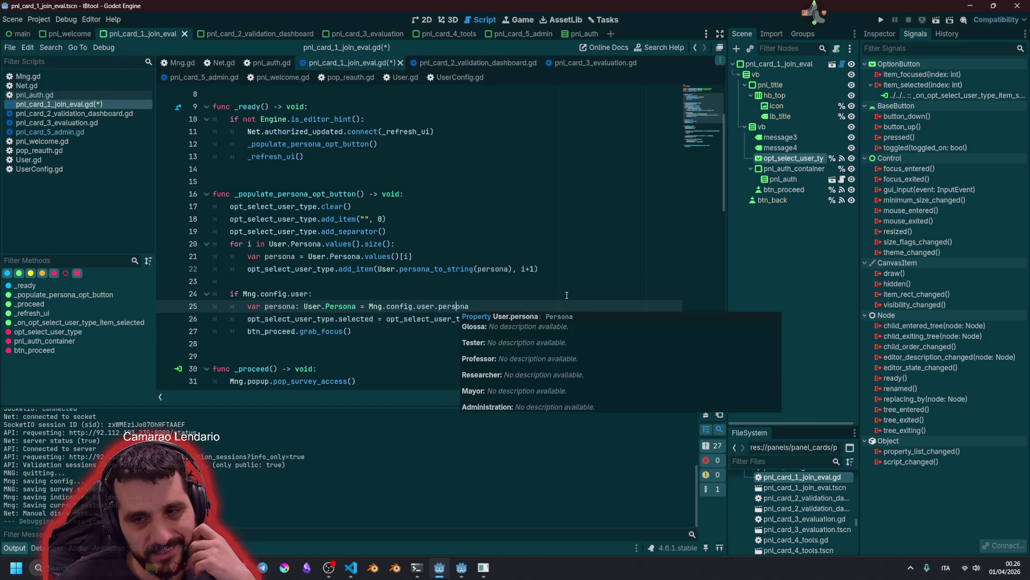
double_click(556, 319)
left_click(415, 305)
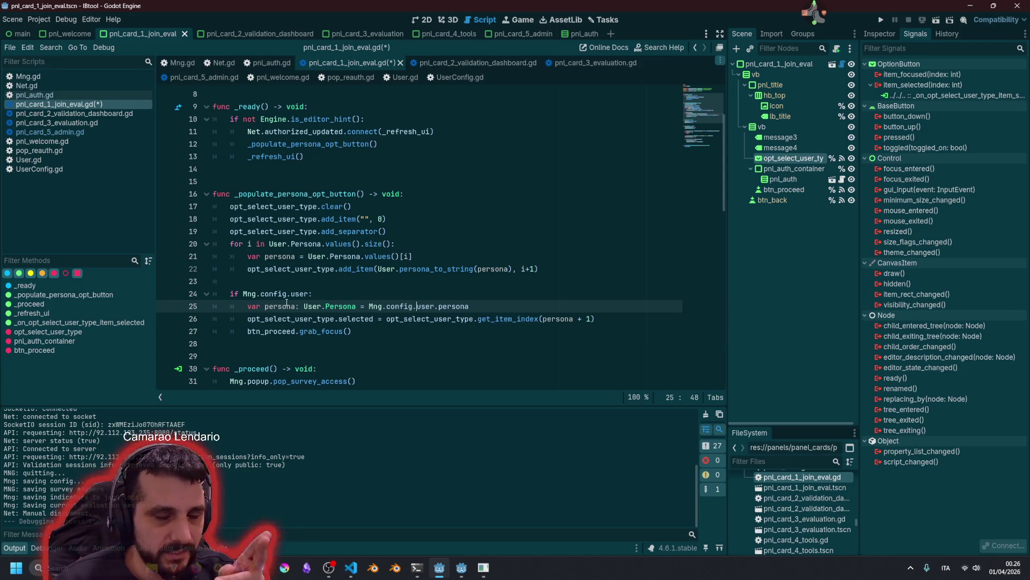
scroll(287, 304, "down", 2)
double_click(263, 294)
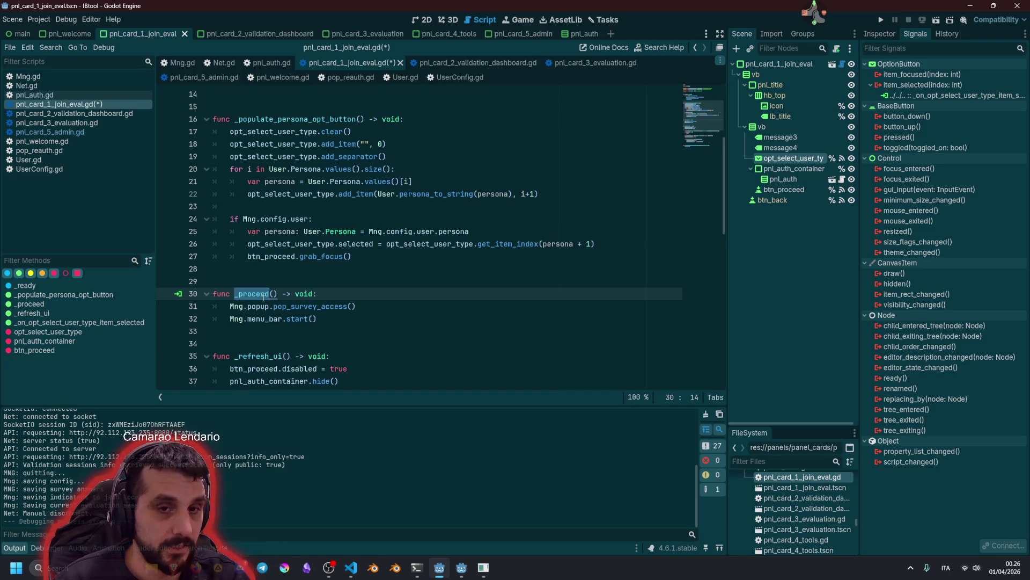
left_click(330, 295)
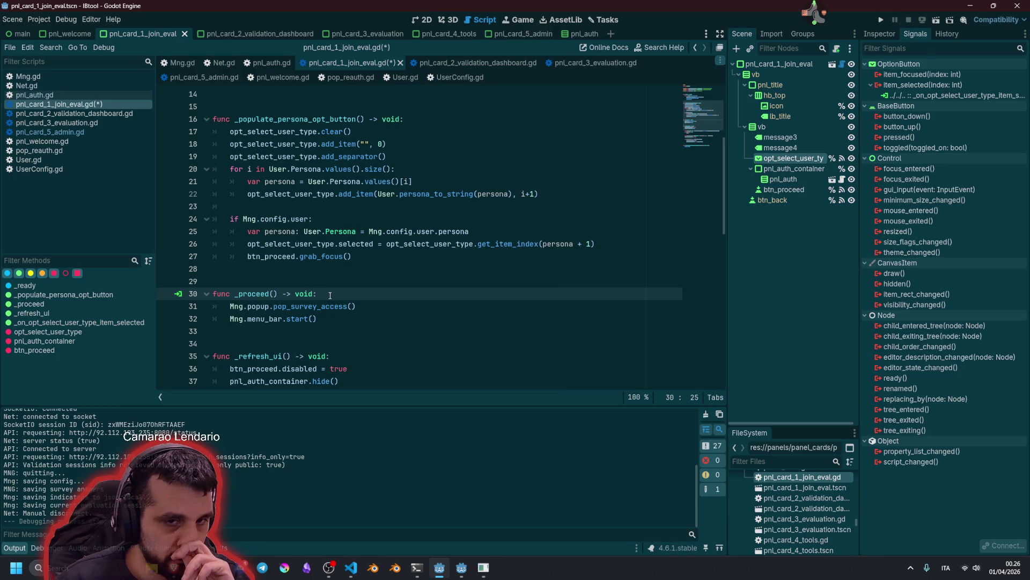
left_click(243, 219)
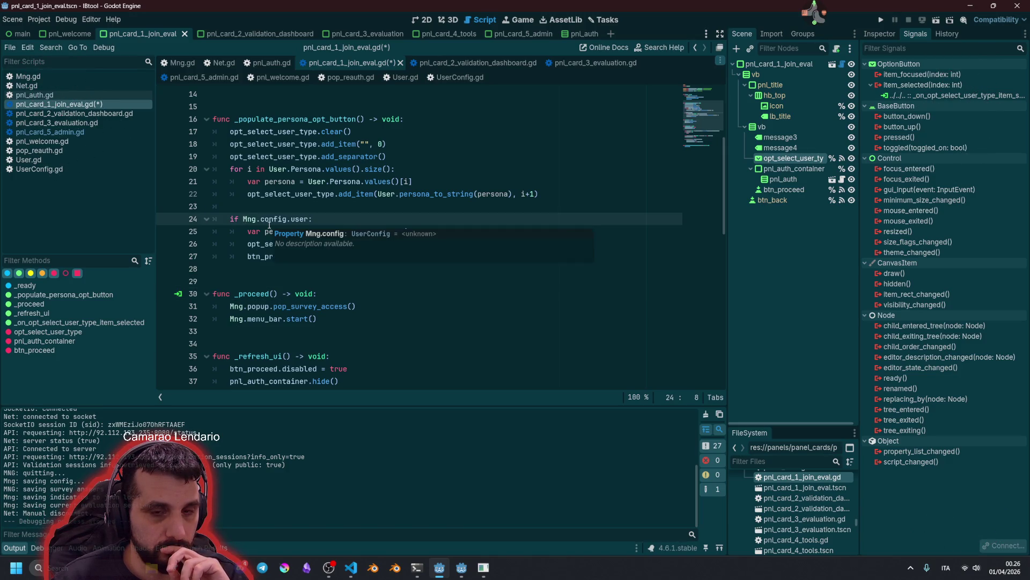
double_click(310, 306)
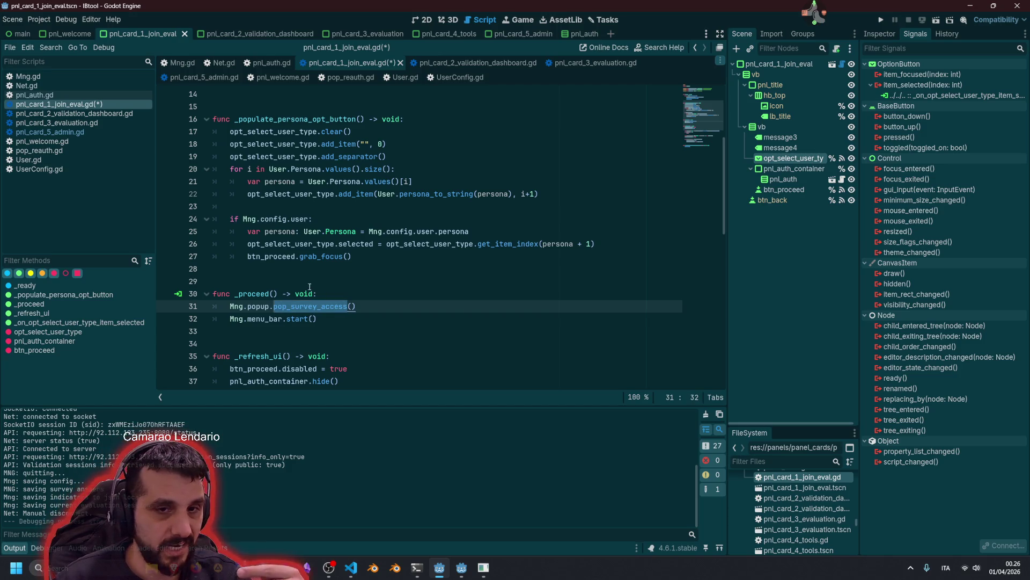
left_click(243, 219)
key("ctrl+shift+Right")
key("ctrl+shift+Right")
key("ctrl+shift+Right")
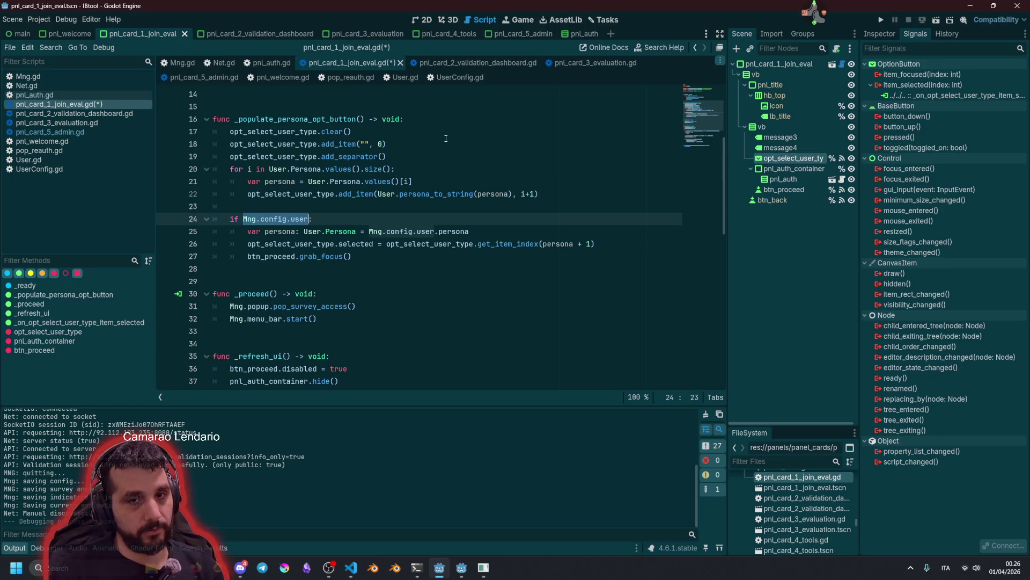
key("ctrl+c")
left_click(344, 294)
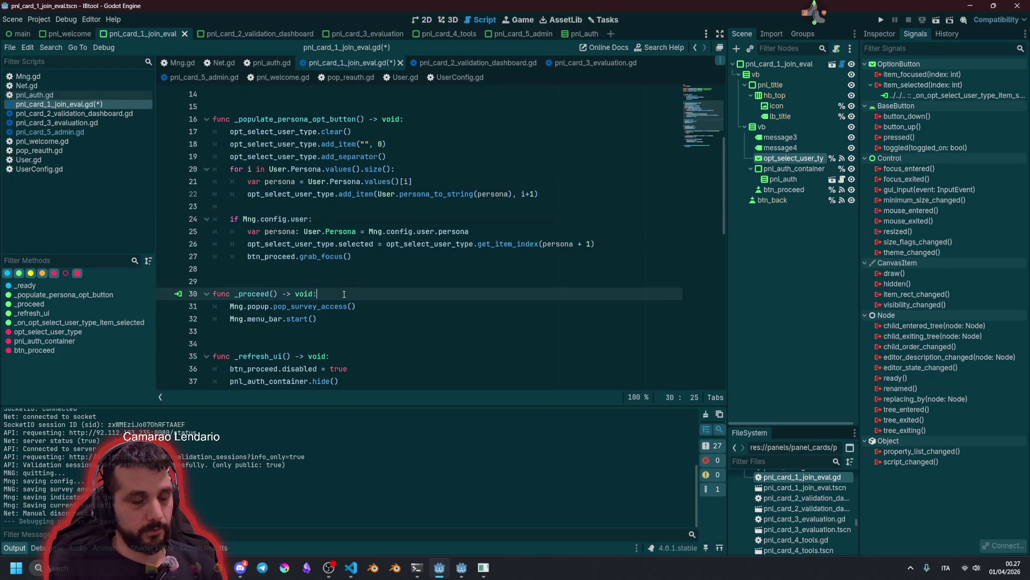
Paste Mng.config.user into _proceed and turn it into an 'if not Mng.config.user:' check
key("Return")
key("ctrl+v")
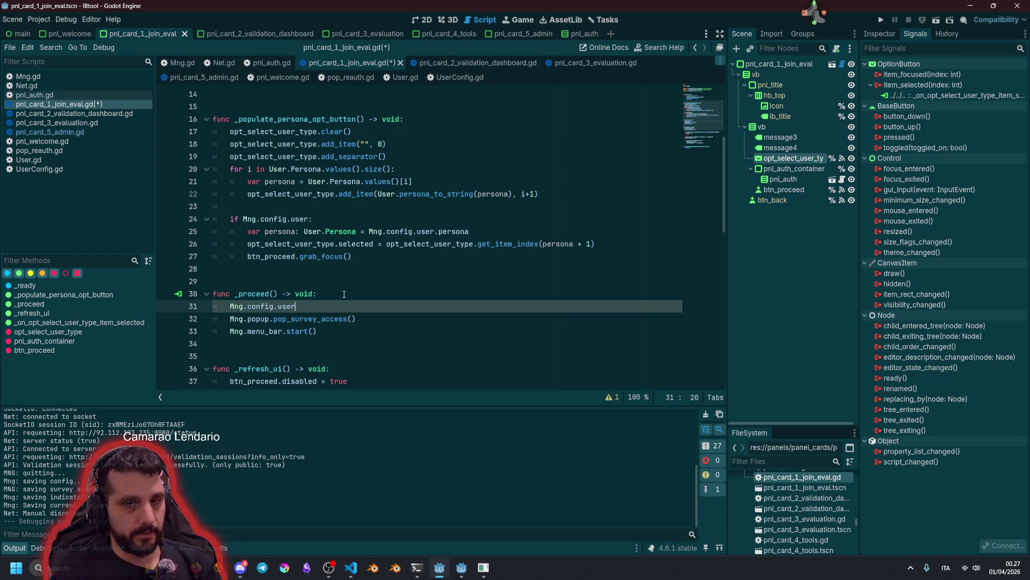
key("Home")
type("if")
key("End")
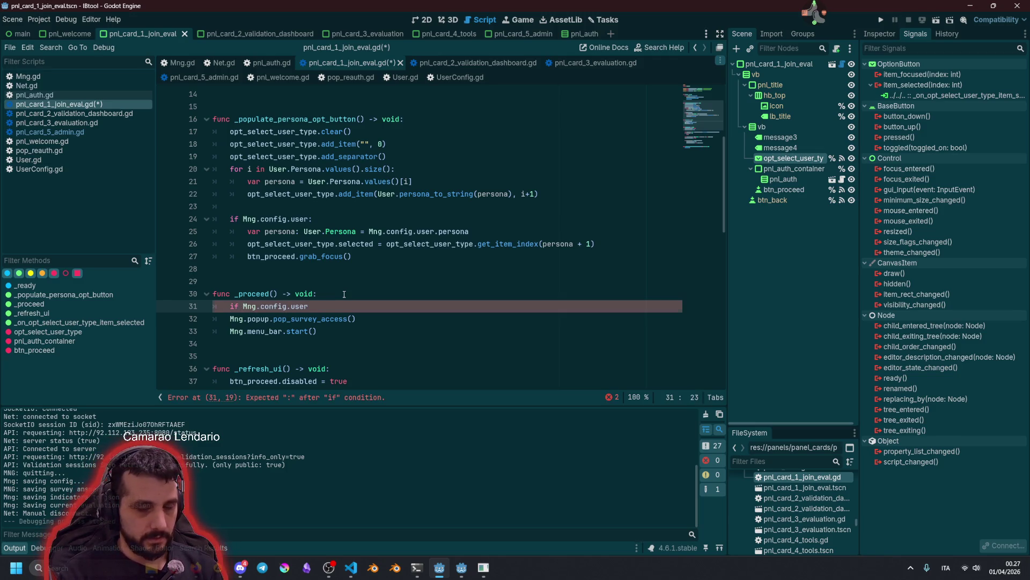
key("ctrl+Left")
key("ctrl+Left")
key("ctrl+Left")
type("not")
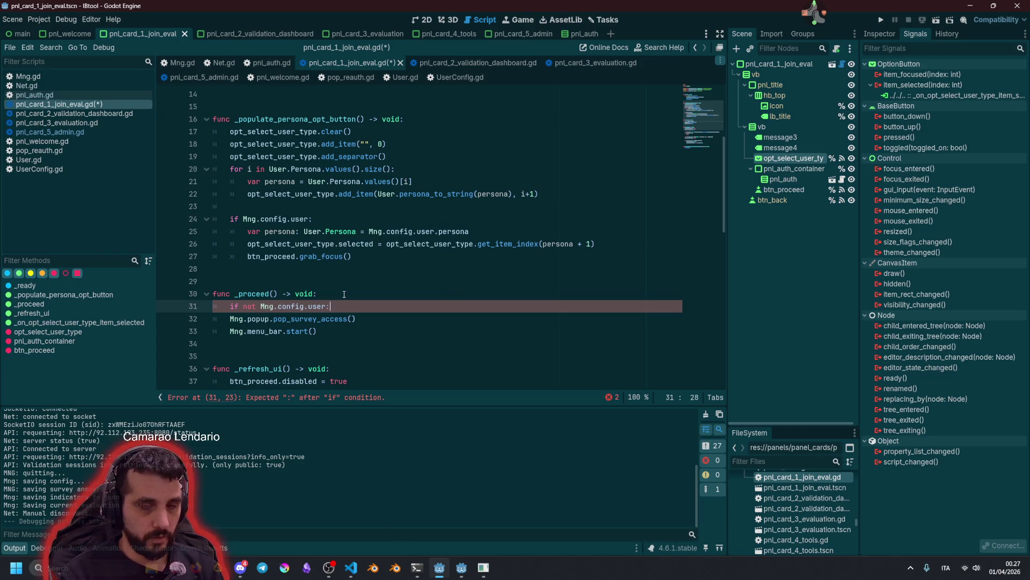
key("End")
type(":")
key("Return")
Inside the if block, assign Mng.config.user = User.new()
key("ctrl+Right")
key("ctrl+Right")
key("ctrl+Right")
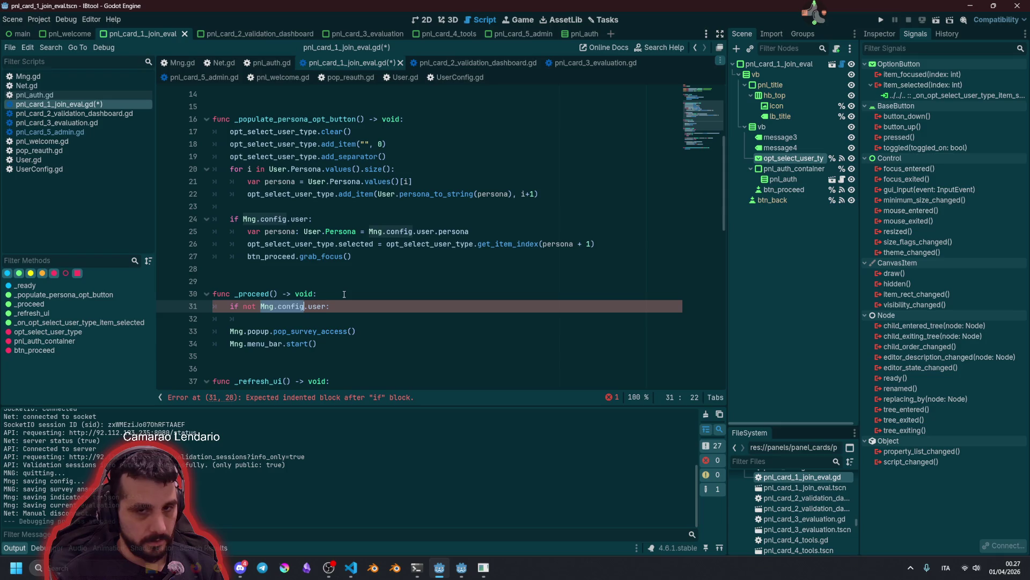
key("Down")
type("Mng.config.user = ")
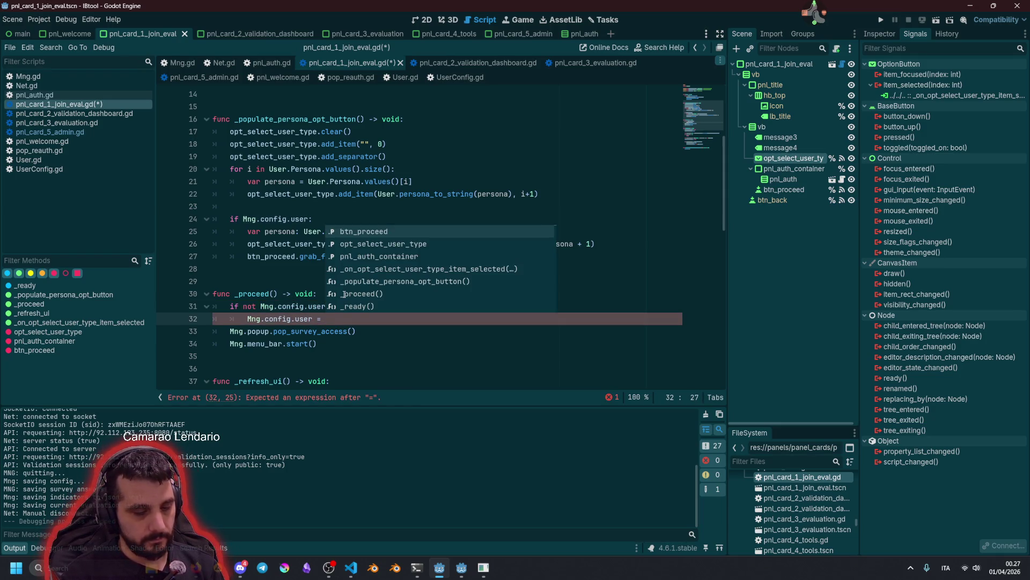
type("User.")
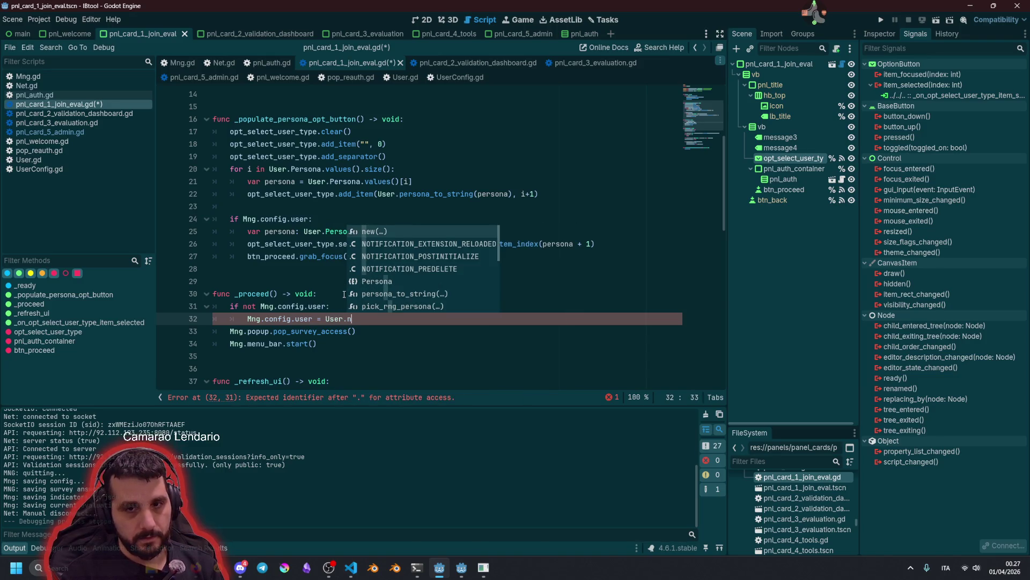
type("new(")
key("Return")
key("Return")
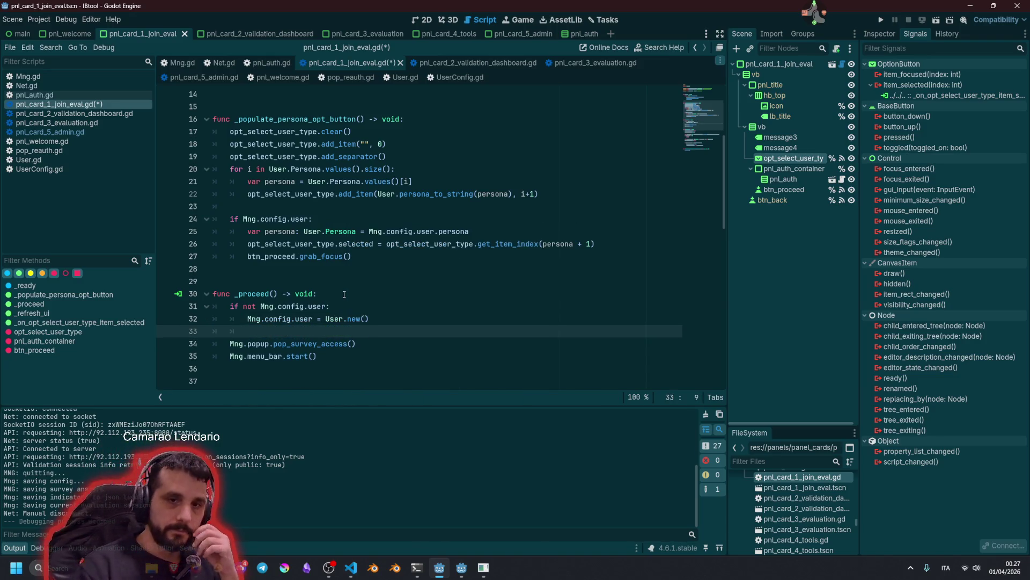
key("BackSpace")
key("Return")
key("Up")
key("Up")
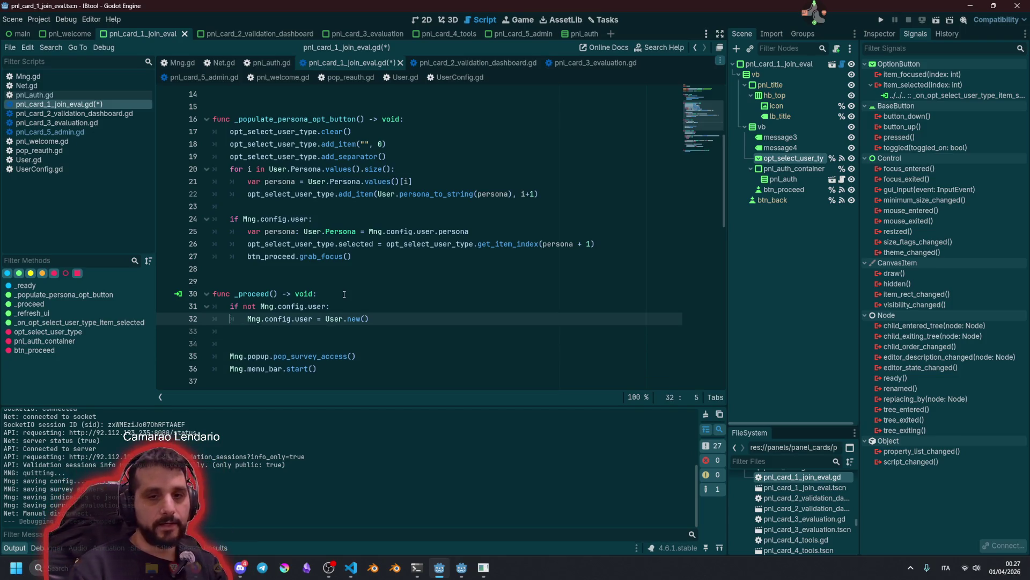
Below the if block, start a 'Mng.config.user.persona =' assignment
key("Home")
key("ctrl+shift+Right")
key("ctrl+shift+Right")
key("ctrl+shift+Right")
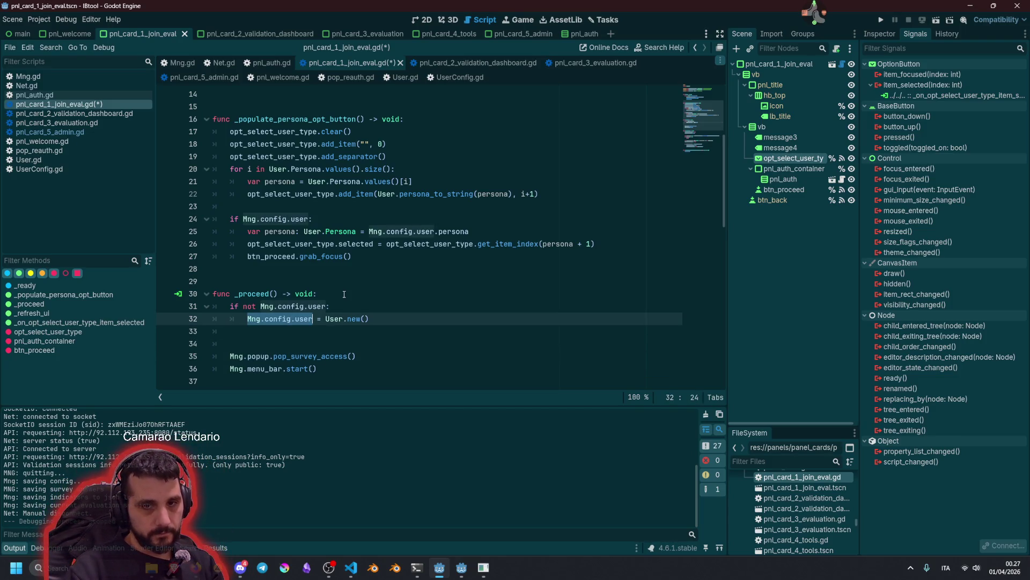
key("ctrl+c")
key("Down")
key("ctrl+v")
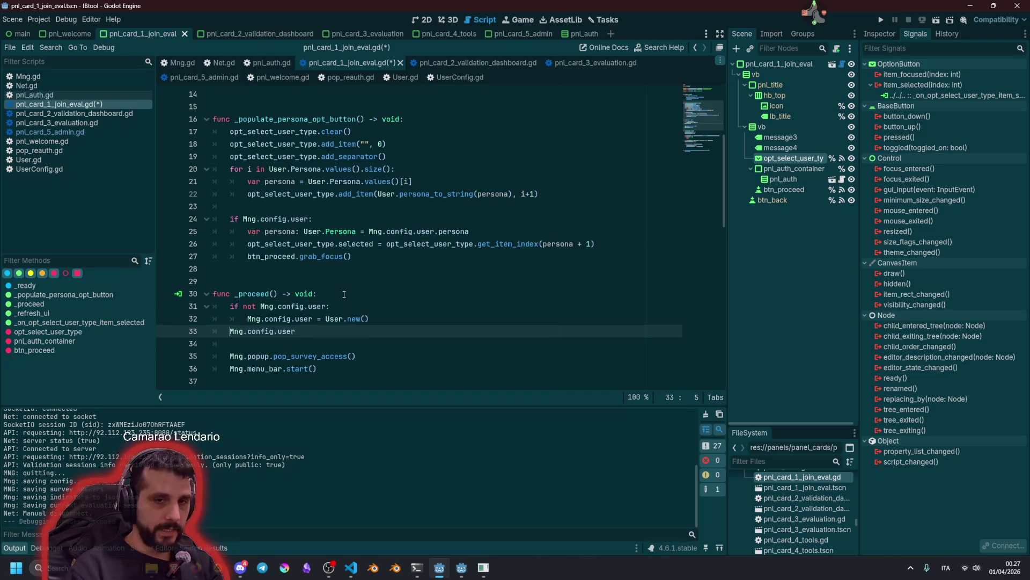
key("Home")
key("Return")
key("End")
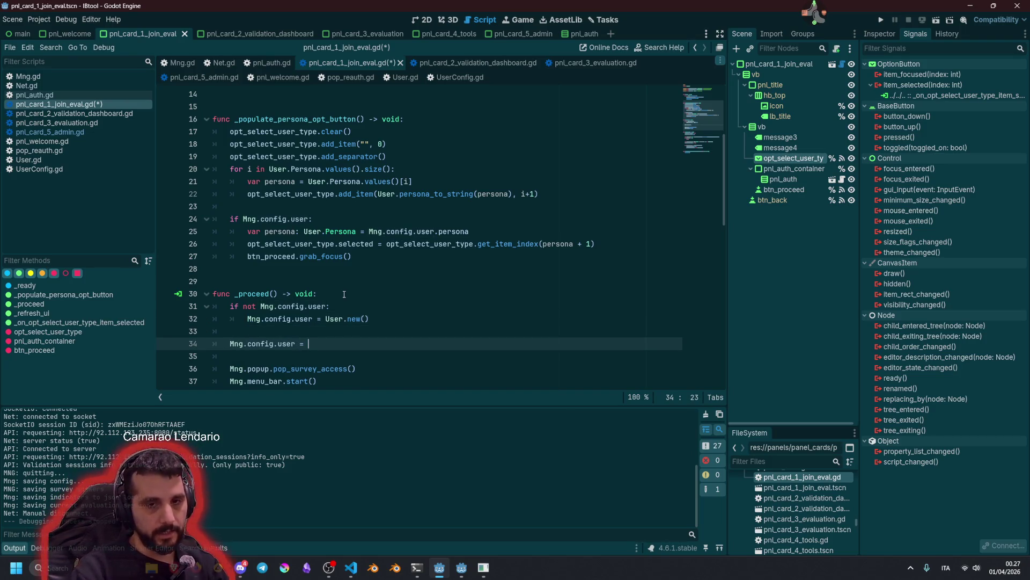
type("=")
key("Left")
key("Left")
key("Left")
type(".persona")
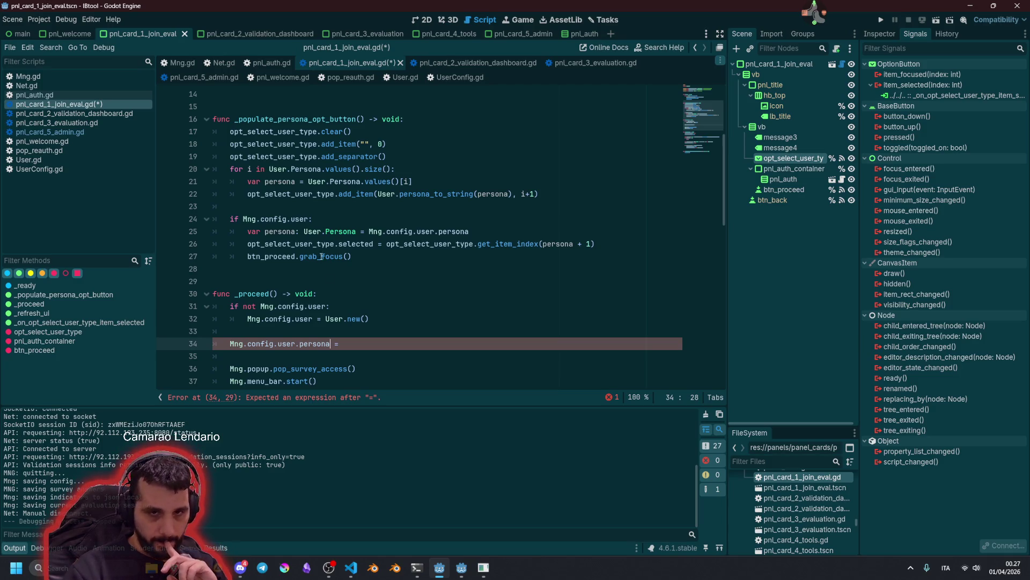
Check the User.Persona and opt_select_user_type lines 25-26 in _populate_persona_opt_button
left_click(304, 231)
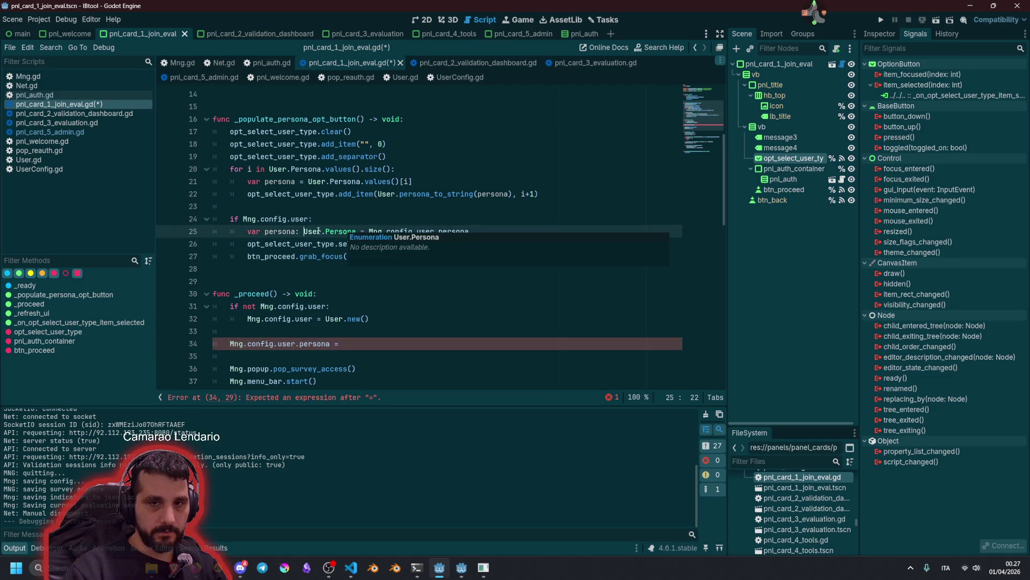
left_click(282, 244)
scroll(312, 304, "down", 3)
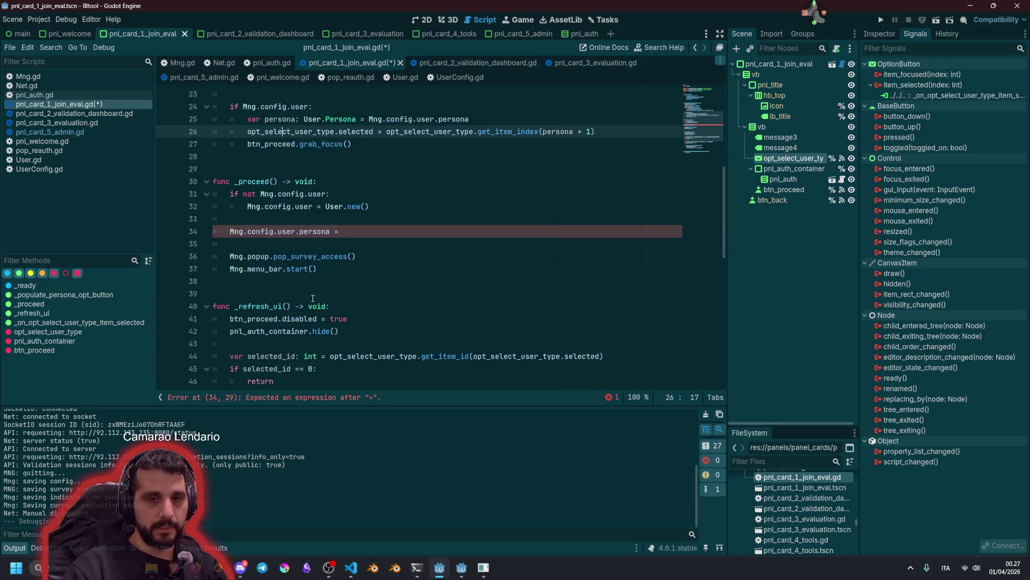
Place the caret on line 41 of _refresh_ui, then switch to the browser's Discord image
scroll(285, 352, "down", 3)
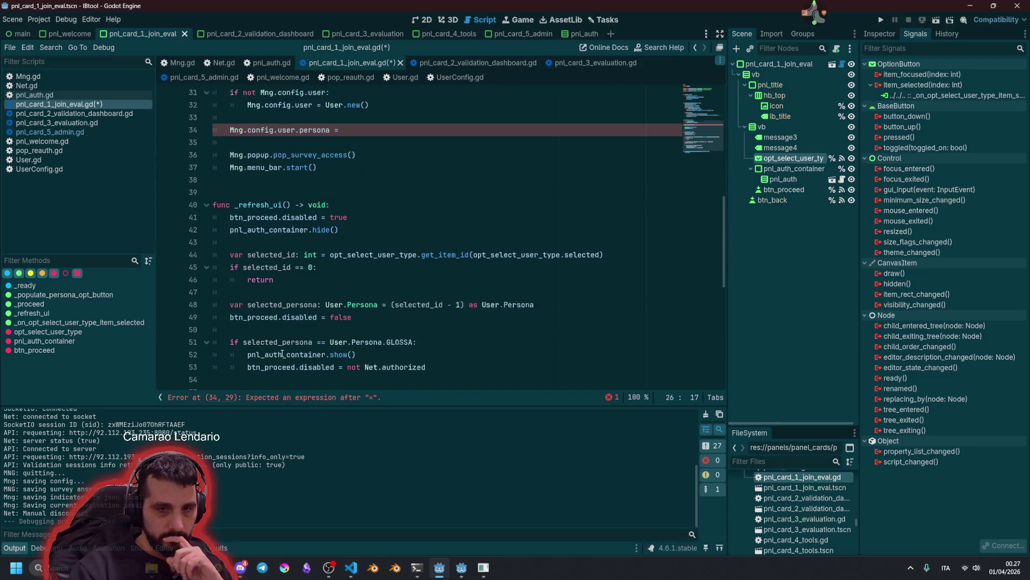
mouse_move(276, 256)
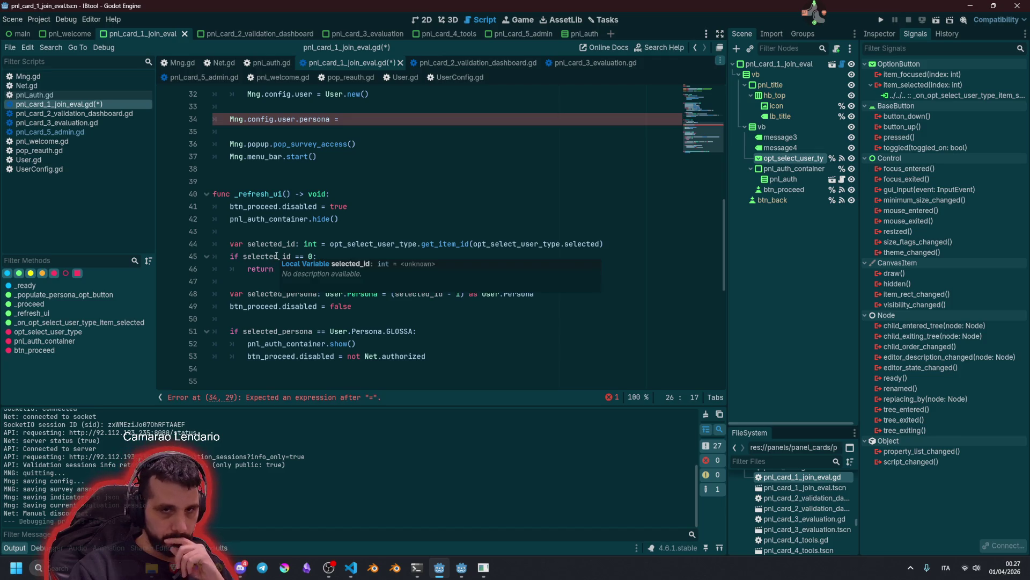
left_click(331, 208)
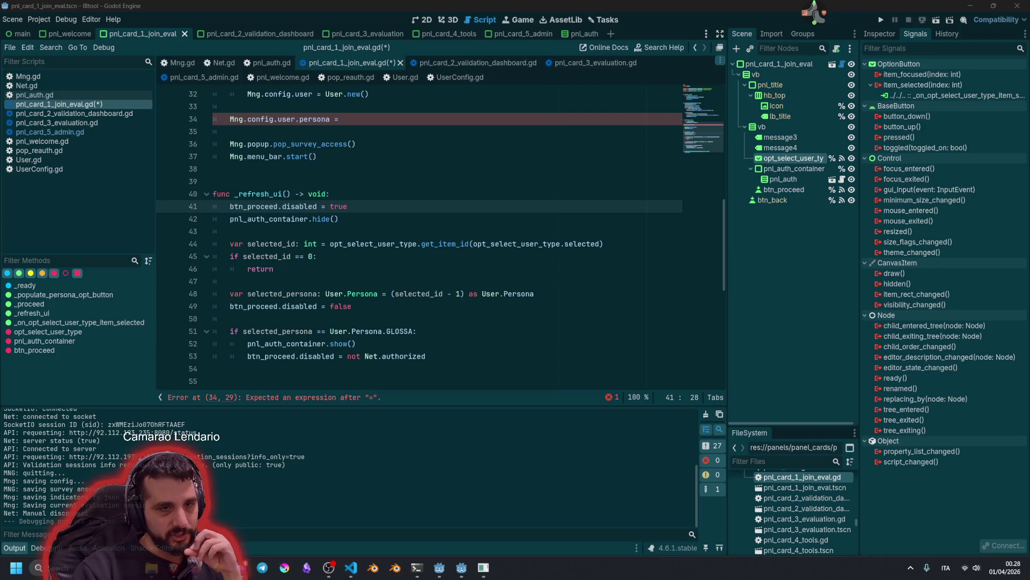
key("alt+Tab")
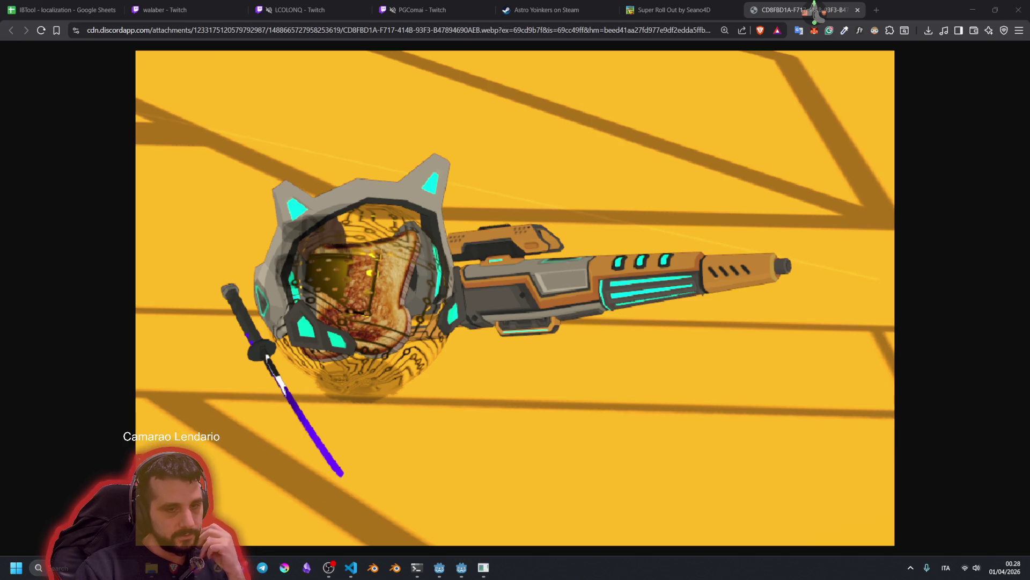
Close the image tab and bring up Discord's direct messages
key("ctrl+w")
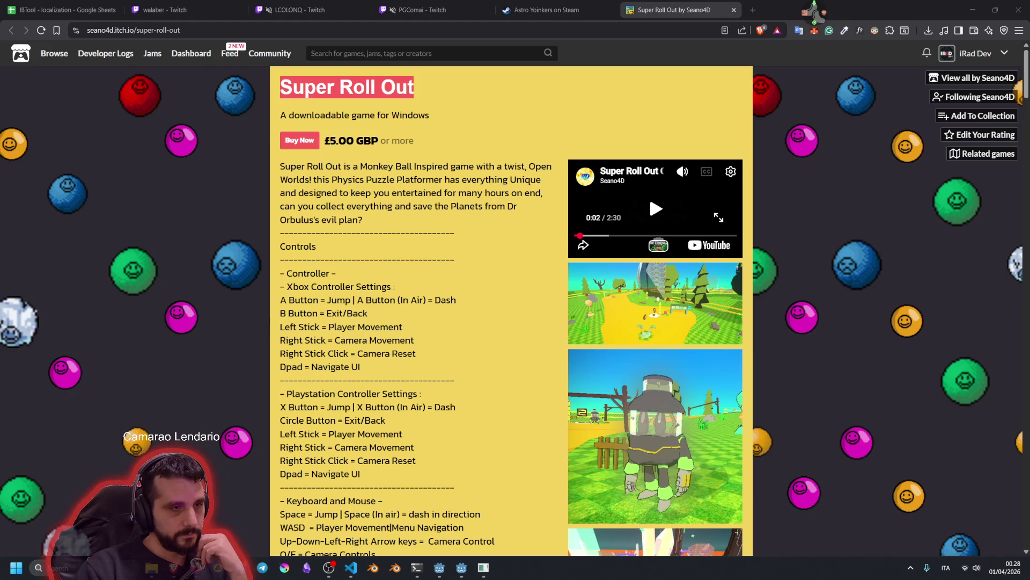
key("alt+Tab")
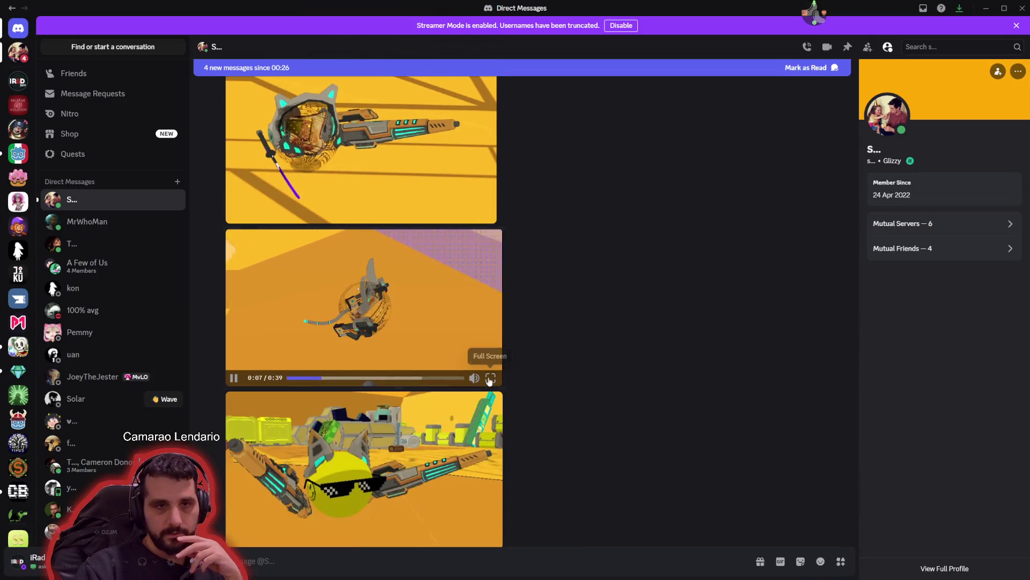
Watch the 0:39 ball-character gameplay clip full screen, then exit back to the browser
left_click(490, 378)
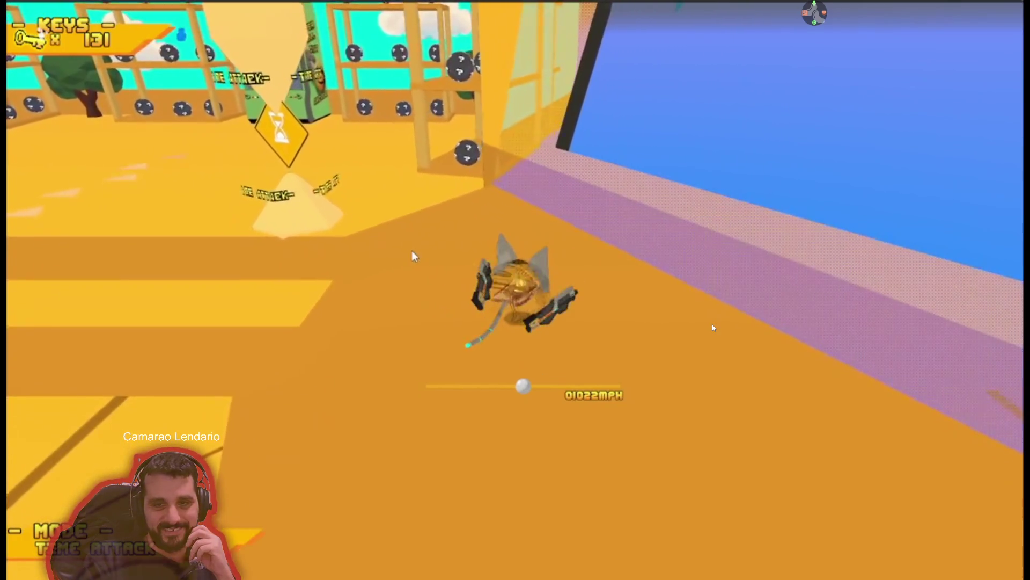
key("d")
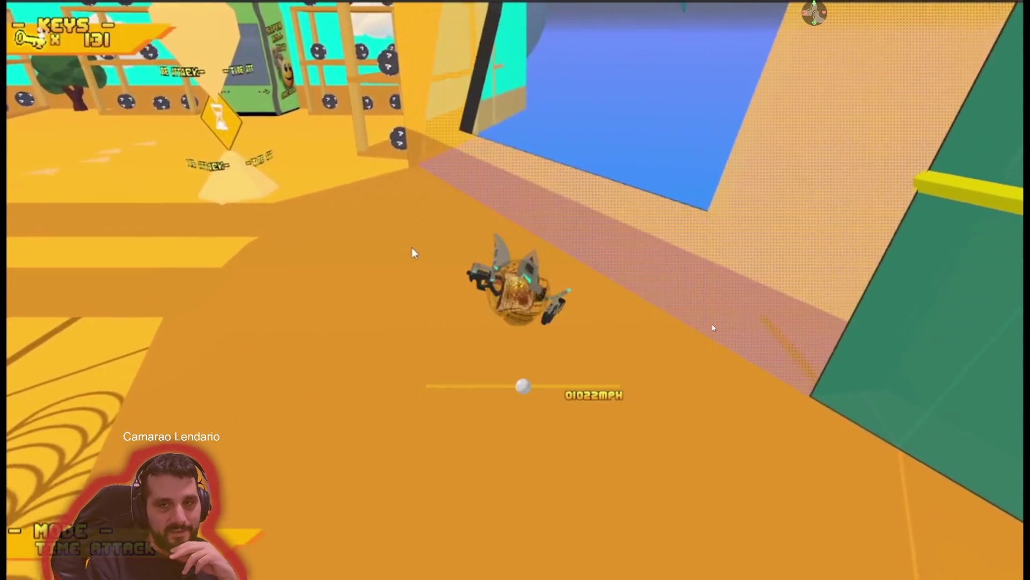
key("s")
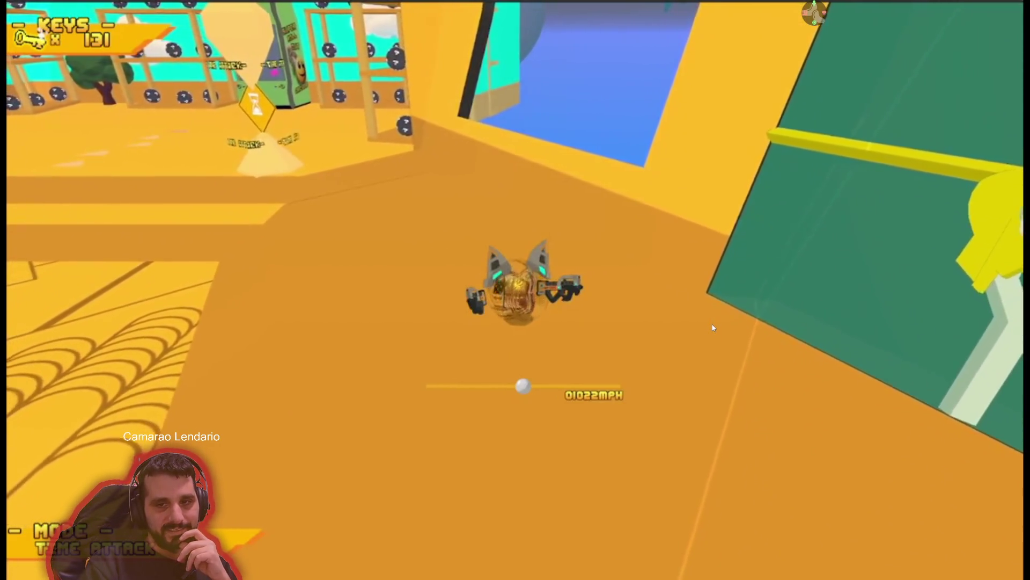
key("s")
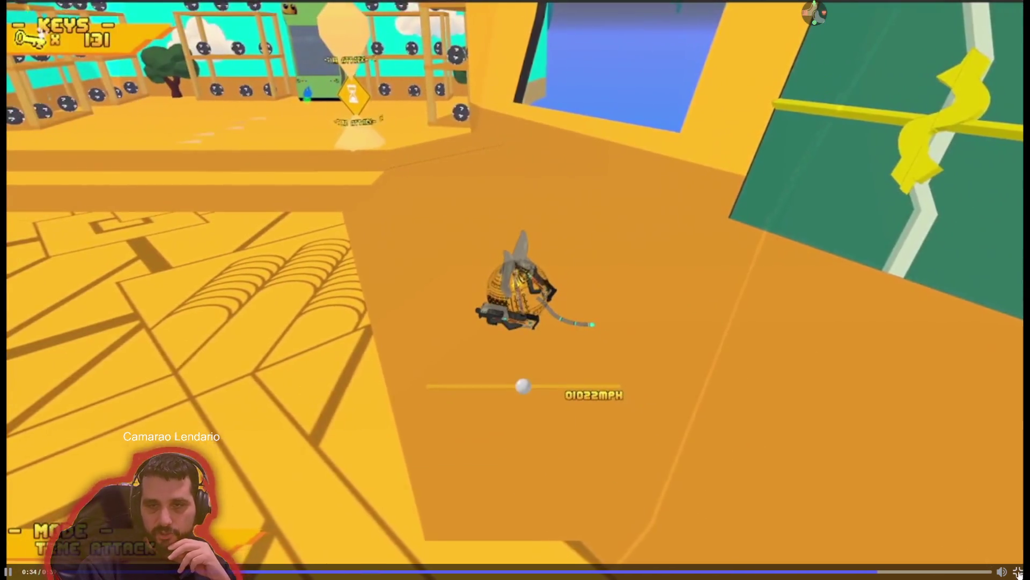
left_click(1018, 572)
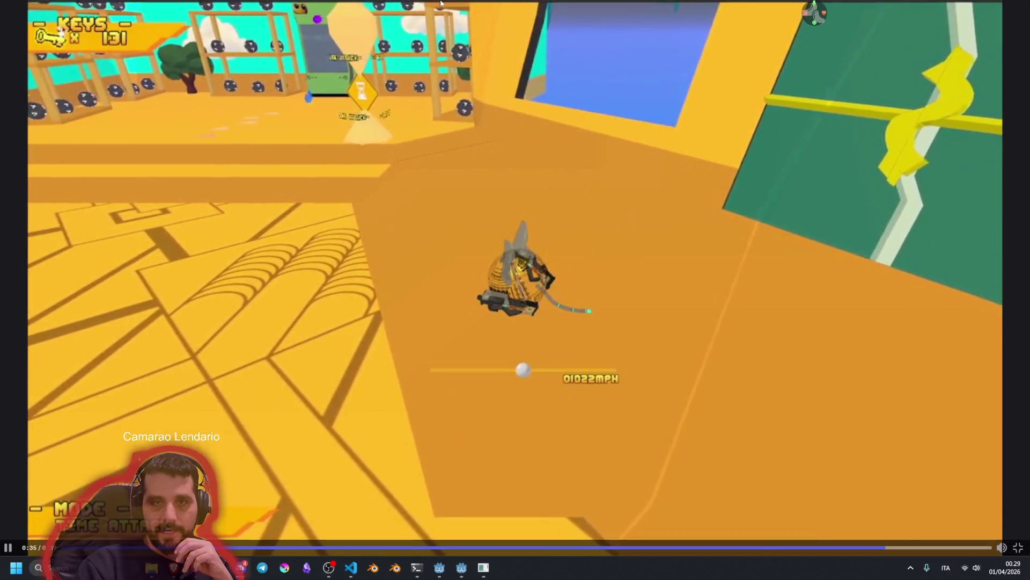
key("Escape")
key("alt+Tab")
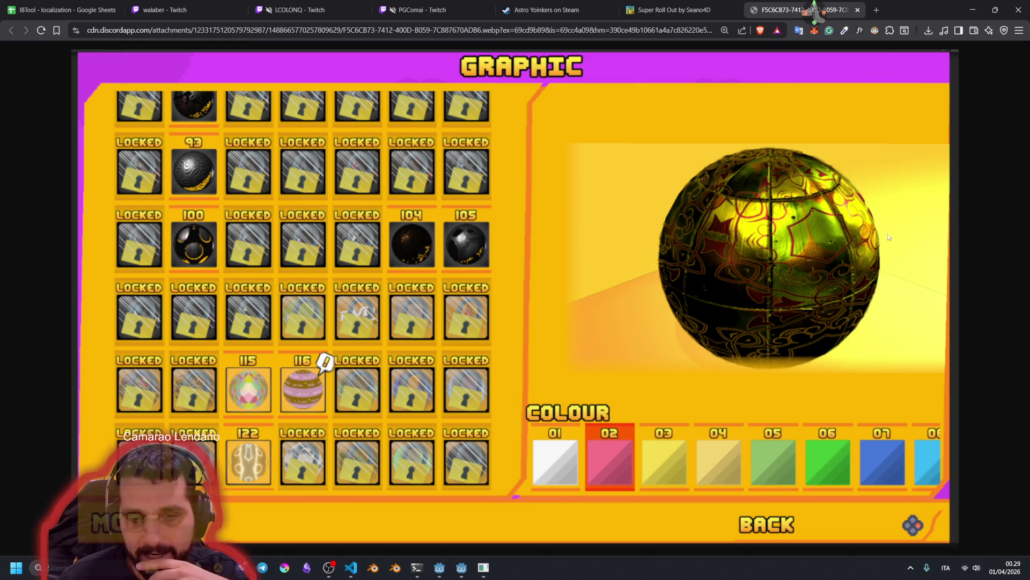
Close the ball-customisation image, read the Super Roll Out description, then close that page
left_click(857, 10)
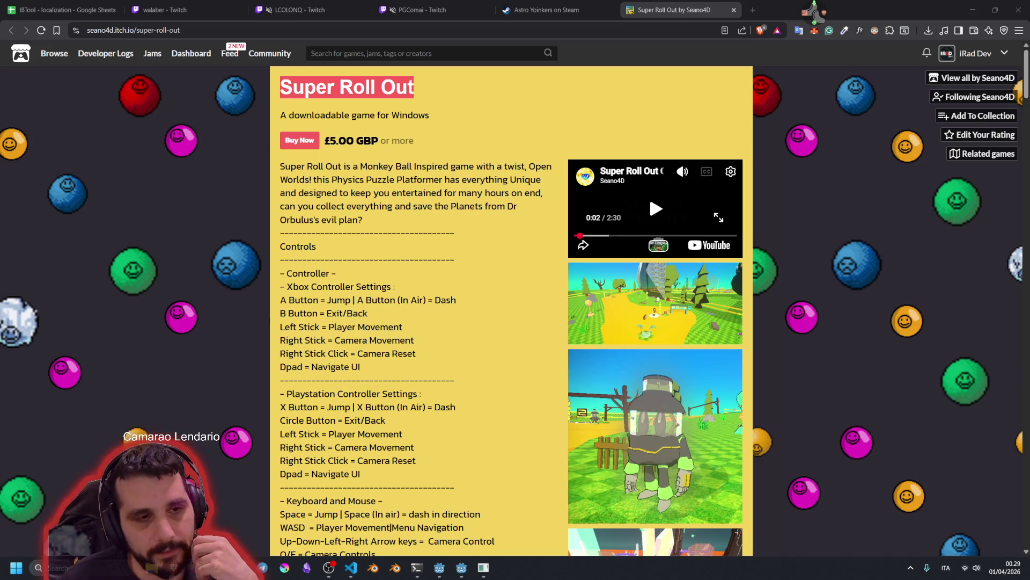
left_click(390, 527)
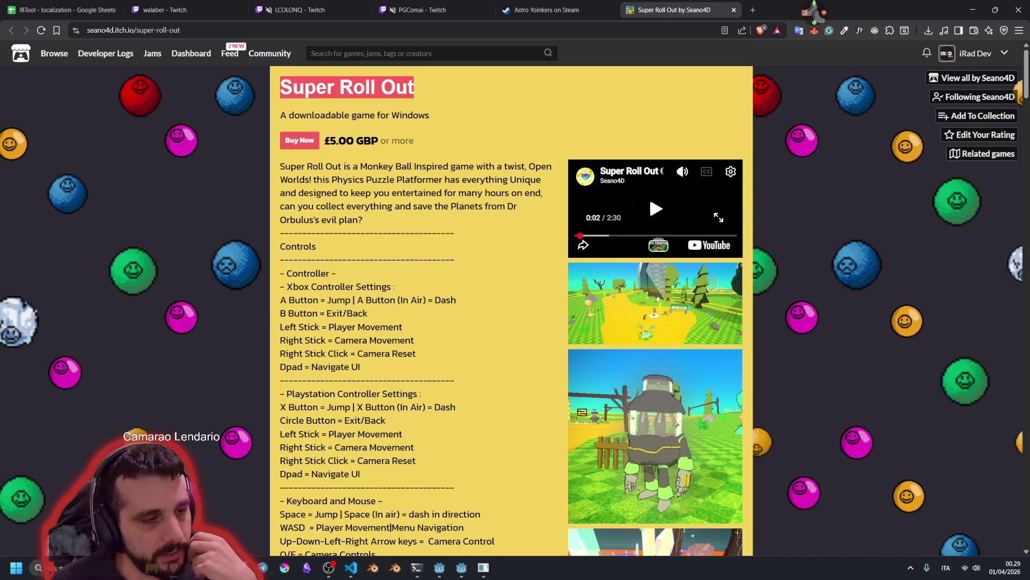
left_click(397, 284)
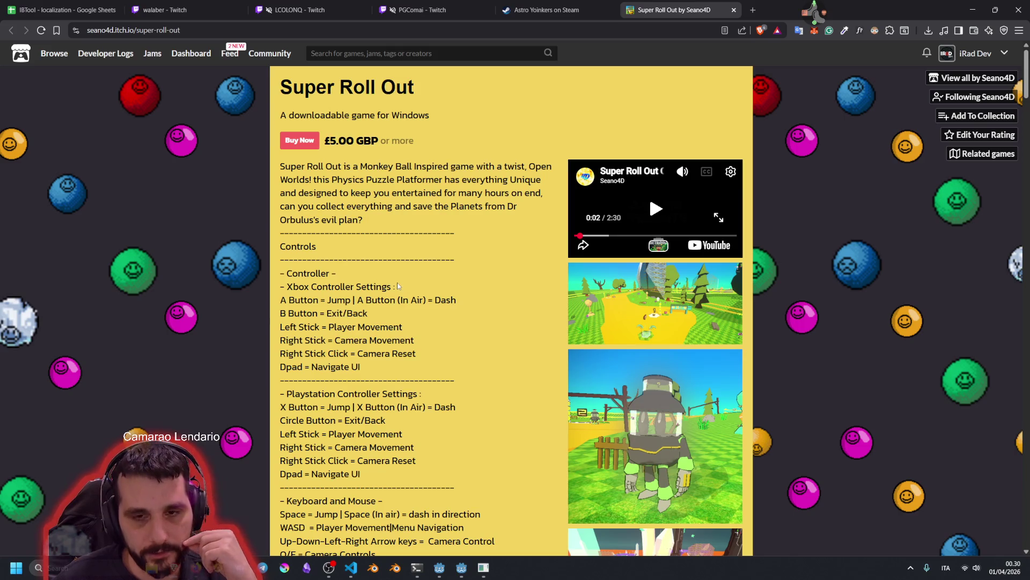
left_click_drag(351, 166, 322, 180)
scroll(217, 267, "down", 3)
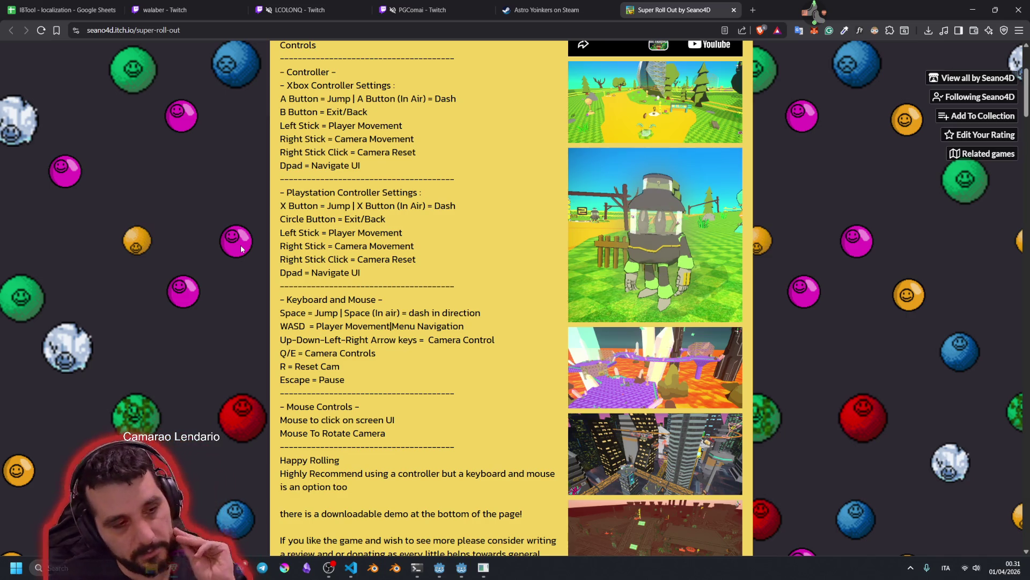
key("ctrl+w")
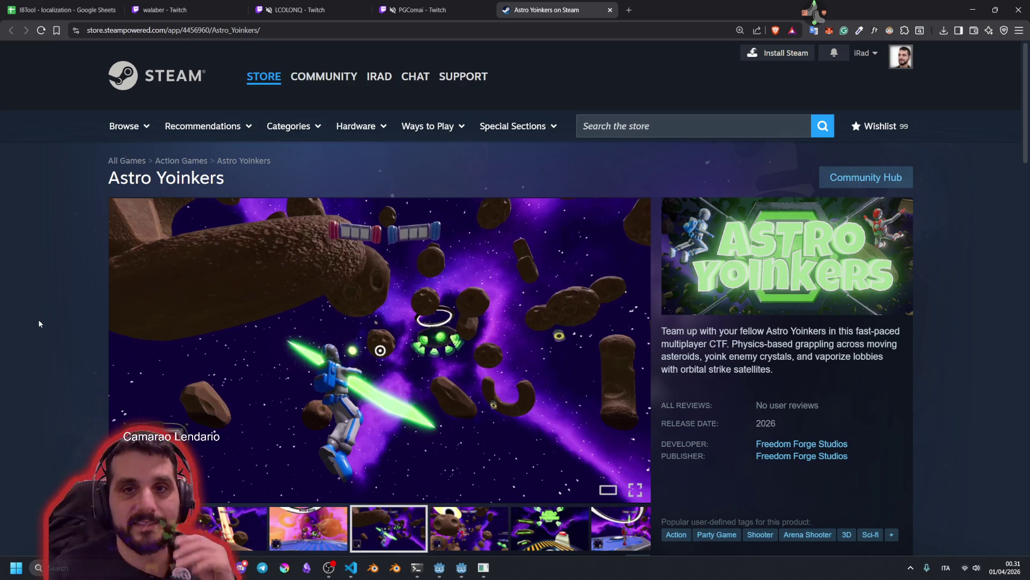
scroll(405, 294, "down", 3)
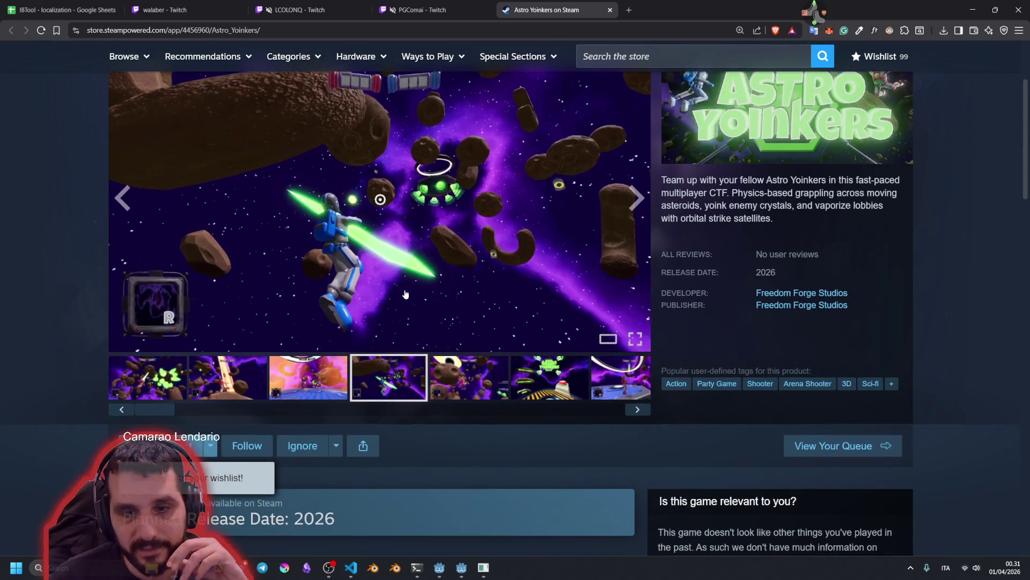
scroll(405, 294, "up", 3)
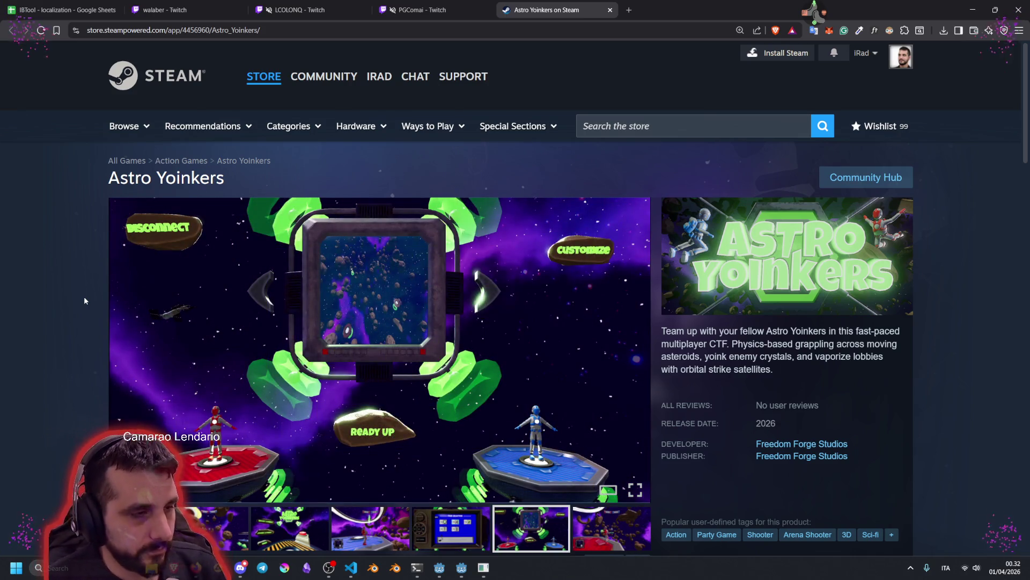
mouse_move(110, 274)
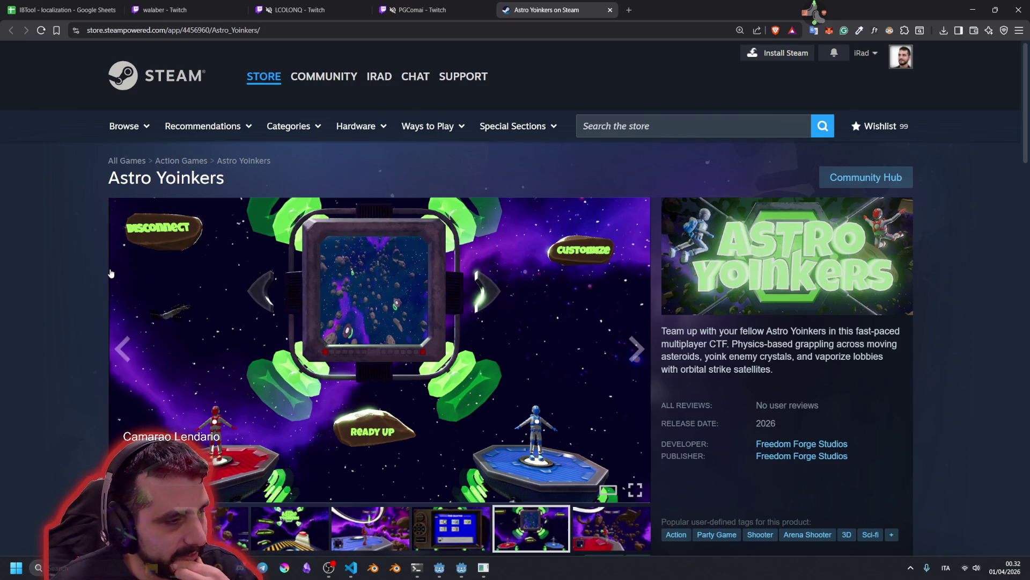
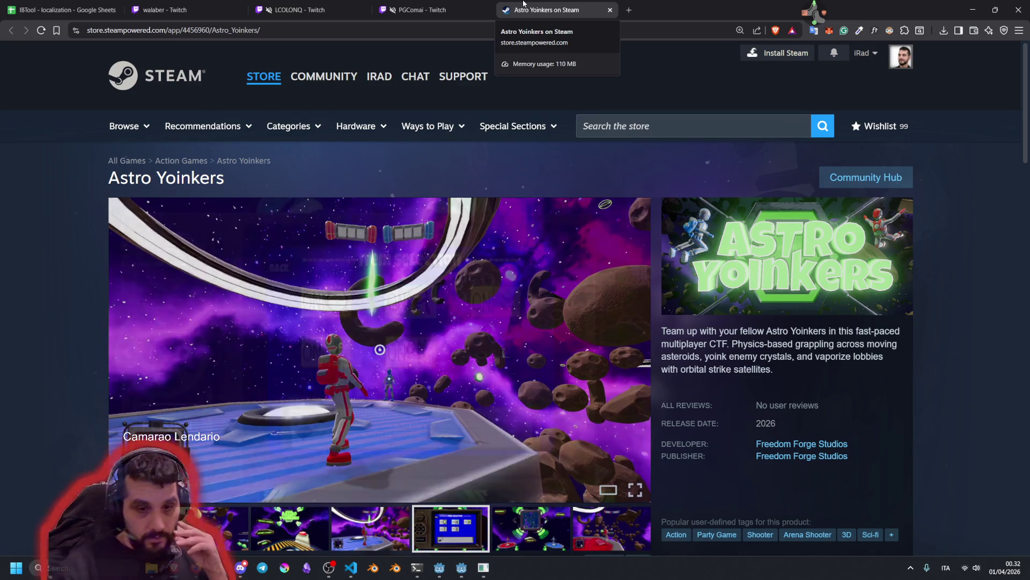
Browse the Astro Yoinkers screenshots, including the Item Selection and lobby shots
scroll(249, 416, "down", 3)
scroll(247, 412, "down", 4)
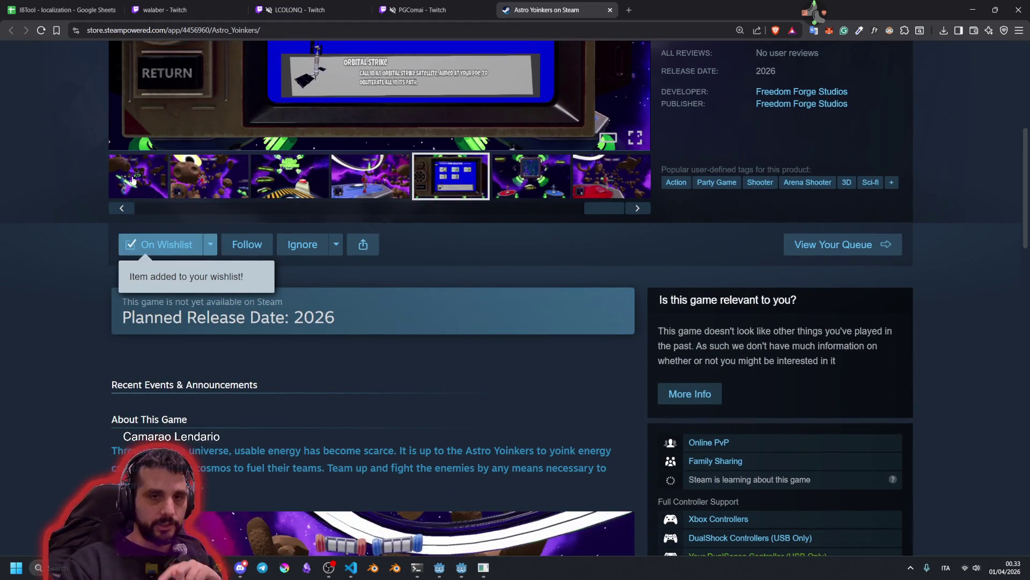
scroll(199, 327, "up", 7)
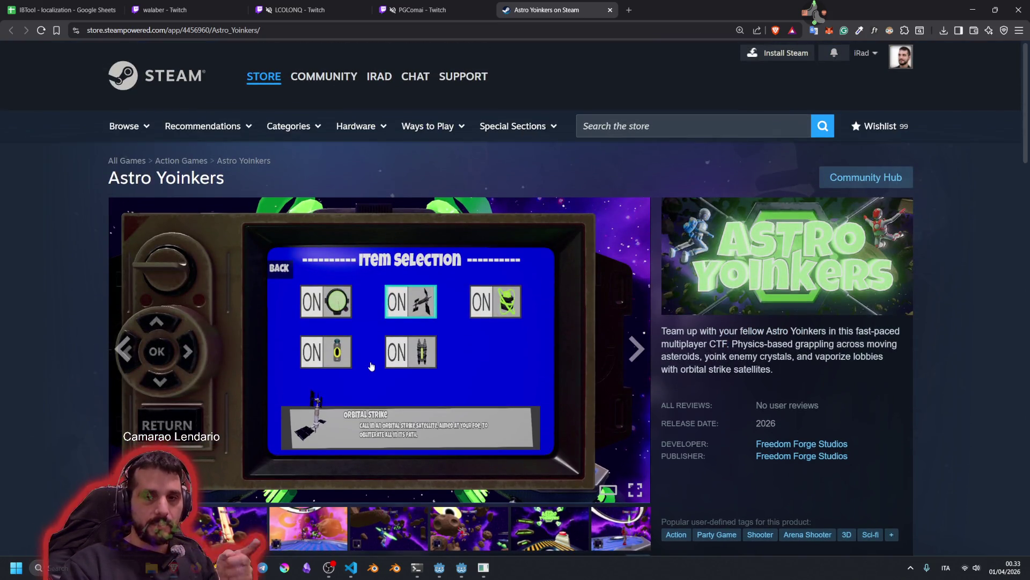
scroll(372, 366, "down", 3)
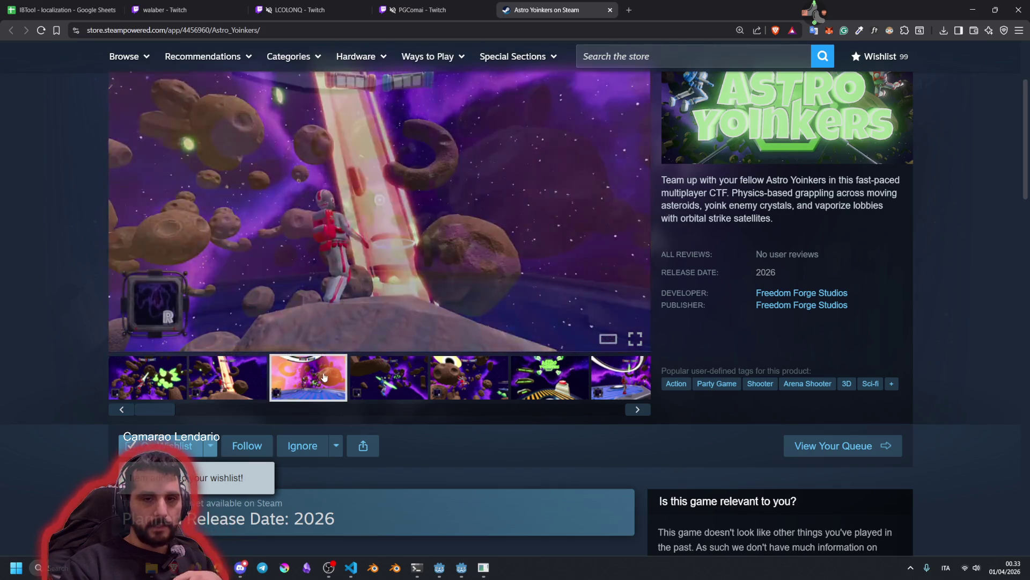
scroll(381, 203, "up", 3)
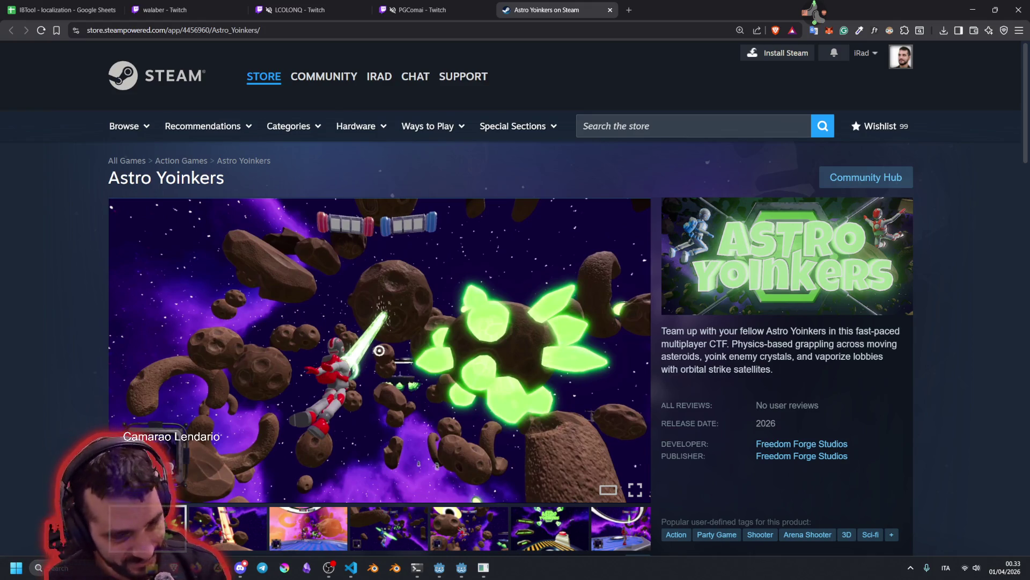
scroll(380, 335, "down", 1)
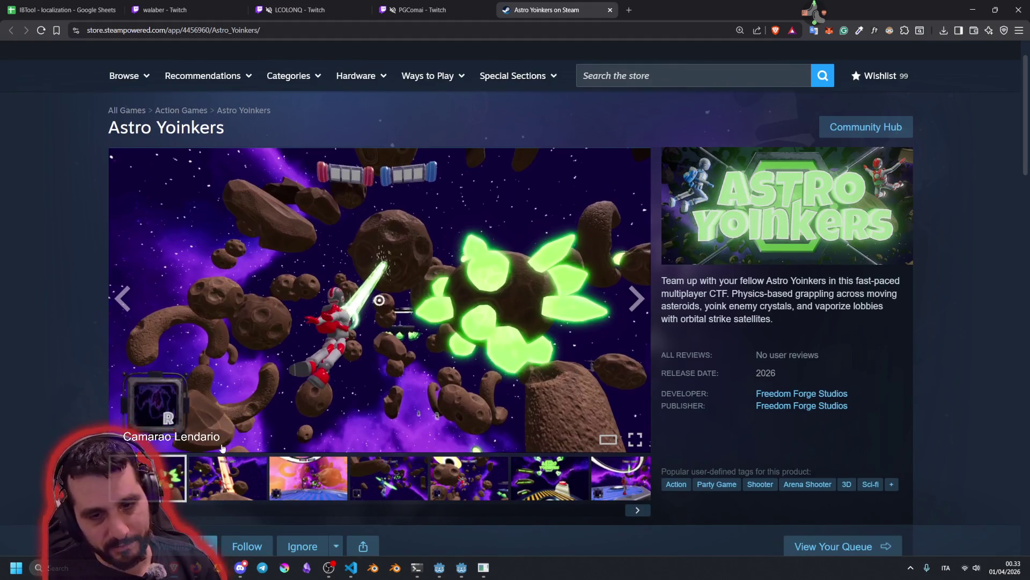
left_click(309, 478)
left_click(389, 478)
left_click(470, 477)
left_click(550, 478)
left_click(602, 472)
left_click(450, 477)
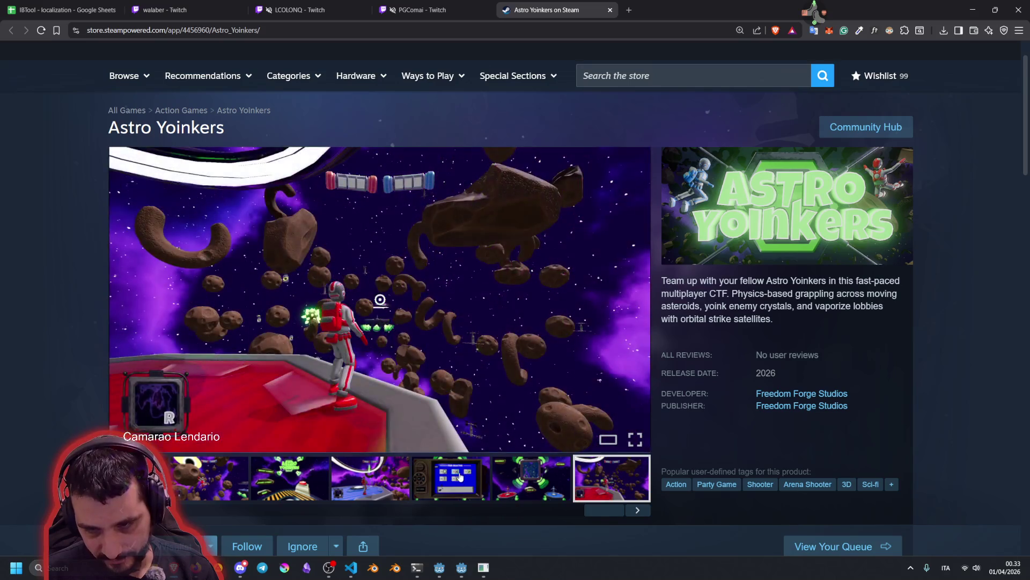
left_click(528, 479)
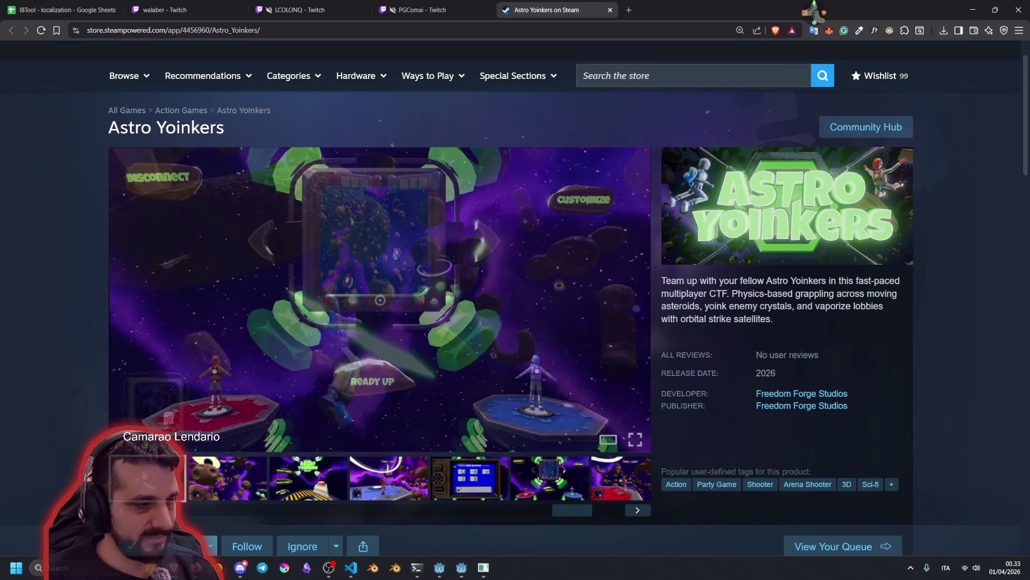
scroll(376, 322, "up", 1)
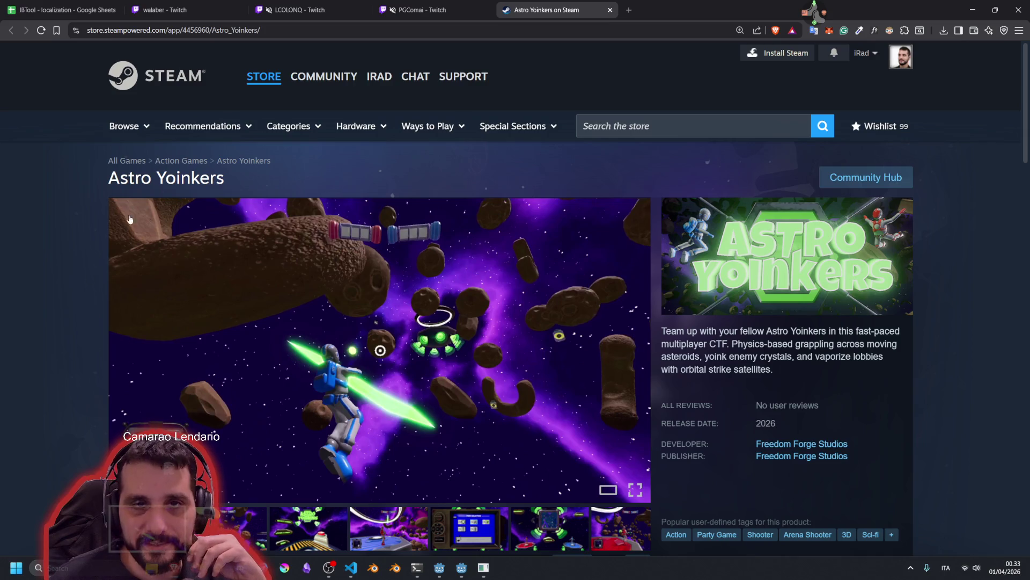
Check the walaber Twitch stream, reload its player, and return to the store page
left_click(214, 3)
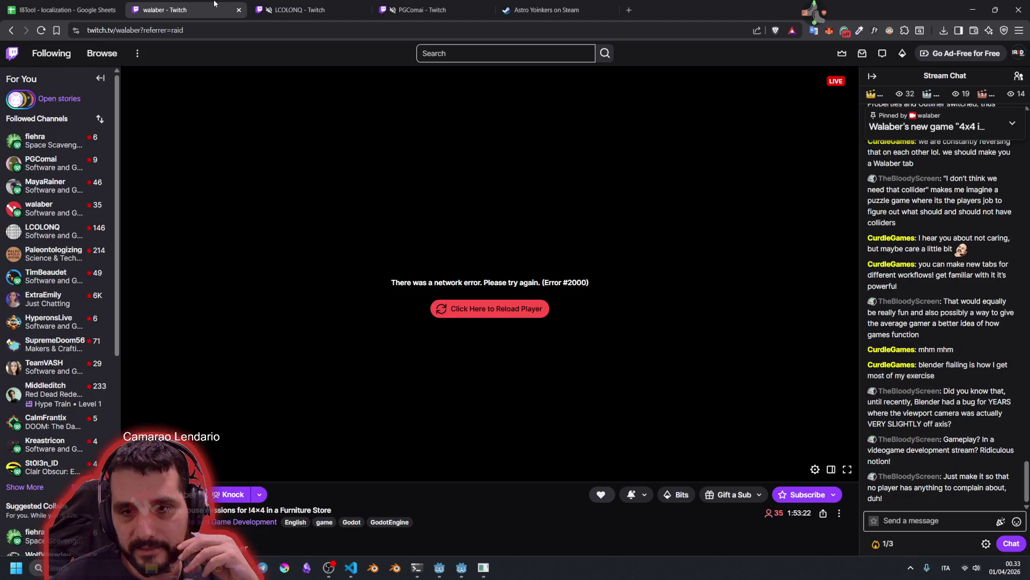
left_click(490, 308)
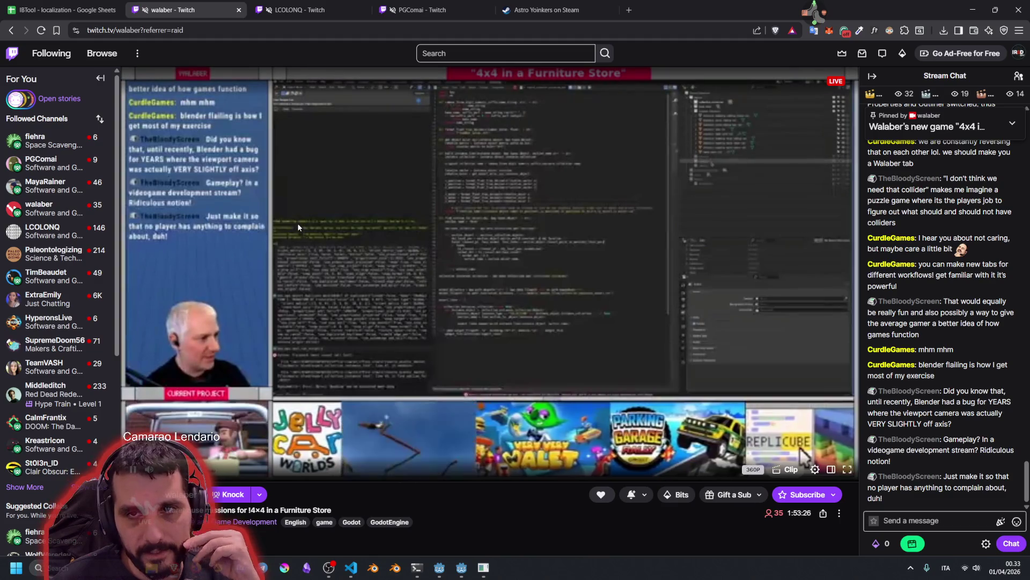
key("ctrl+5")
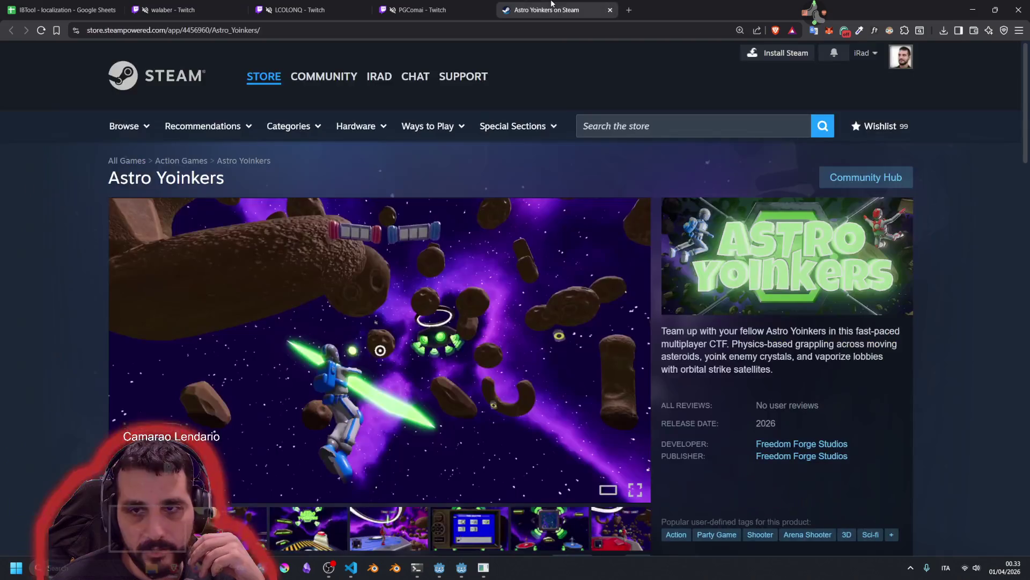
Search the store for 'a few of' and open A Few of Us: Operation Nightshade
left_click(686, 126)
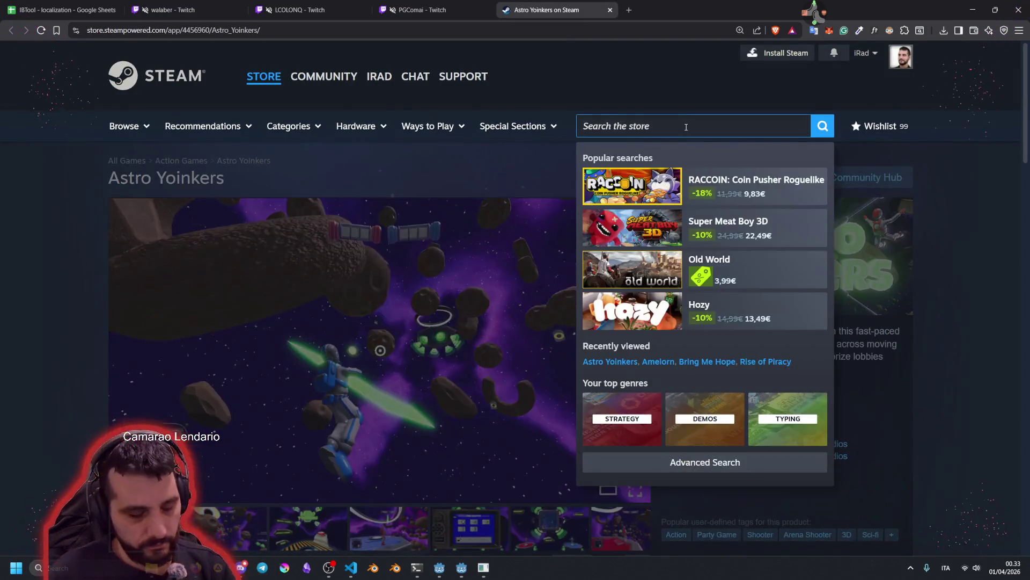
type("a few o")
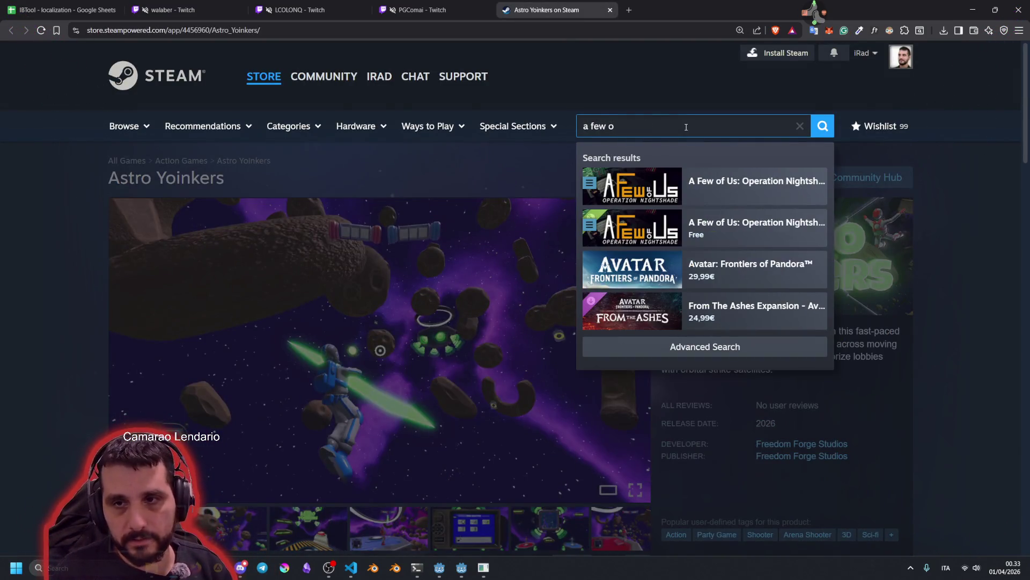
type("f")
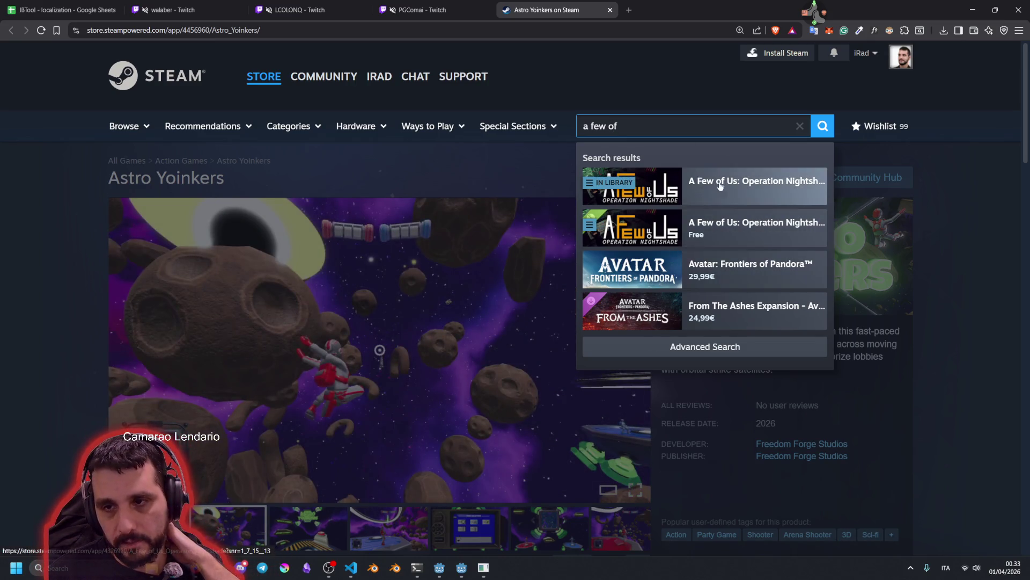
left_click(692, 184)
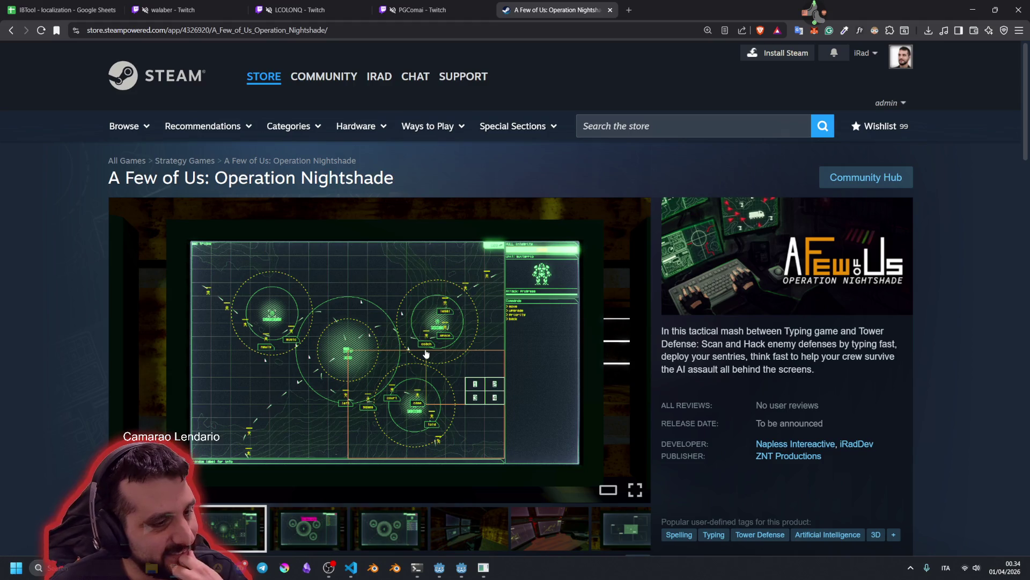
mouse_move(311, 369)
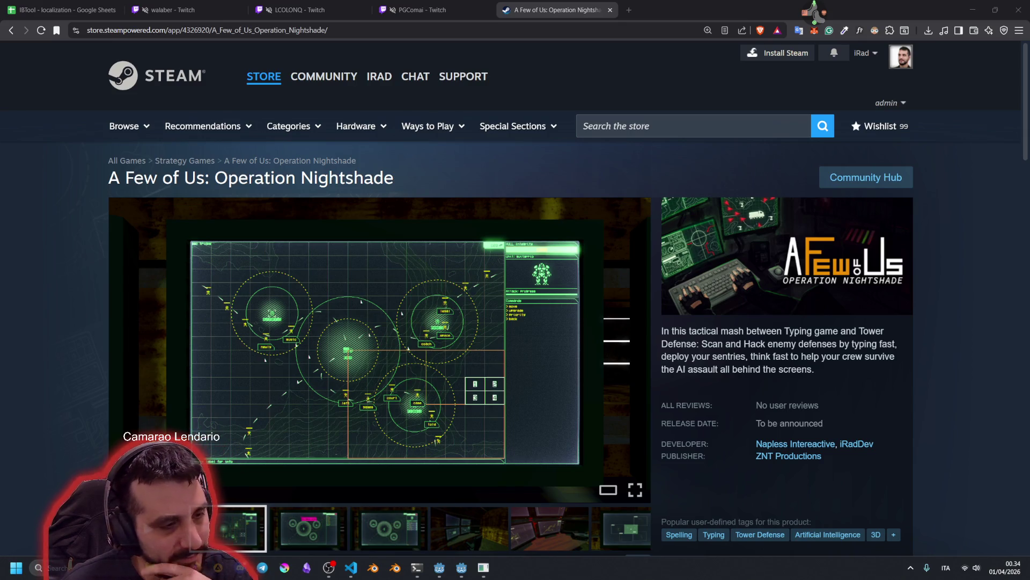
mouse_move(520, 314)
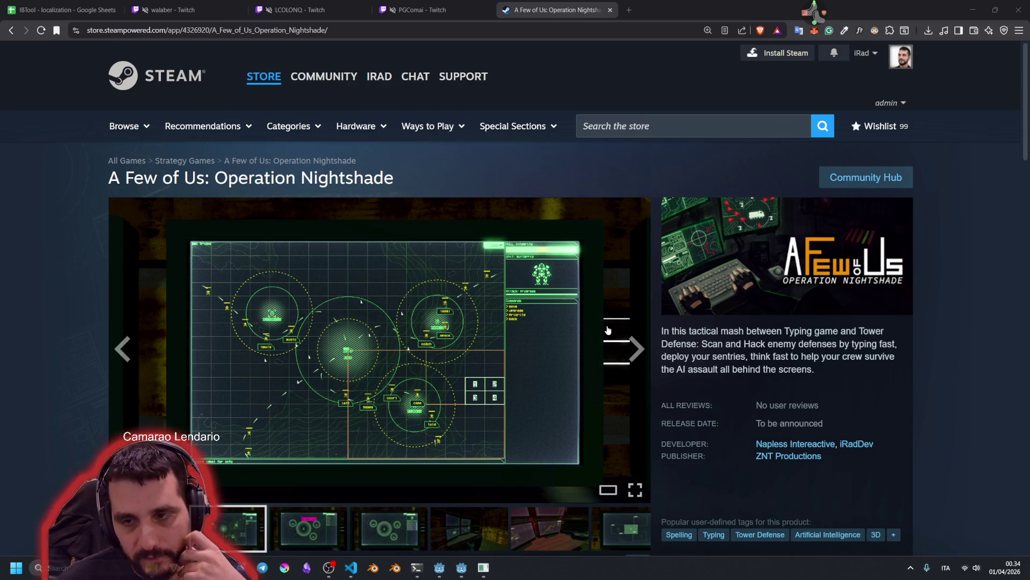
mouse_move(429, 381)
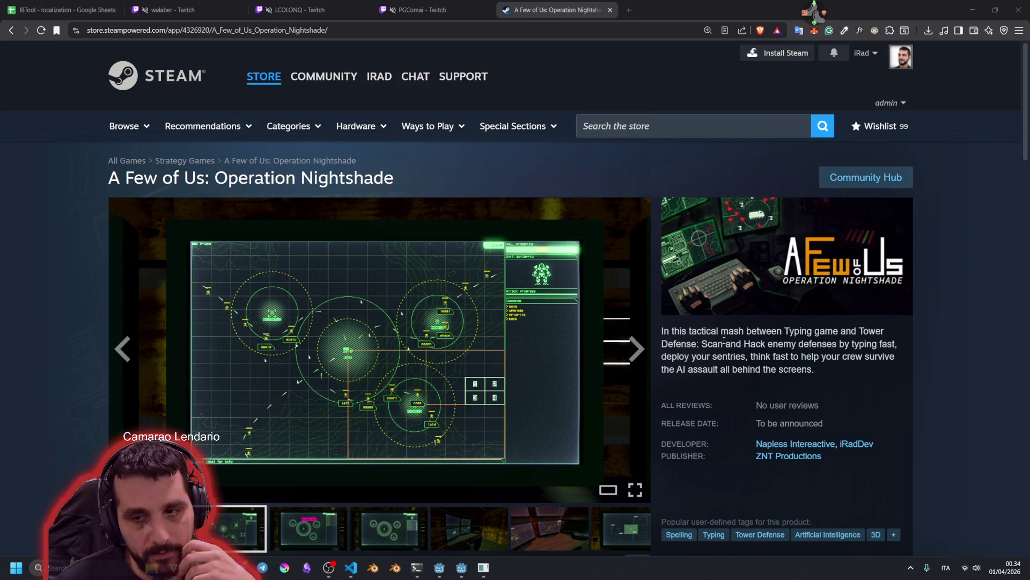
scroll(682, 334, "down", 4)
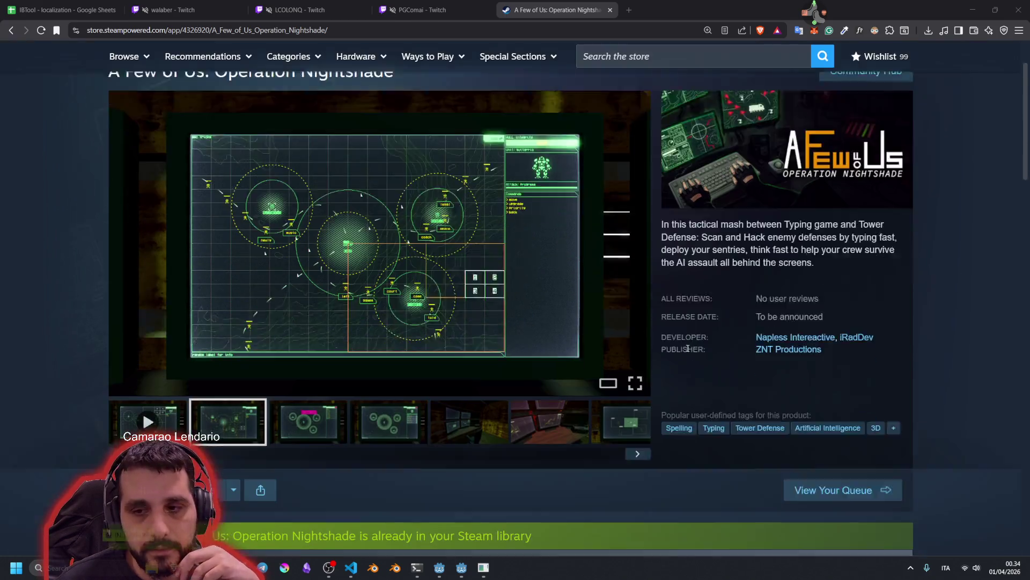
scroll(687, 348, "up", 4)
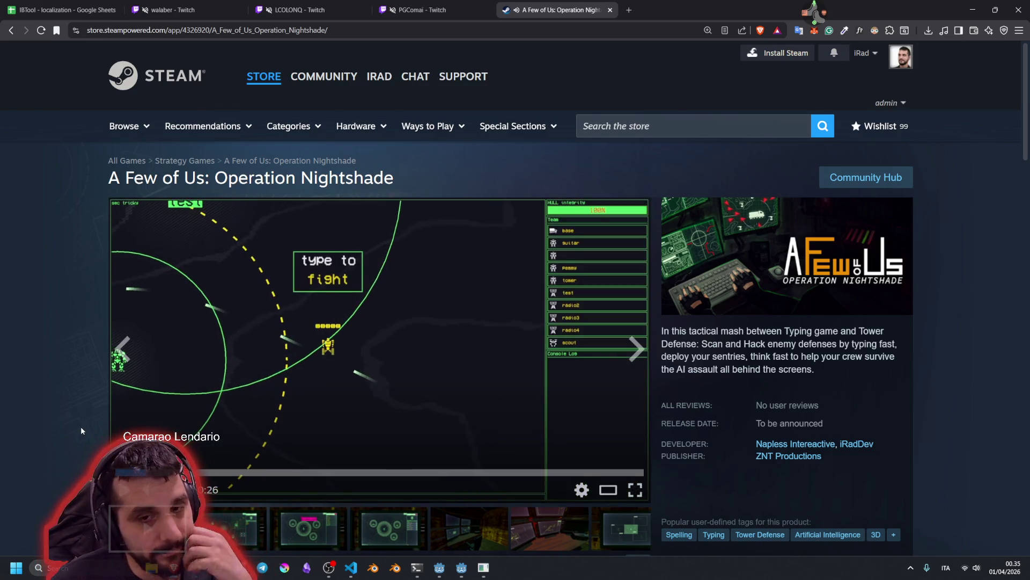
Browse the A Few of Us screenshots, showing the second, fourth and fifth
scroll(80, 426, "down", 2)
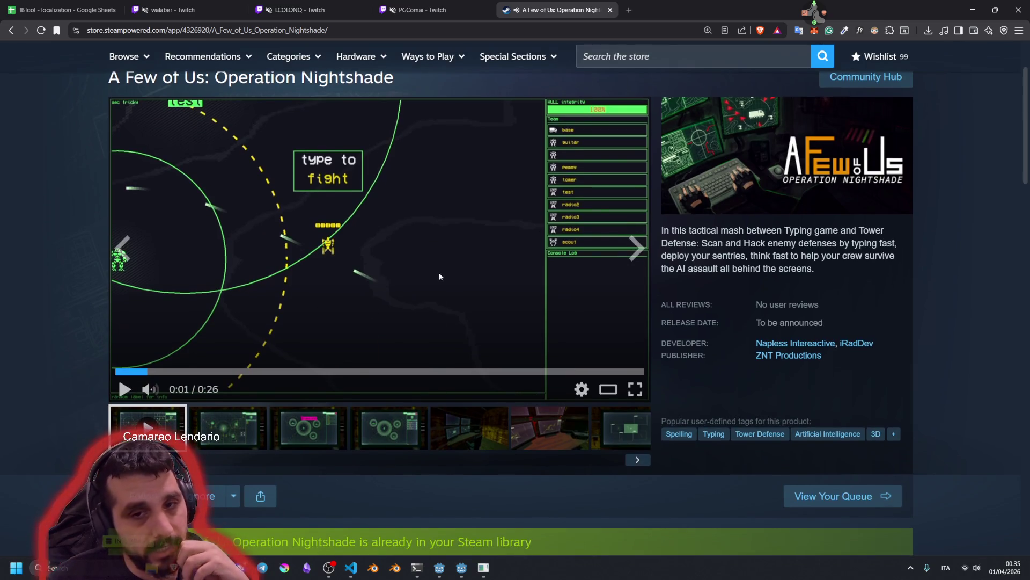
scroll(238, 411, "up", 2)
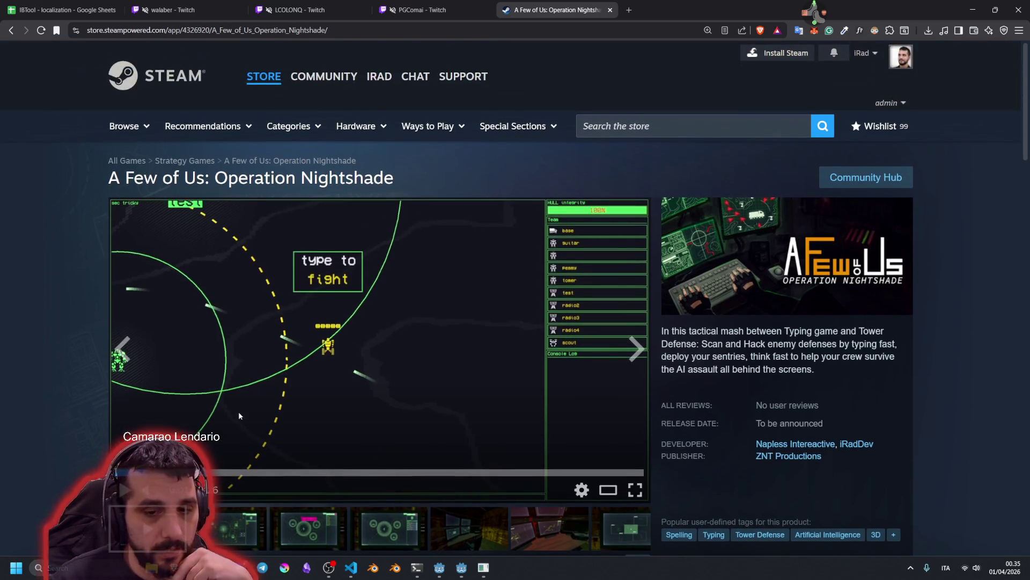
scroll(243, 409, "down", 3)
left_click(236, 389)
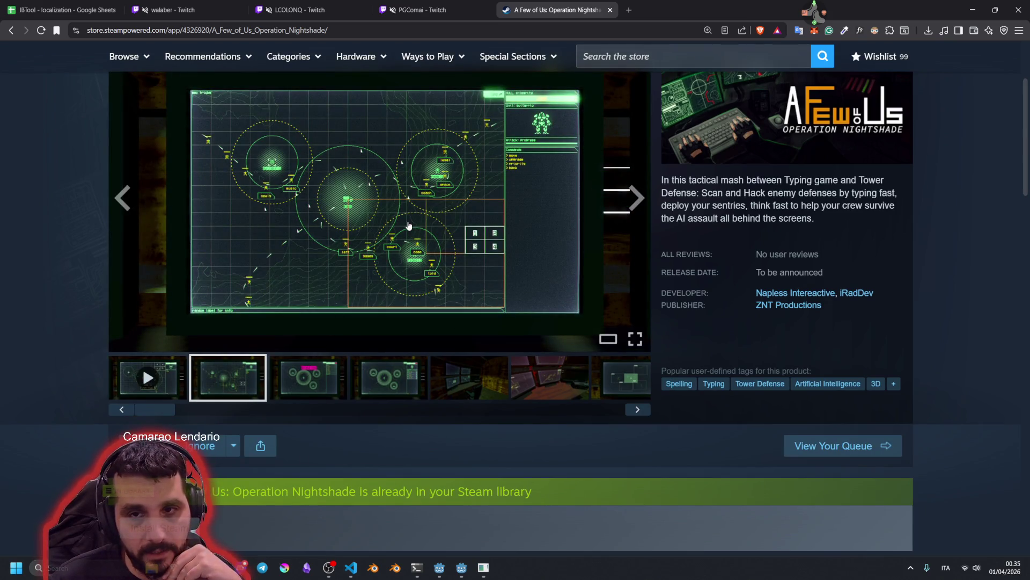
left_click(399, 378)
left_click(463, 372)
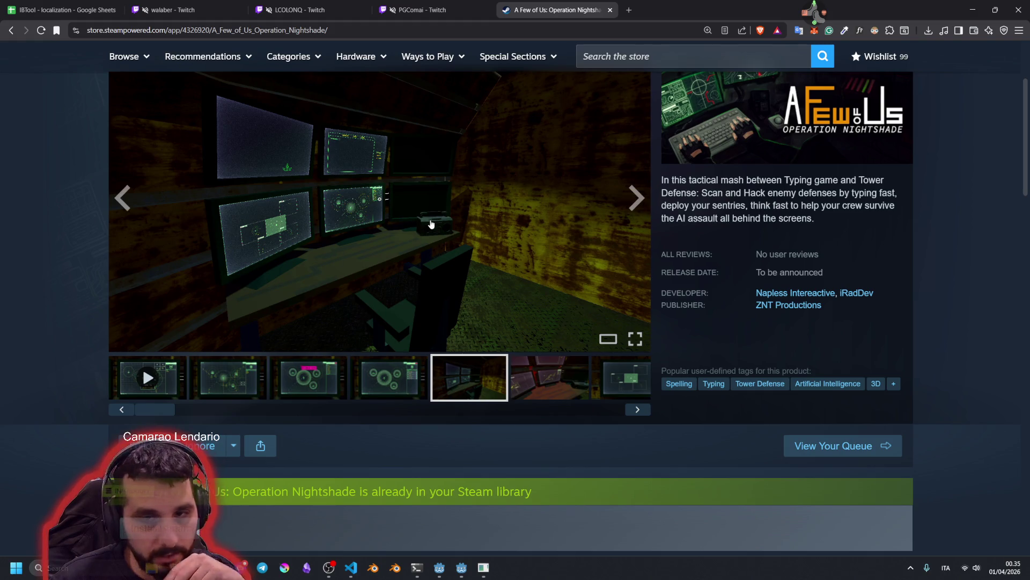
Page through the enlarged screenshot viewer to the trailer and back, then close it
left_click(529, 348)
left_click(891, 297)
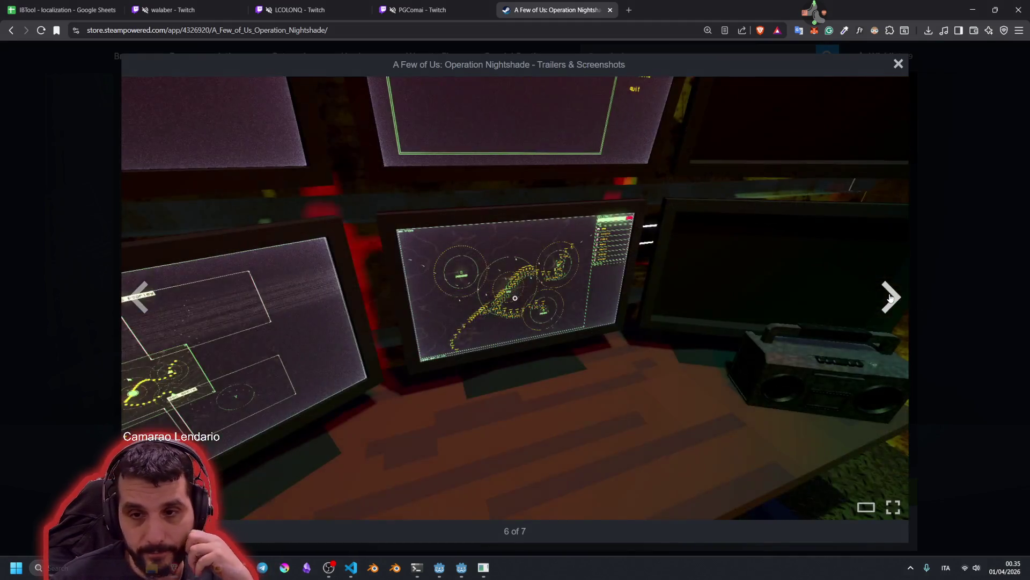
left_click(890, 297)
left_click(891, 296)
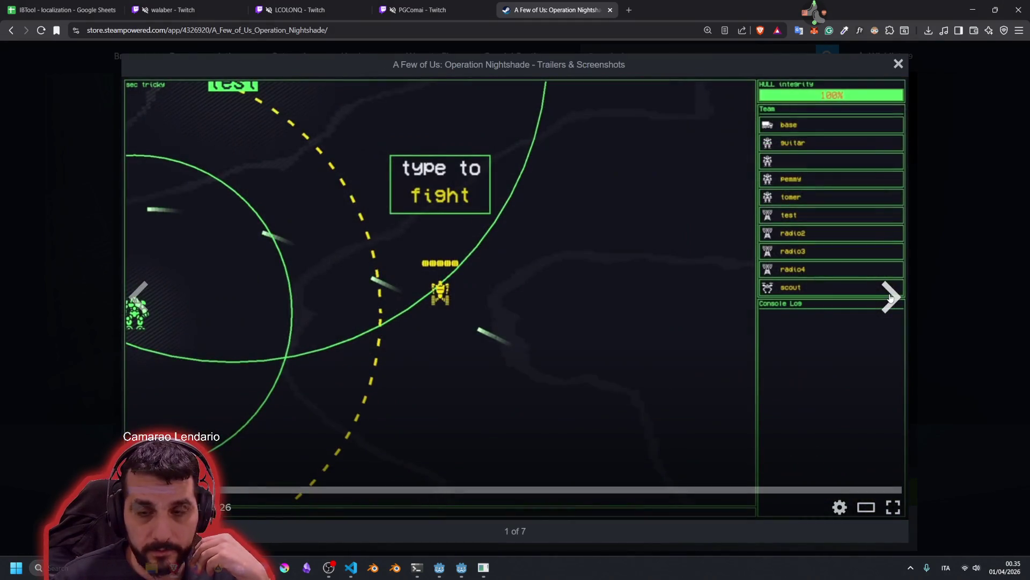
left_click(141, 302)
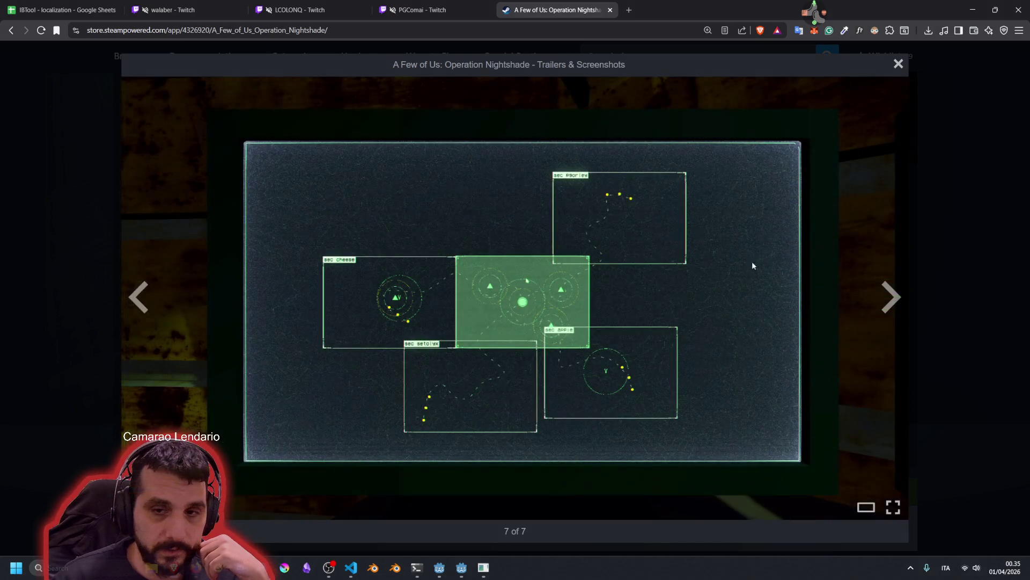
left_click(898, 63)
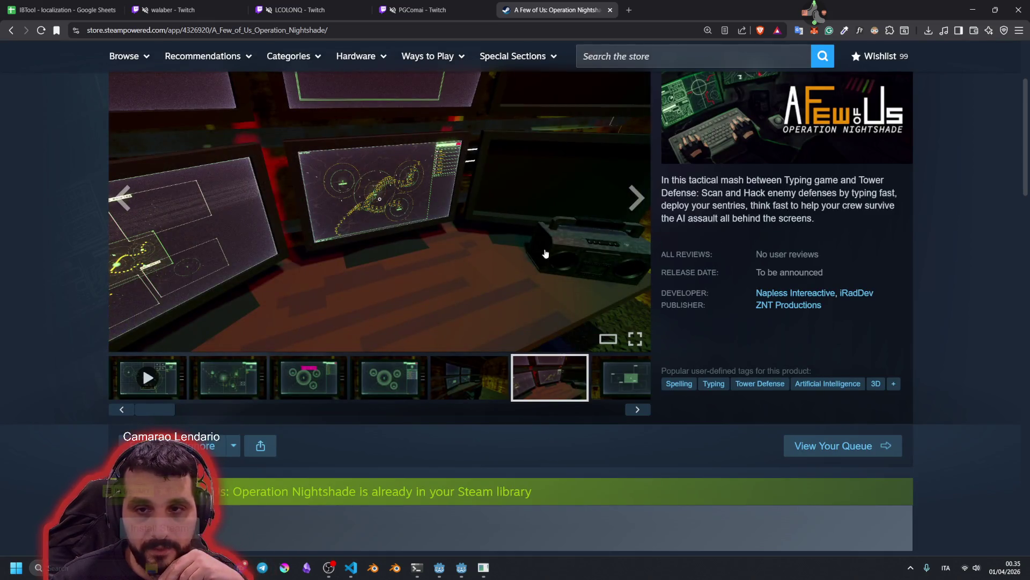
left_click(467, 380)
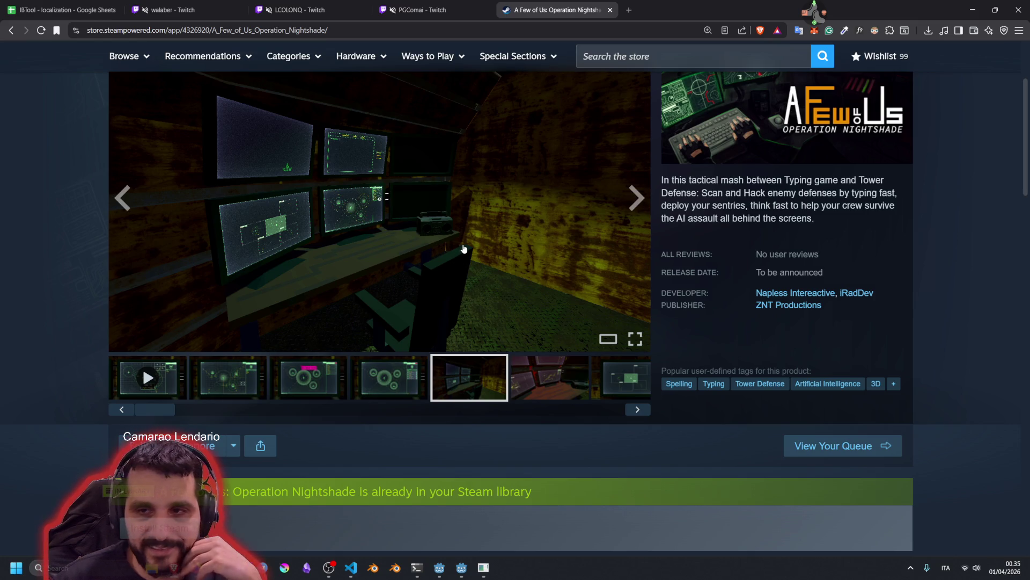
Close the A Few of Us store tab and bring the Godot editor forward
middle_click(560, 3)
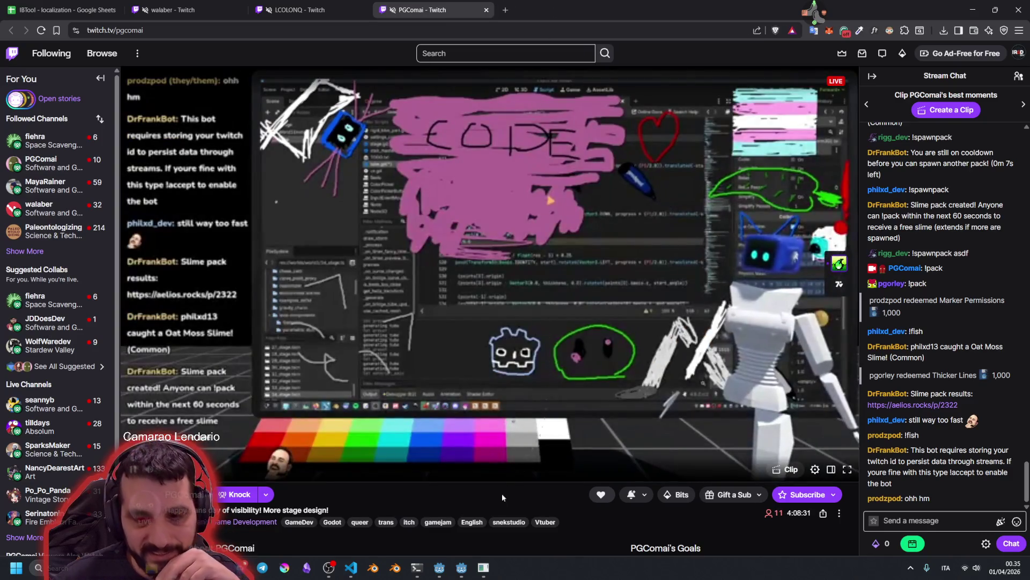
mouse_move(482, 569)
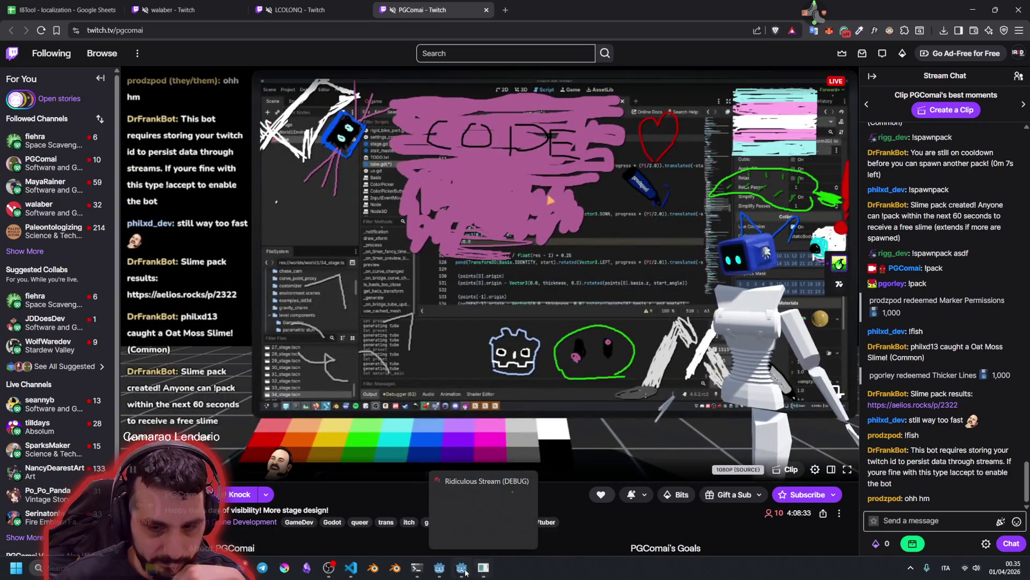
left_click(440, 575)
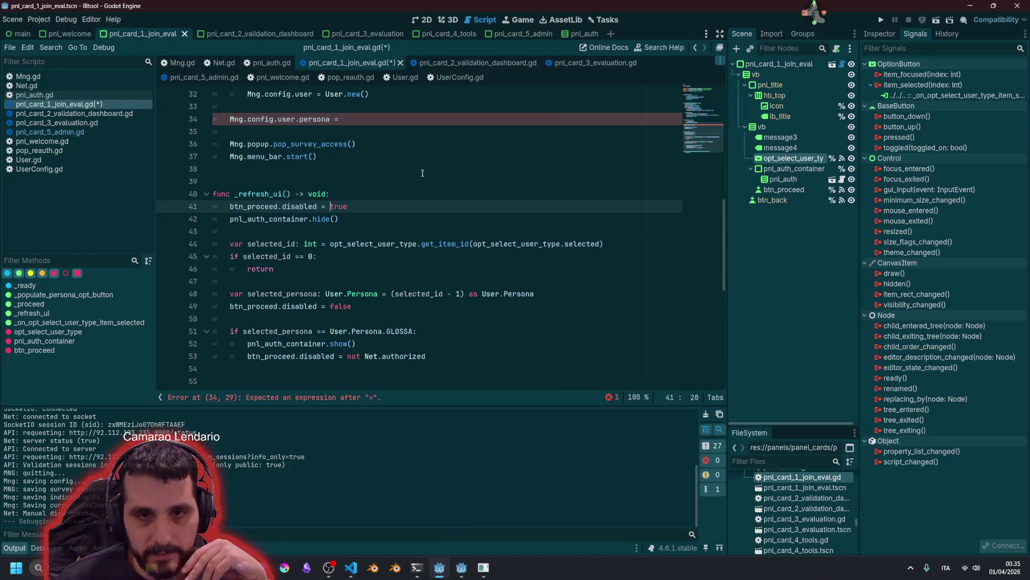
left_click(408, 156)
scroll(349, 225, "up", 4)
left_click(265, 269)
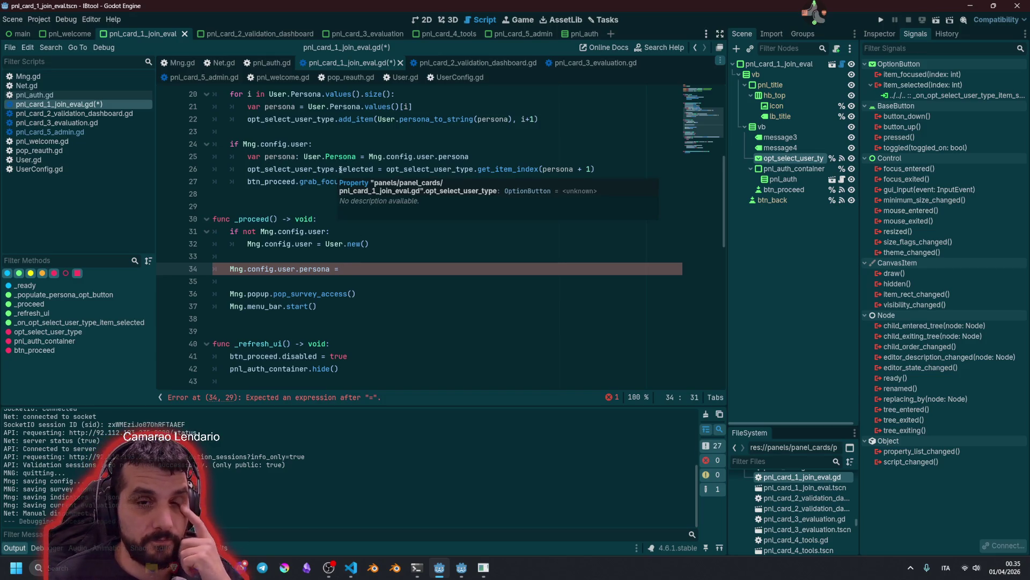
double_click(395, 169)
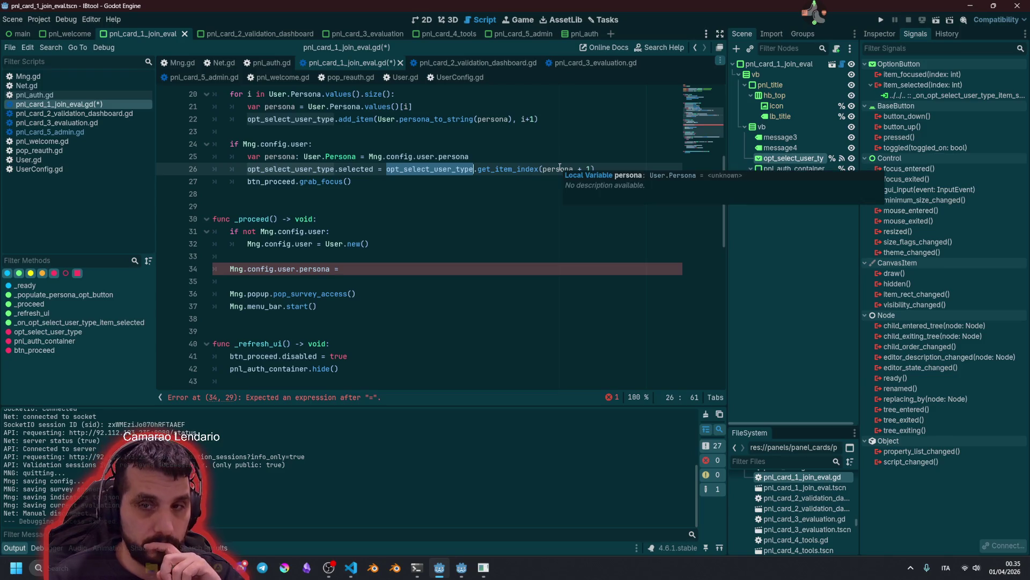
mouse_move(347, 170)
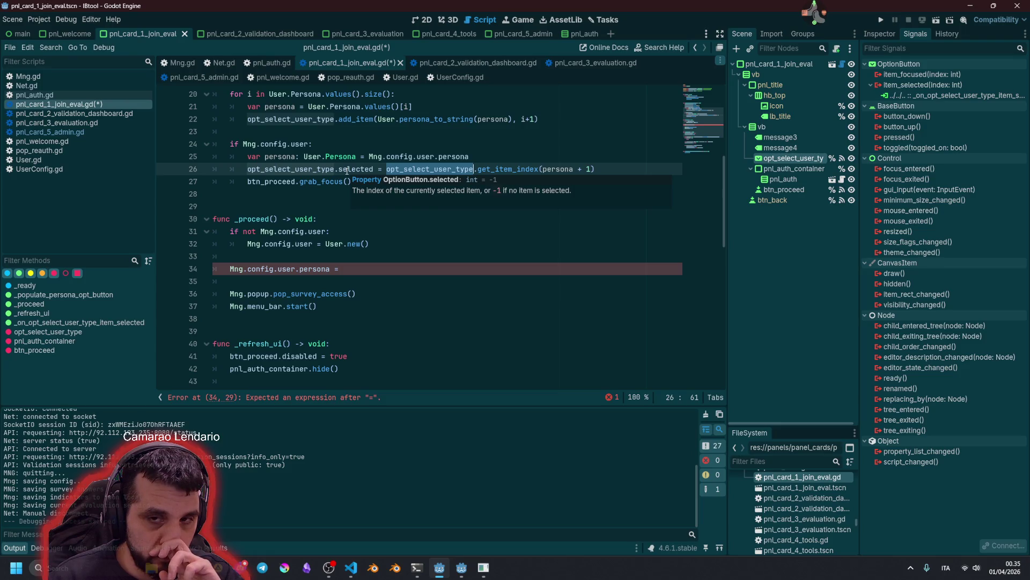
left_click(511, 170)
mouse_move(511, 173)
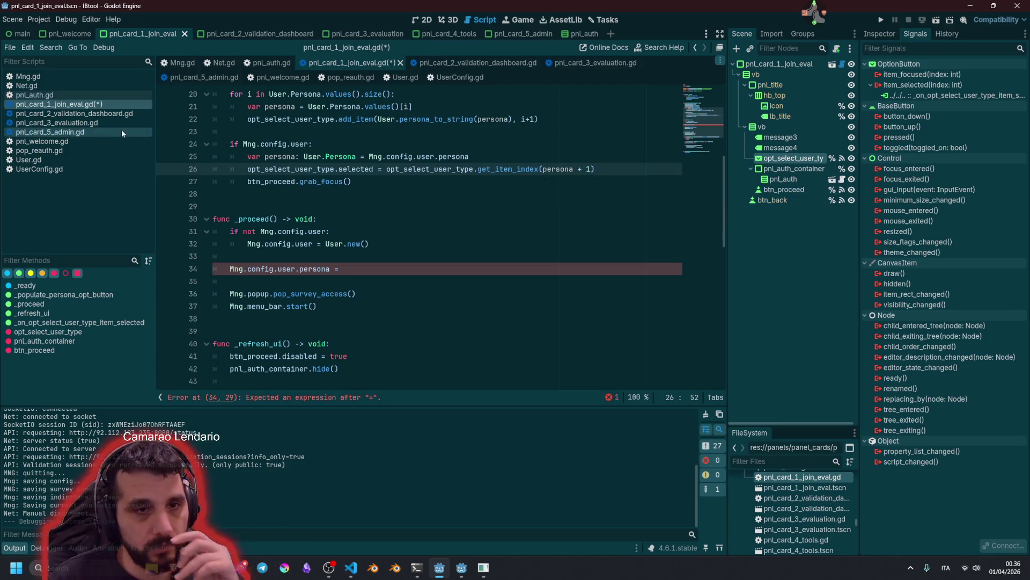
left_click(84, 139)
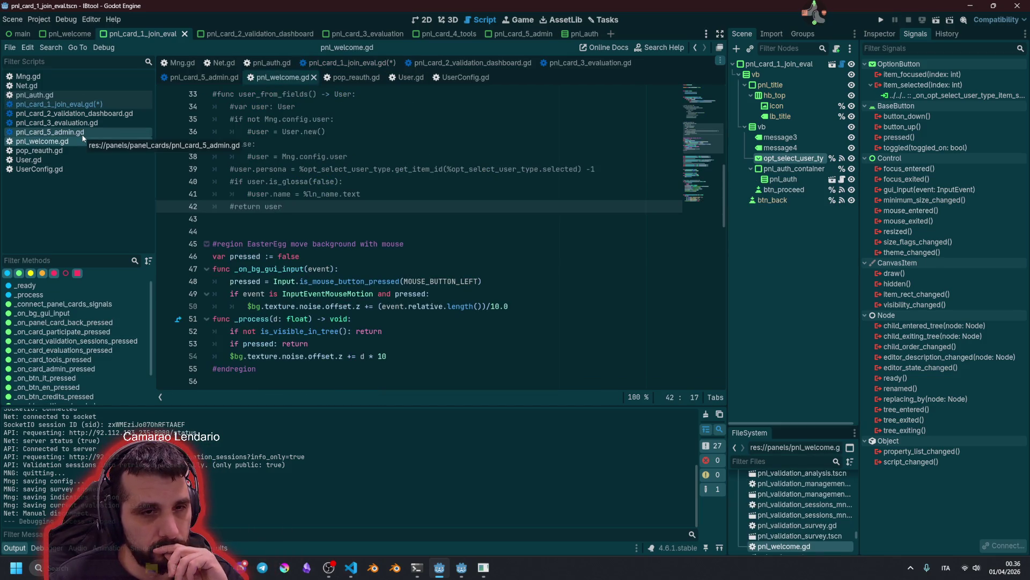
left_click(59, 103)
scroll(337, 252, "up", 8)
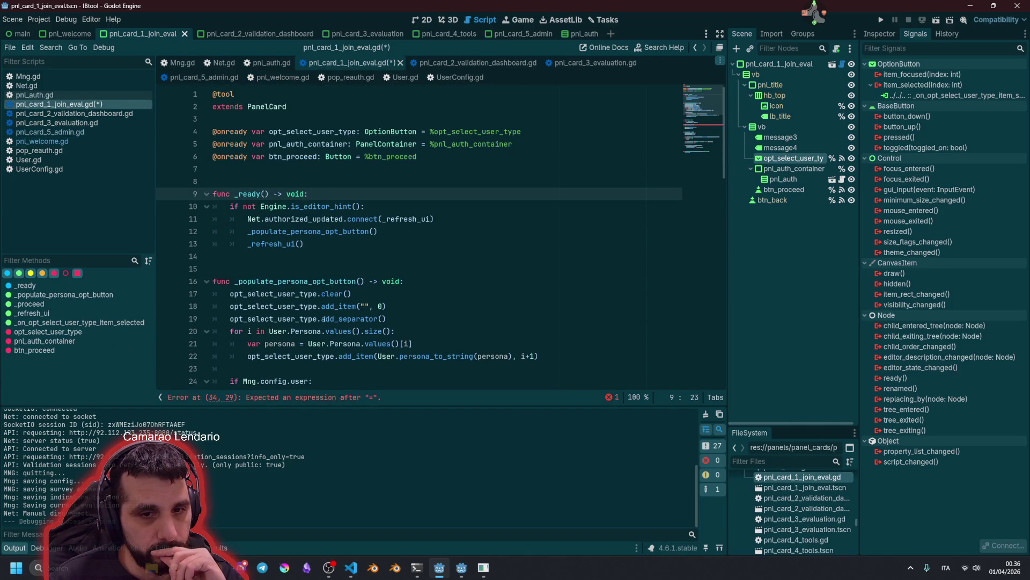
left_click(291, 356)
double_click(291, 357)
scroll(440, 318, "down", 1)
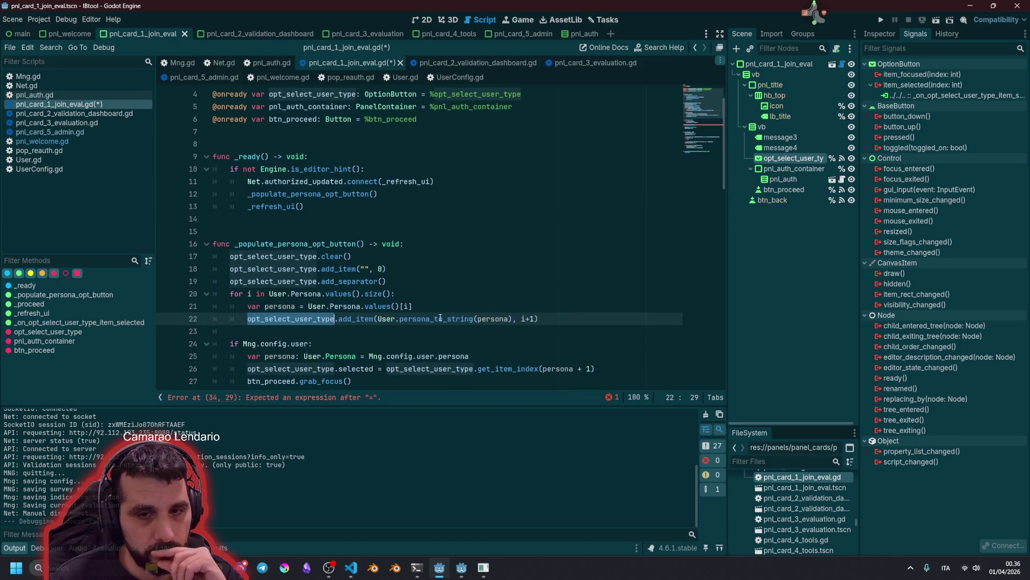
key("ctrl+Right")
key("ctrl+Right")
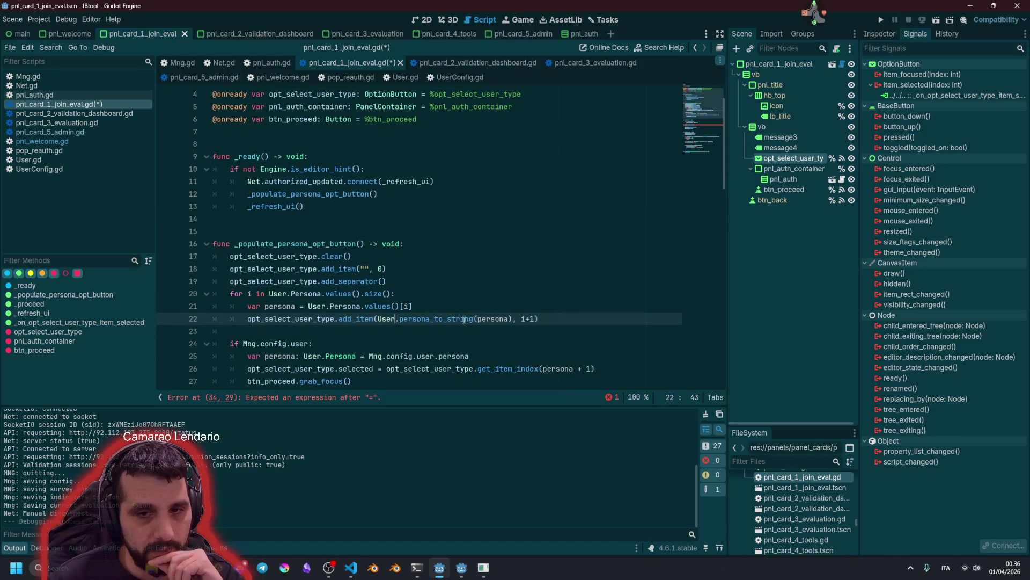
scroll(465, 318, "down", 2)
scroll(450, 310, "down", 5)
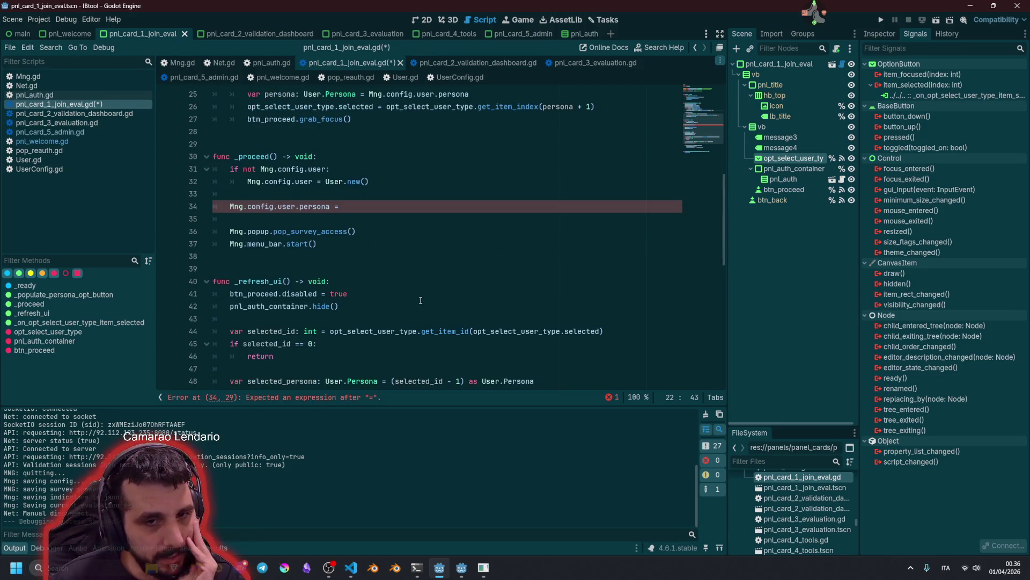
scroll(419, 301, "down", 1)
scroll(419, 300, "down", 2)
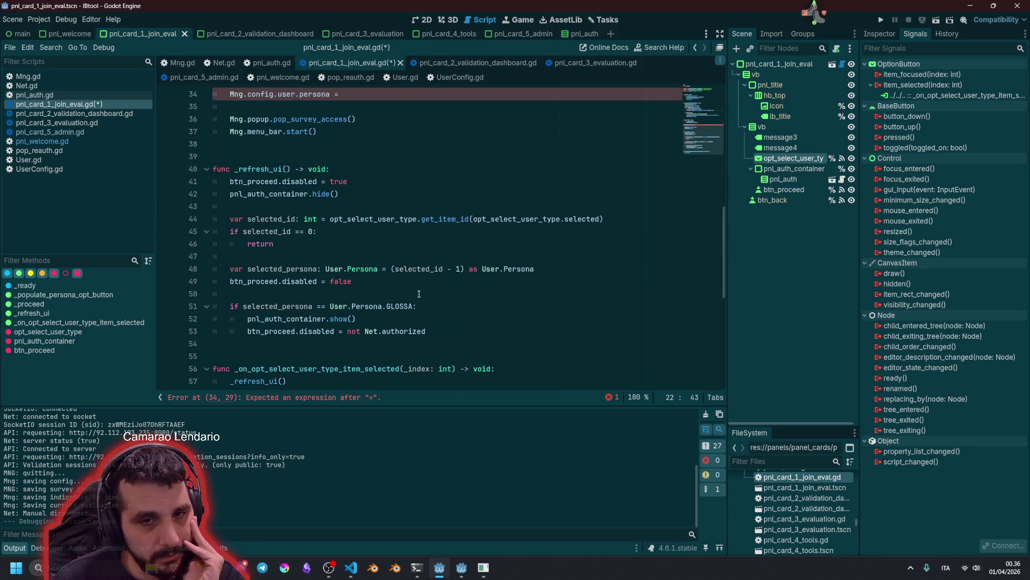
double_click(258, 169)
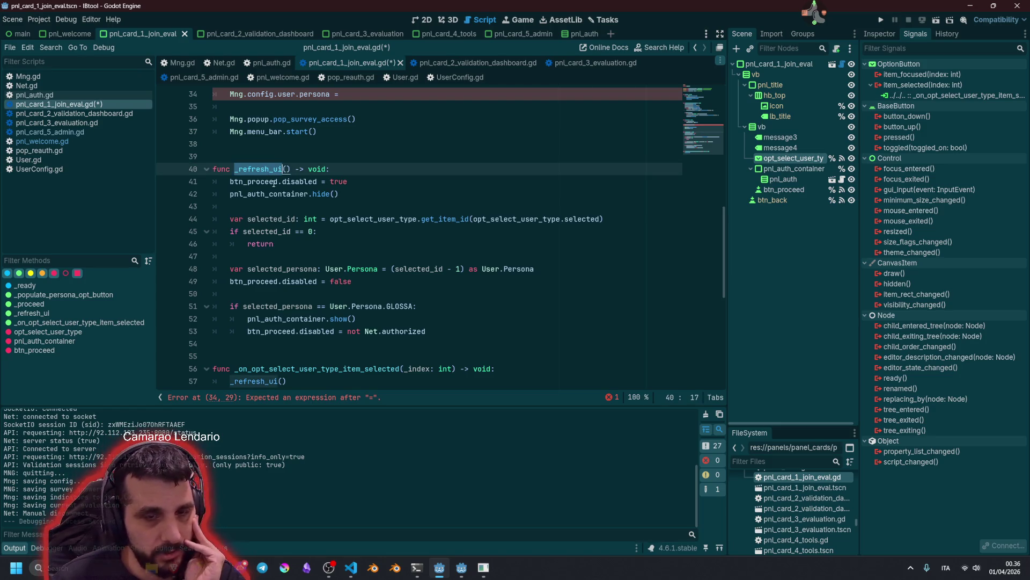
left_click(271, 219)
double_click(271, 219)
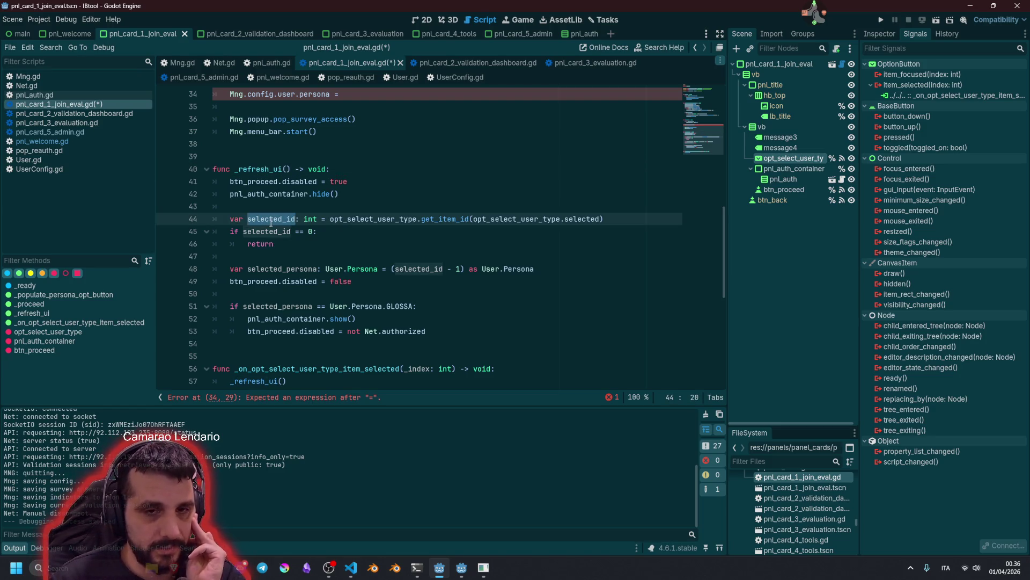
double_click(285, 268)
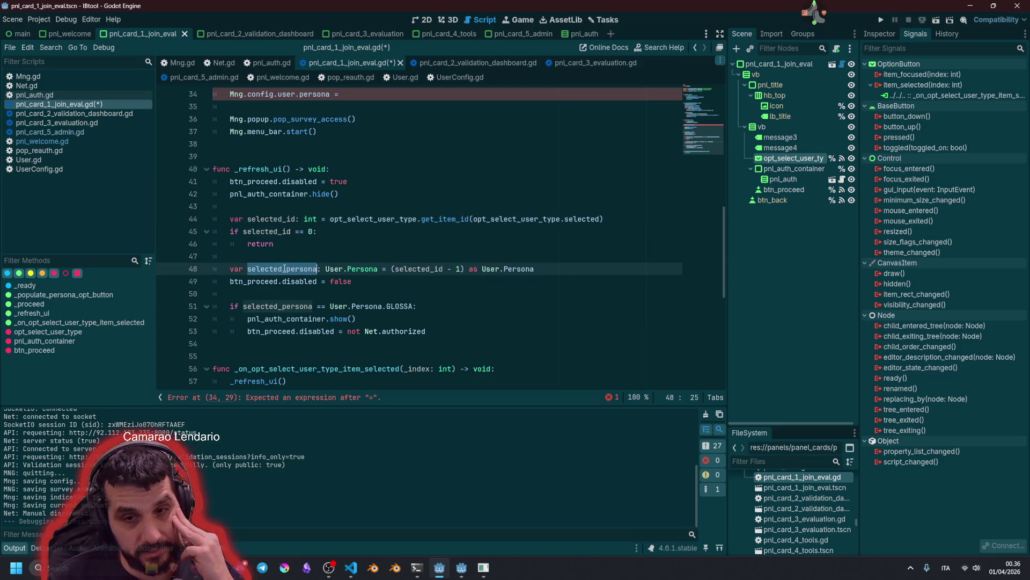
left_click(478, 267)
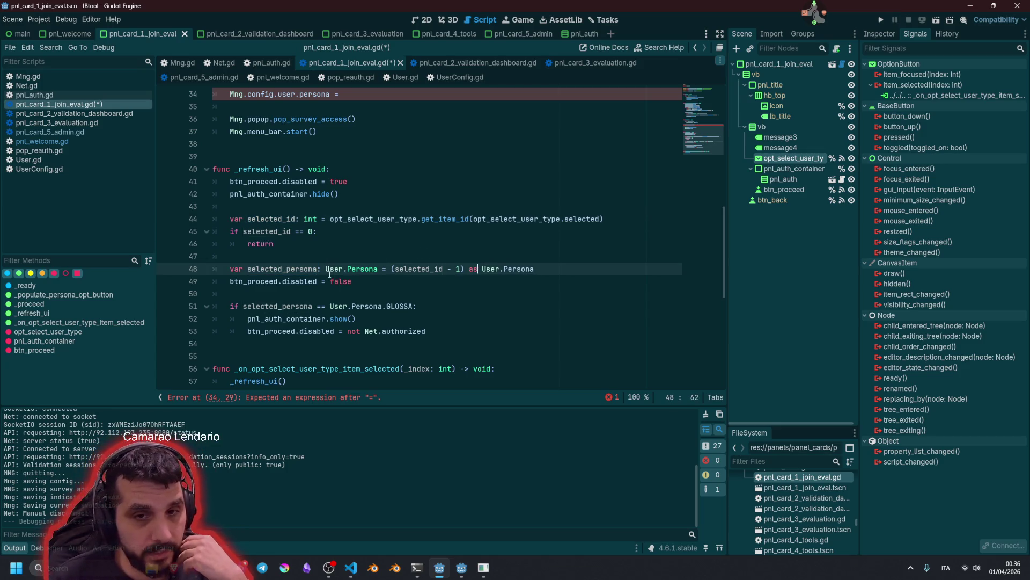
left_click(231, 220)
key("shift+End")
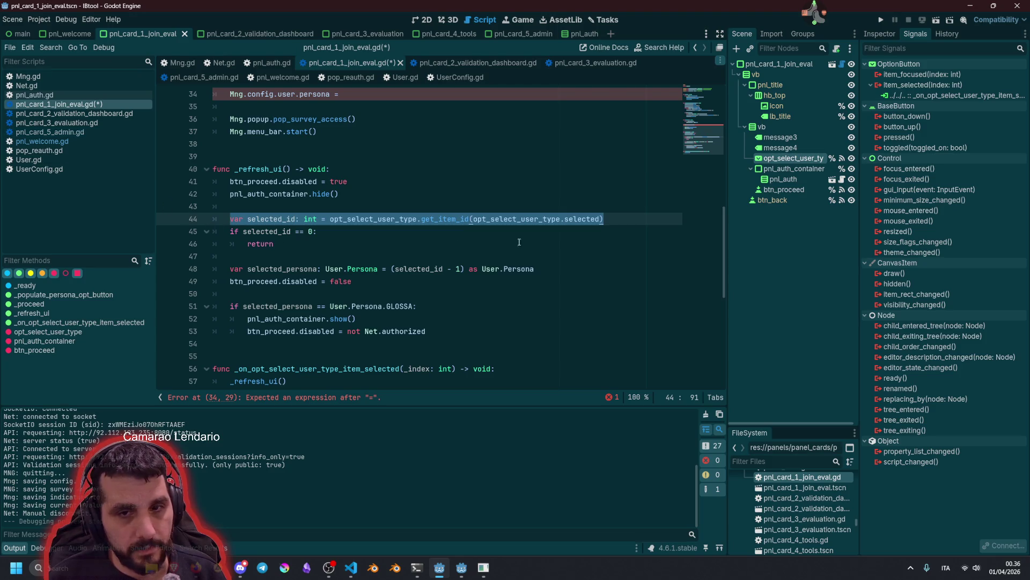
left_click(553, 273, "shift")
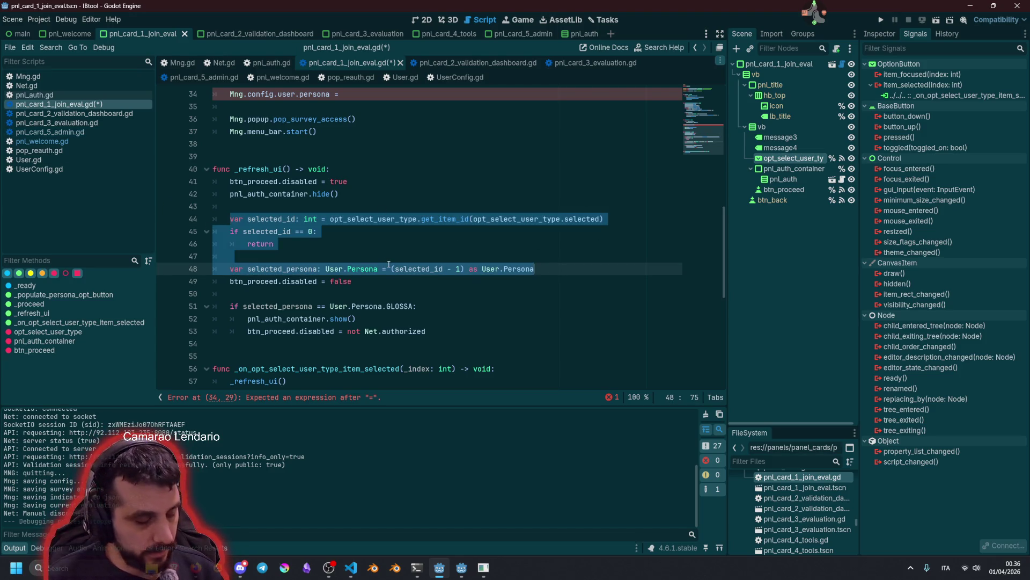
Paste the selected_id and selected_persona lines into _proceed with an update comment above
left_click(392, 252)
scroll(390, 293, "down", 3)
scroll(307, 228, "up", 6)
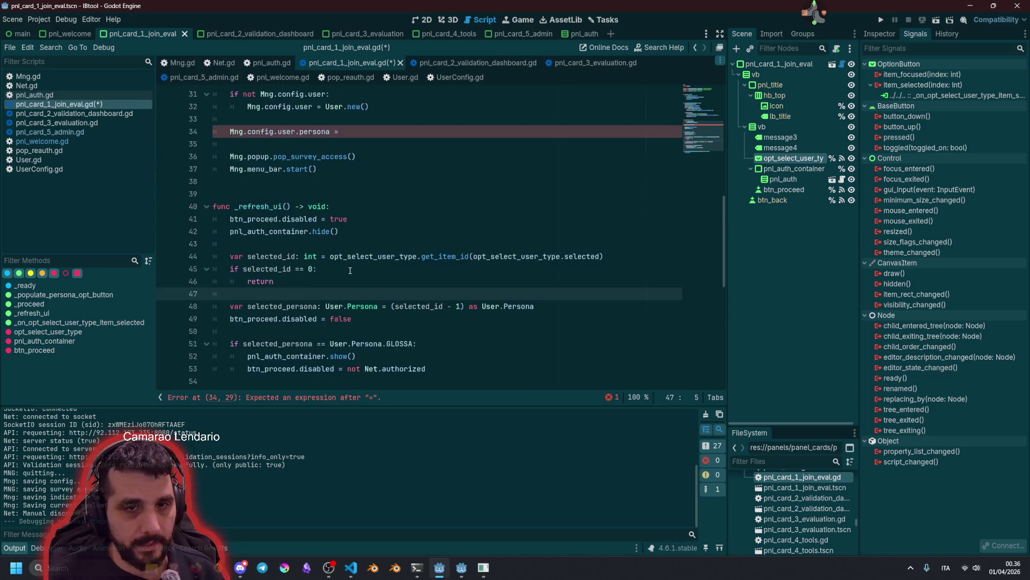
left_click(355, 194)
key("Return")
key("Up")
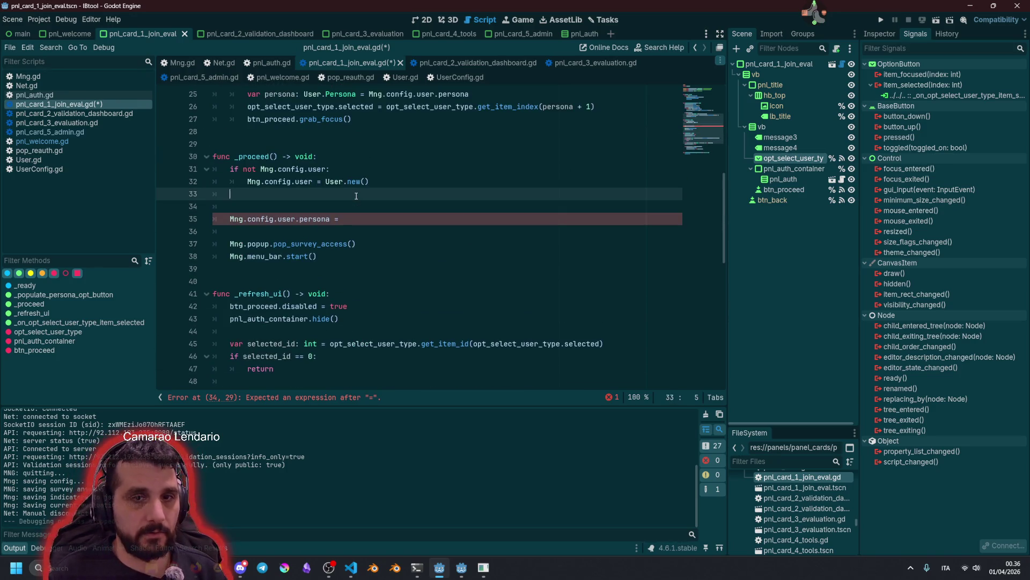
type("var selected_id: int = opt_select_user_type.get_item_id(opt_select_user_type.selected) \tif selected_id == 0: \t\treturn \t \tvar selected_persona: User.Persona = (selected_id - 1) as User.Persona")
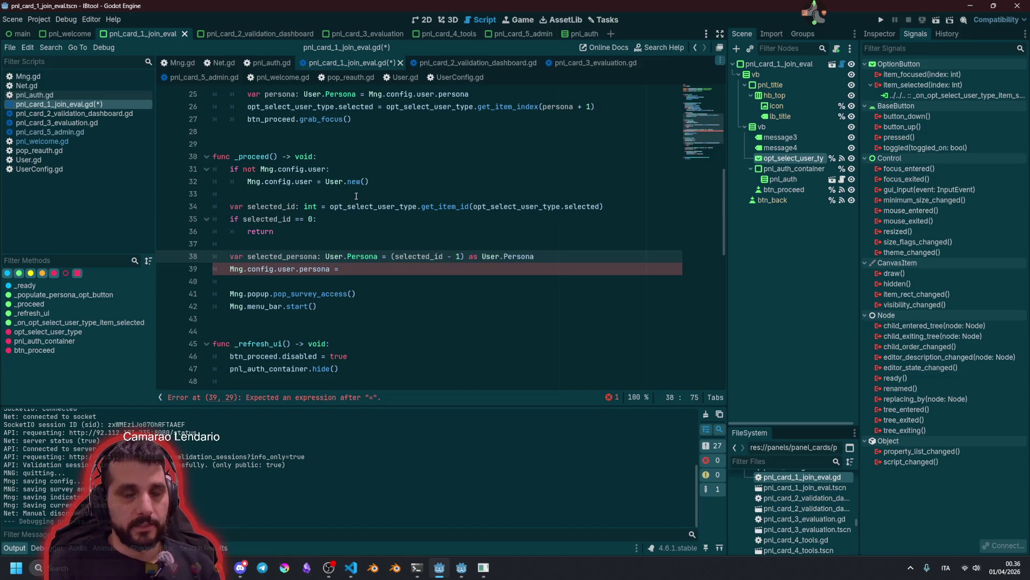
left_click(317, 205)
key("ctrl+shift+Return")
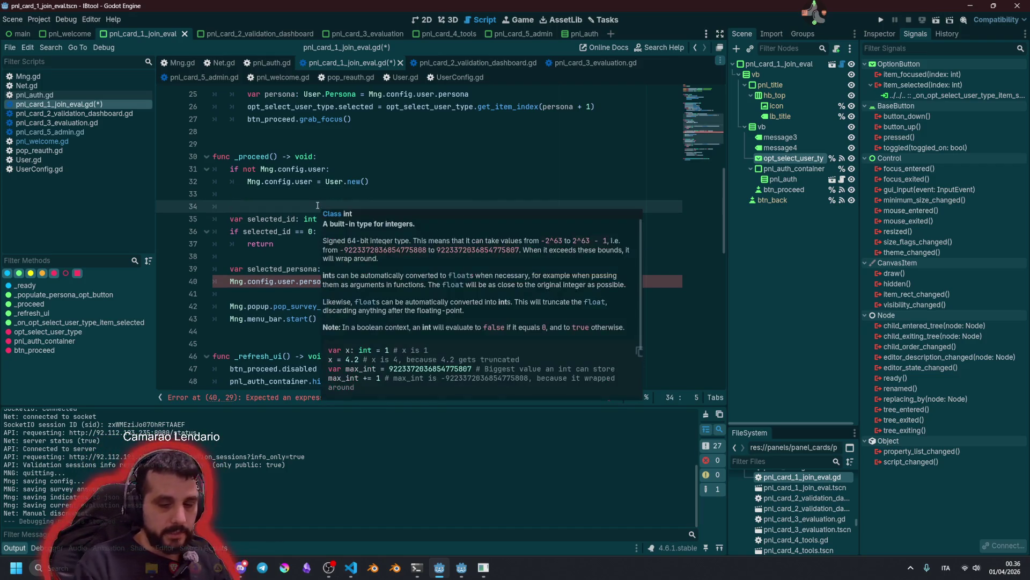
type("# update the user")
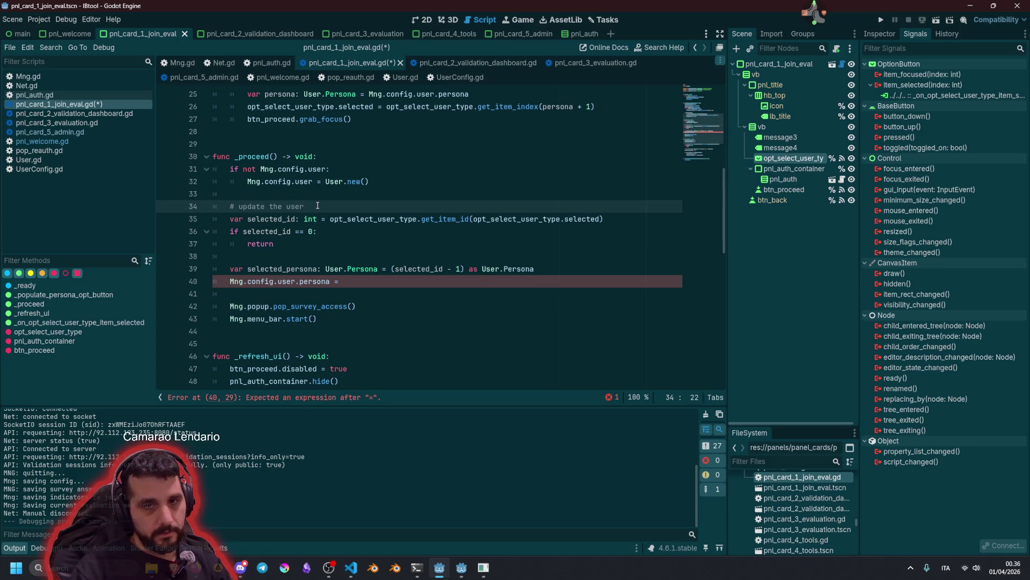
key("ctrl+BackSpace")
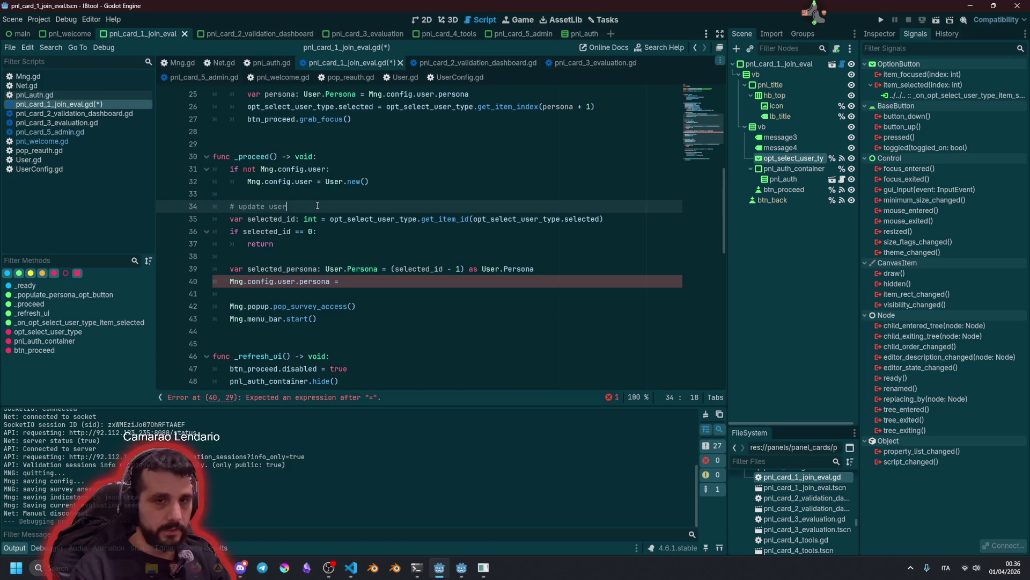
Highlight the uses of selected_id and opt_select_user_type to check them
double_click(264, 219)
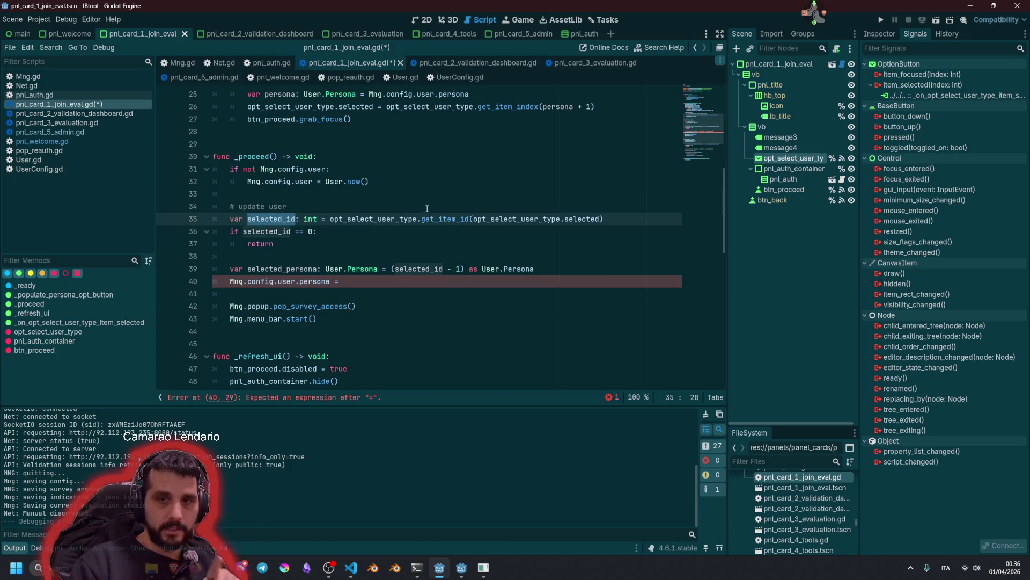
double_click(560, 218)
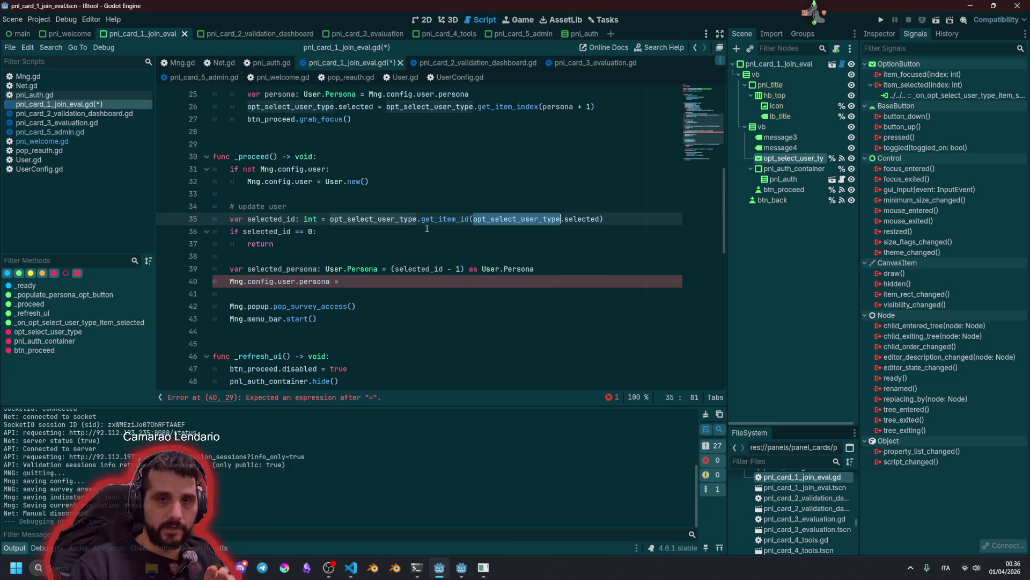
double_click(279, 231)
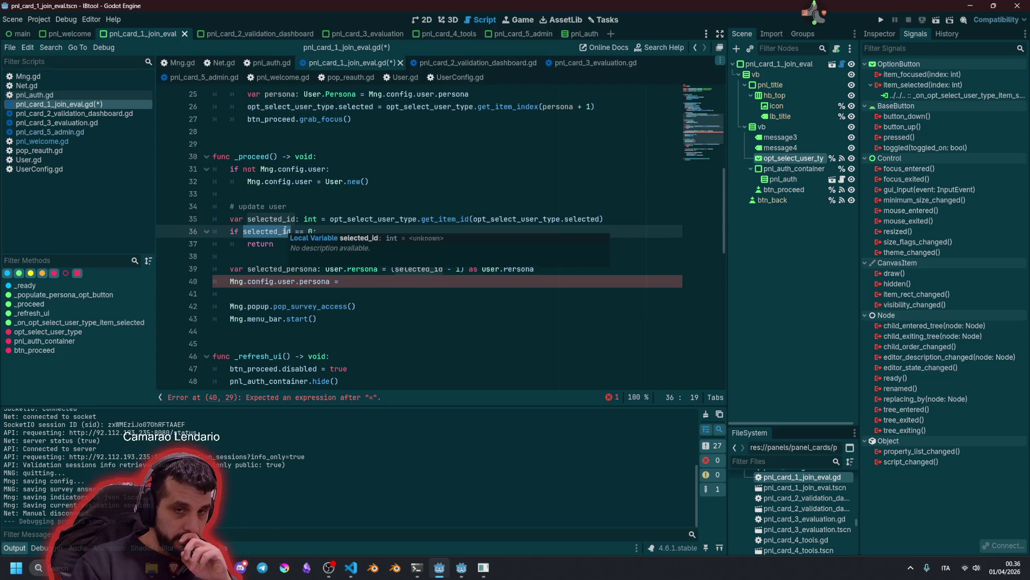
left_click(283, 231)
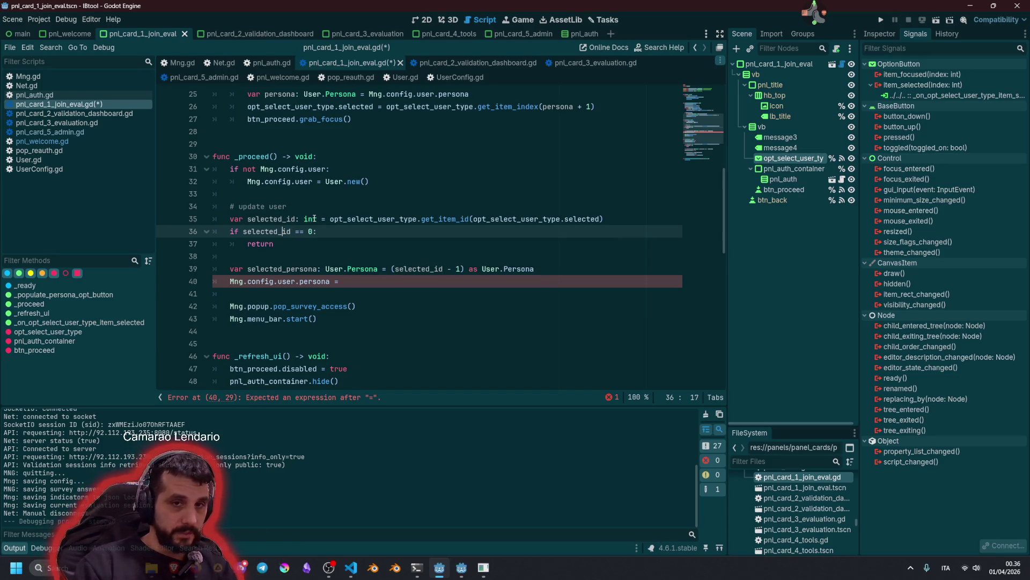
Move the selected_id and persona lookup lines to the top of _proceed, followed by a blank line
left_click(292, 244)
key("ctrl+shift+Left")
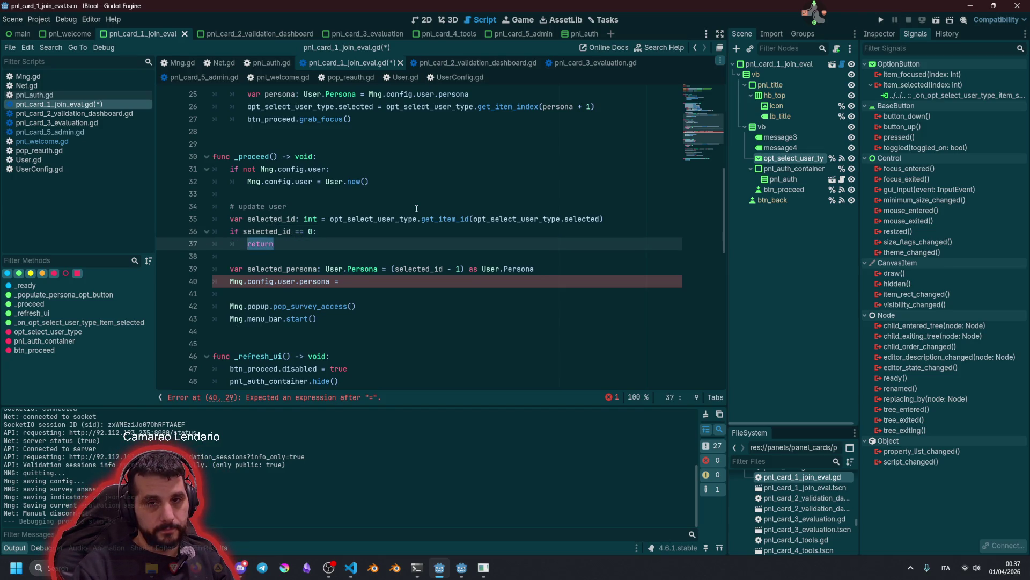
key("Down")
key("Down")
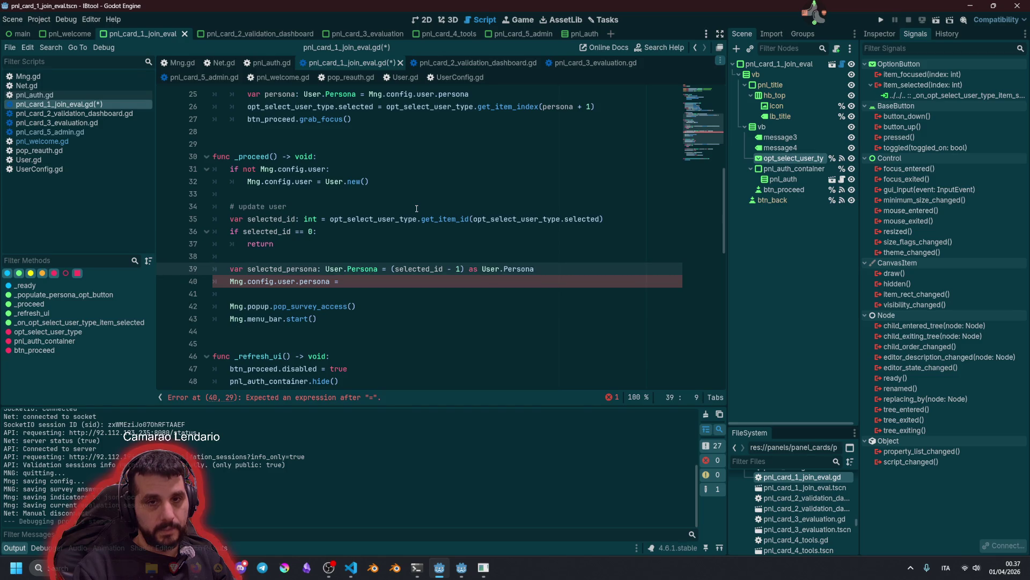
key("alt+Up")
key("End")
key("shift+Home")
key("shift+Up")
key("shift+Up")
key("shift+Up")
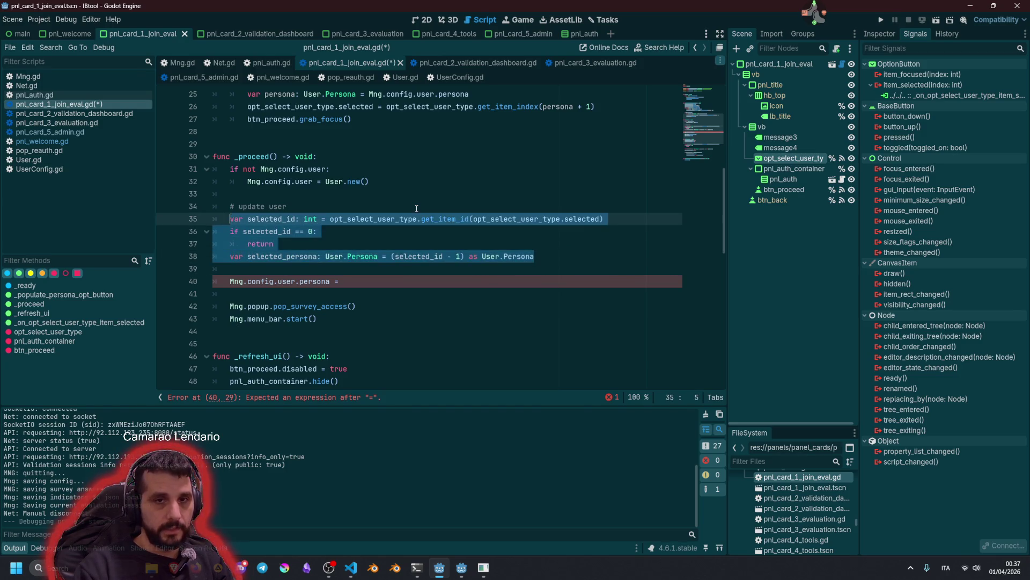
key("alt+Up")
key("alt+Up")
key("alt+Up")
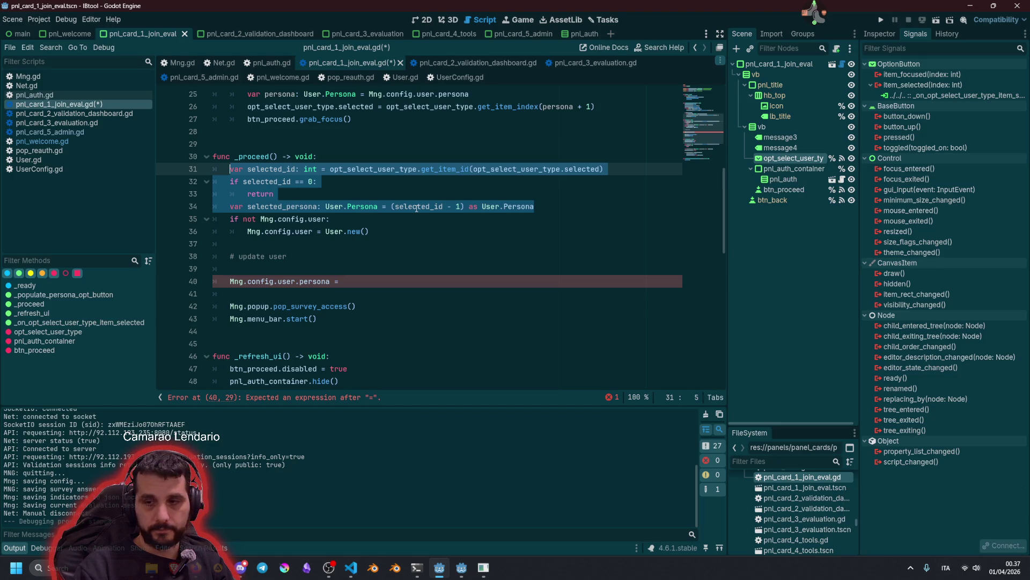
key("Down")
key("Down")
key("Down")
key("End")
key("Return")
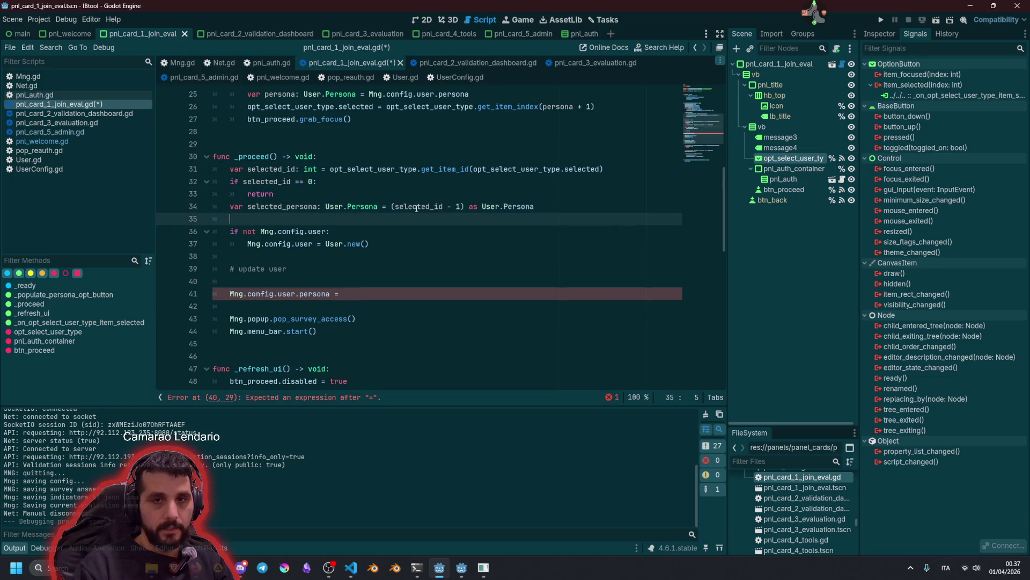
Reorder the lines so the update user comment sits above the selected_persona line
double_click(268, 181)
left_click(308, 183)
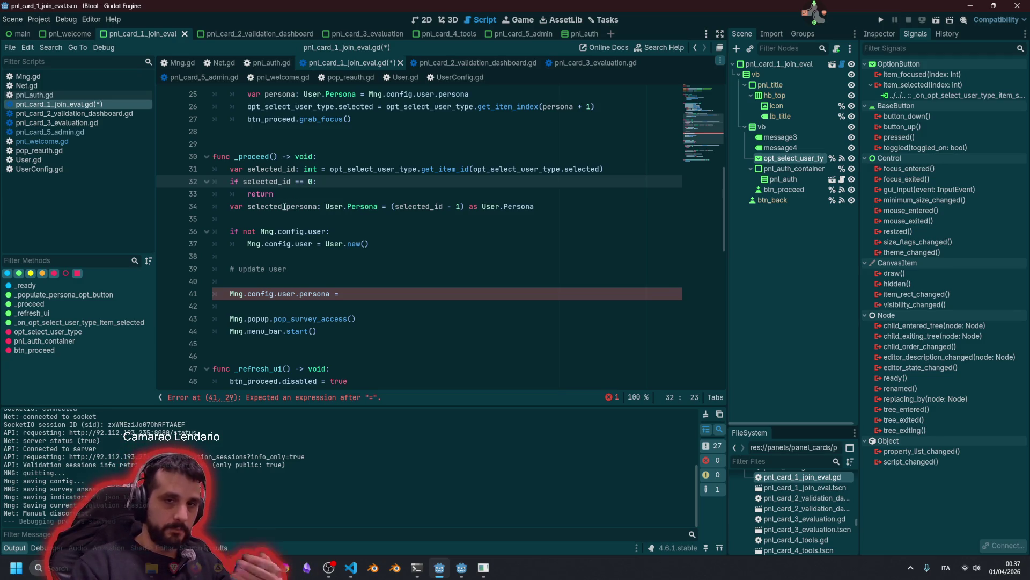
double_click(309, 206)
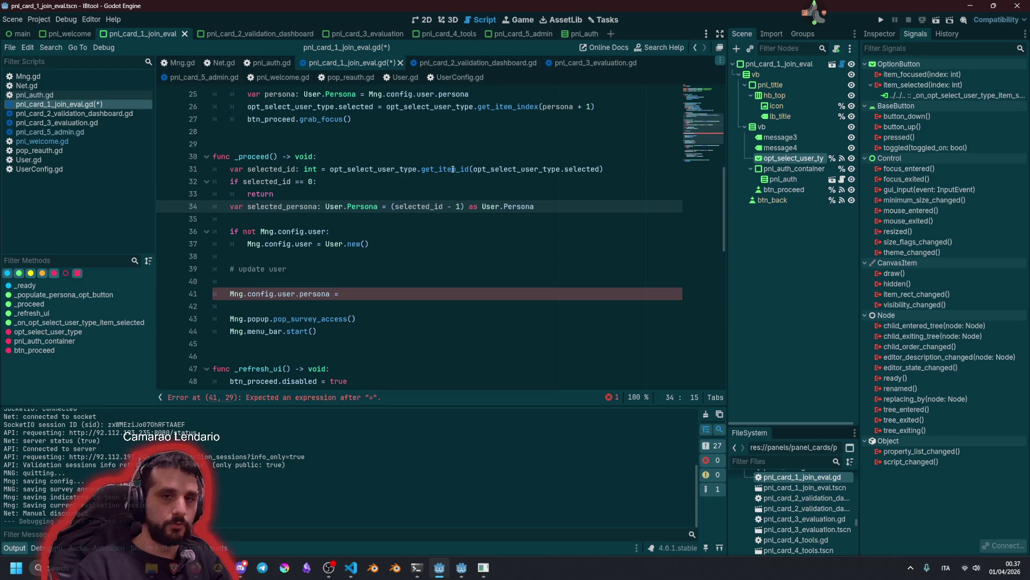
key("alt+Down")
key("Down")
key("Down")
key("Down")
key("alt+Up")
key("alt+Up")
key("alt+Up")
key("alt+Up")
key("Down")
key("Down")
key("Down")
key("alt+Up")
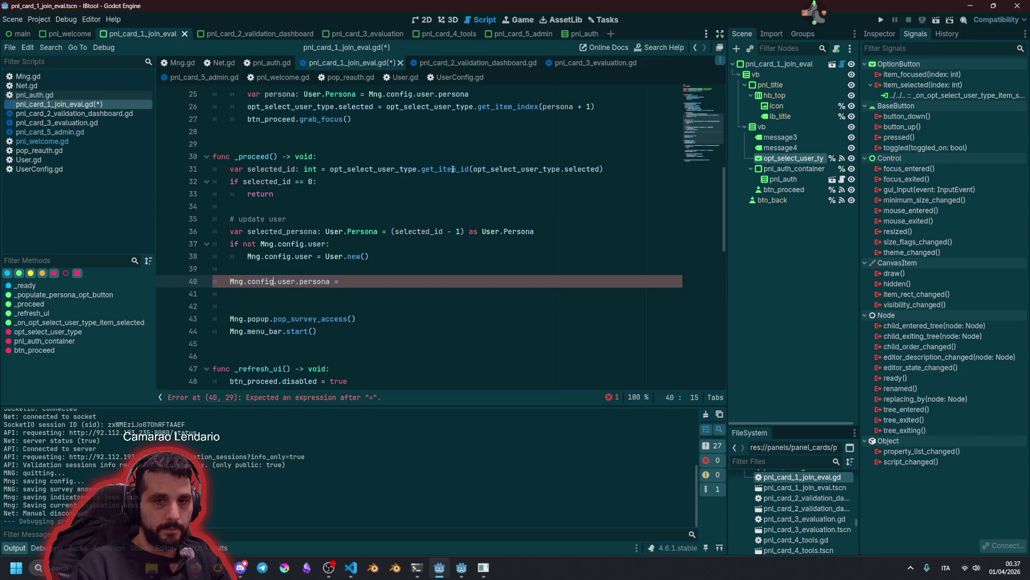
Complete the assignment as Mng.config.user.persona = selected_persona
double_click(281, 232)
key("ctrl+c")
left_click(382, 282)
key("ctrl+v")
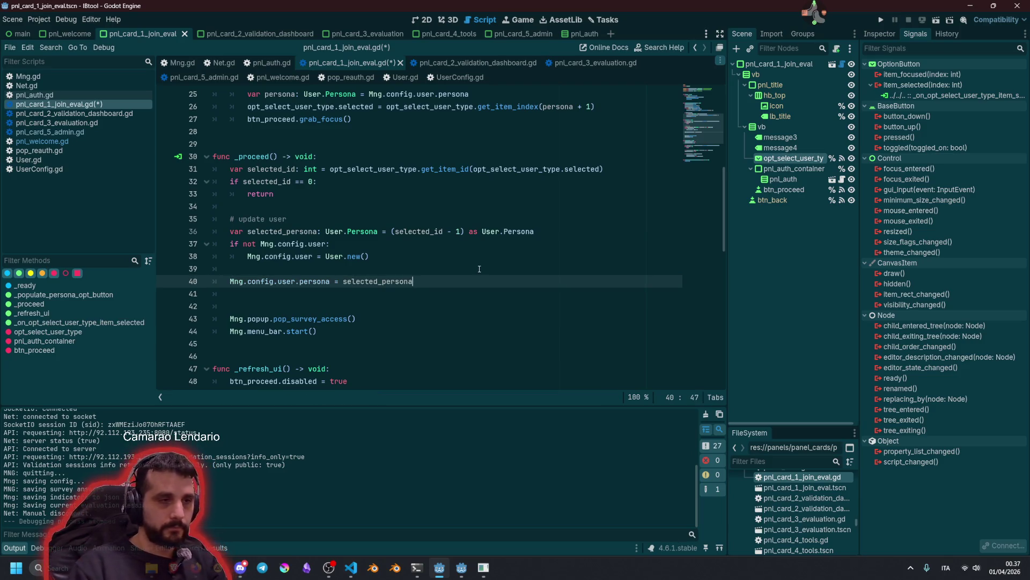
left_click(285, 281, "ctrl")
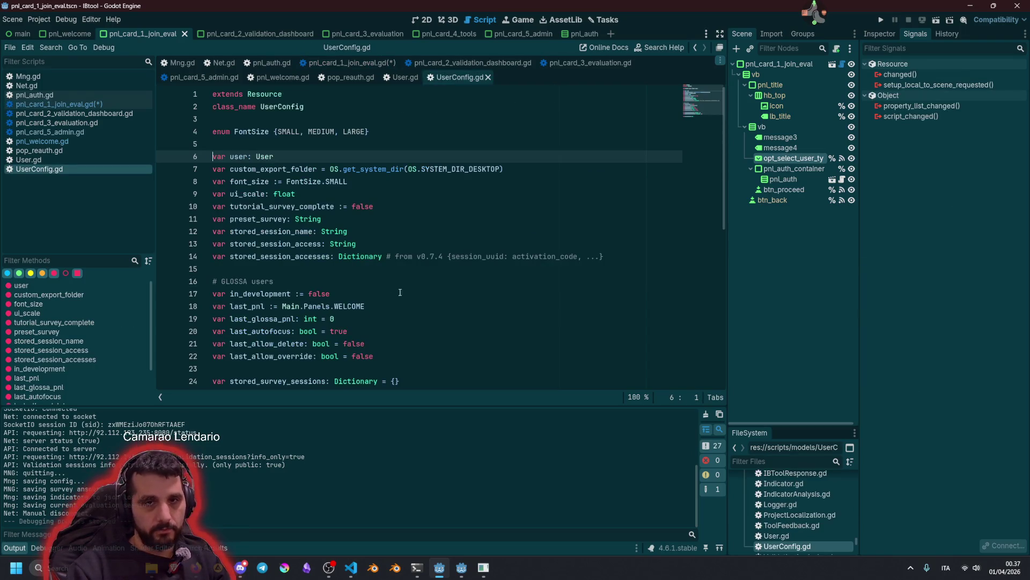
Open User.gd and inspect the persona setter's GLOSSA and TESTER authorization assignments
left_click(265, 156, "ctrl")
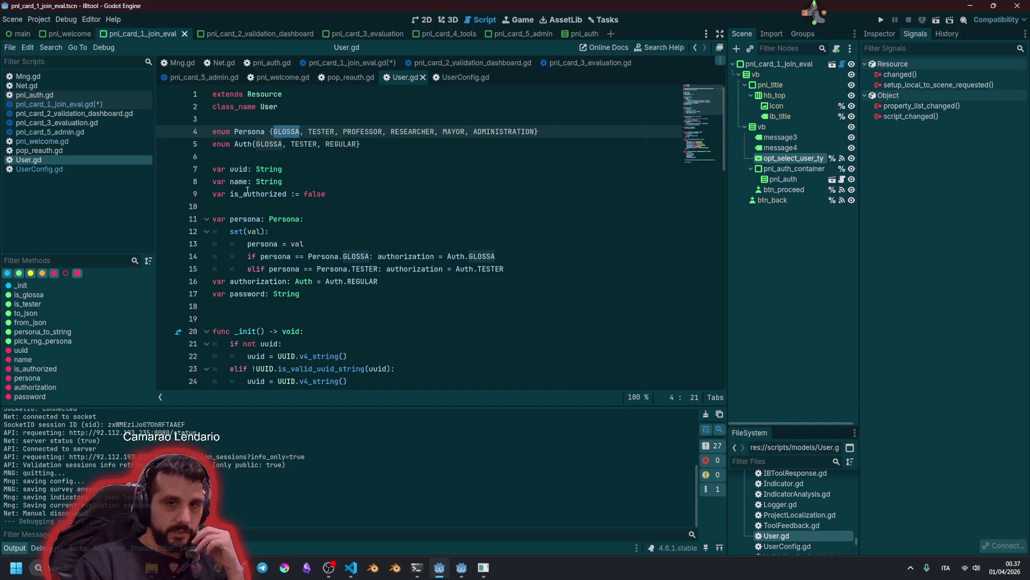
double_click(253, 218)
left_click(257, 242)
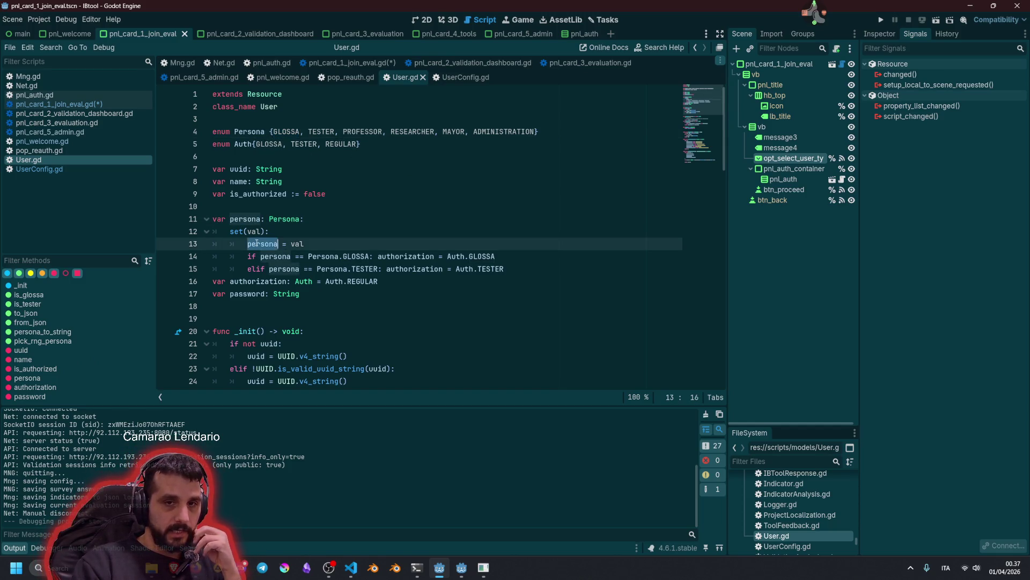
double_click(339, 254)
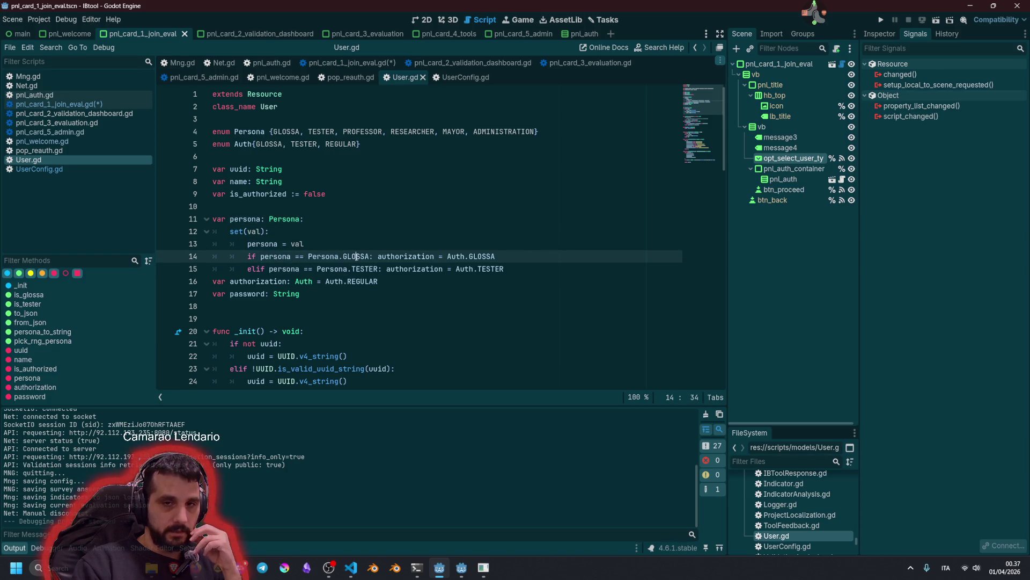
left_click(469, 256)
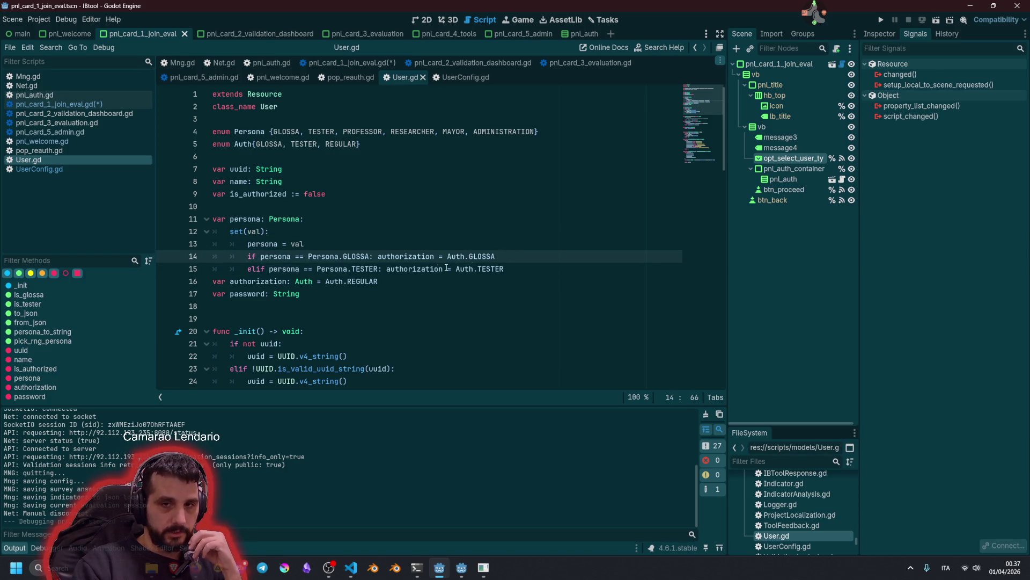
left_click(321, 268)
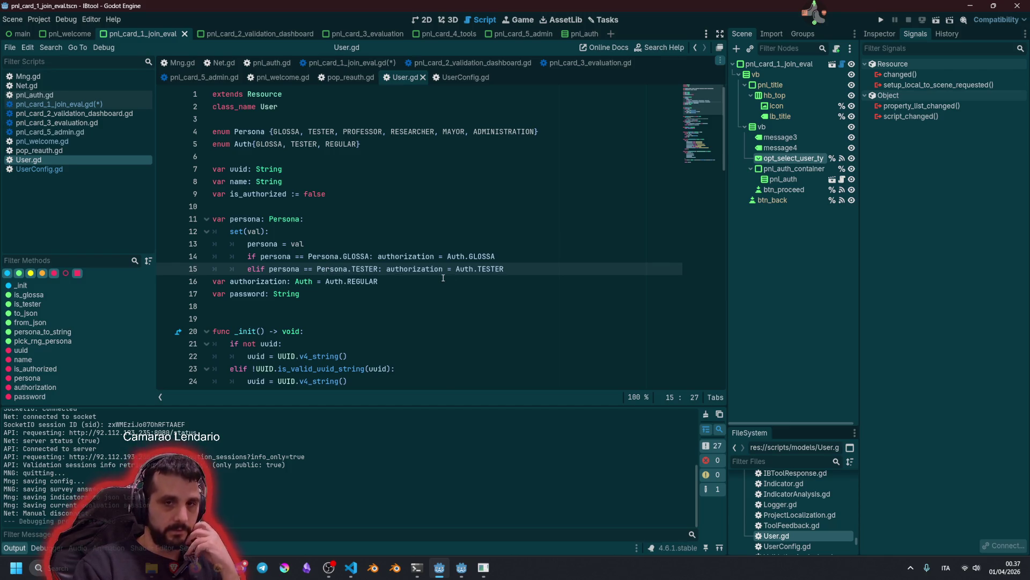
mouse_move(342, 266)
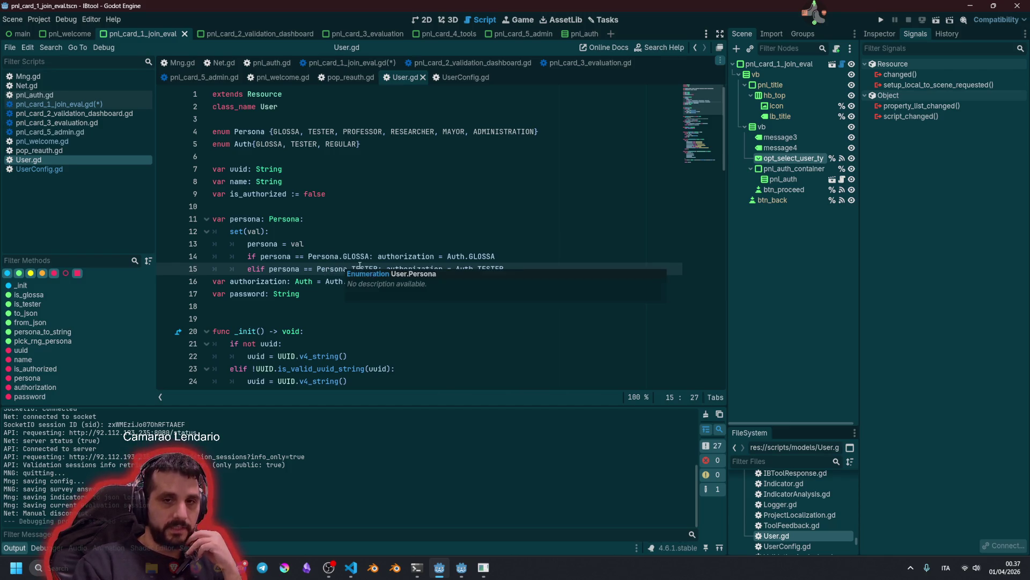
left_click(495, 269)
scroll(508, 263, "down", 2)
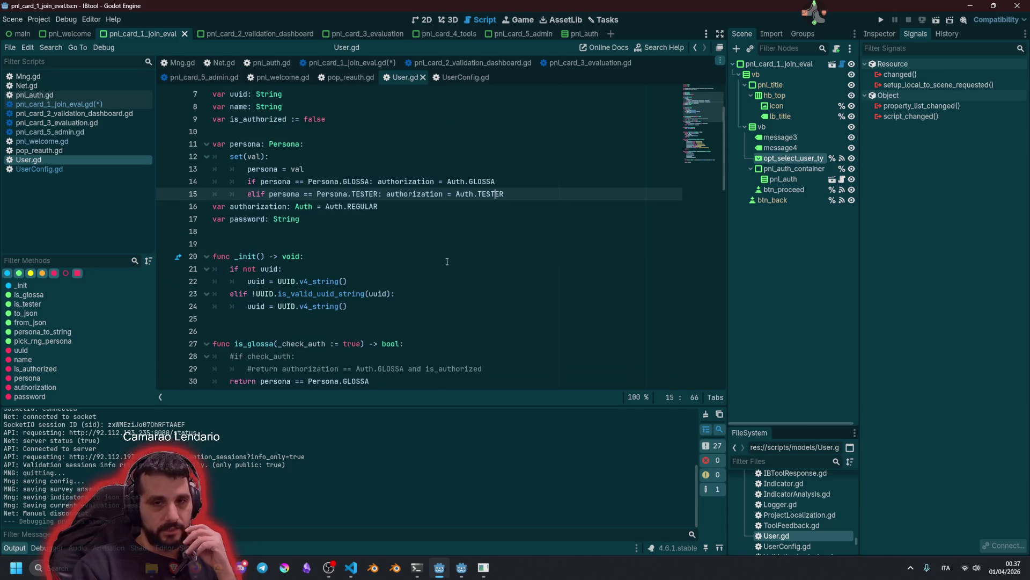
mouse_move(403, 199)
double_click(335, 206)
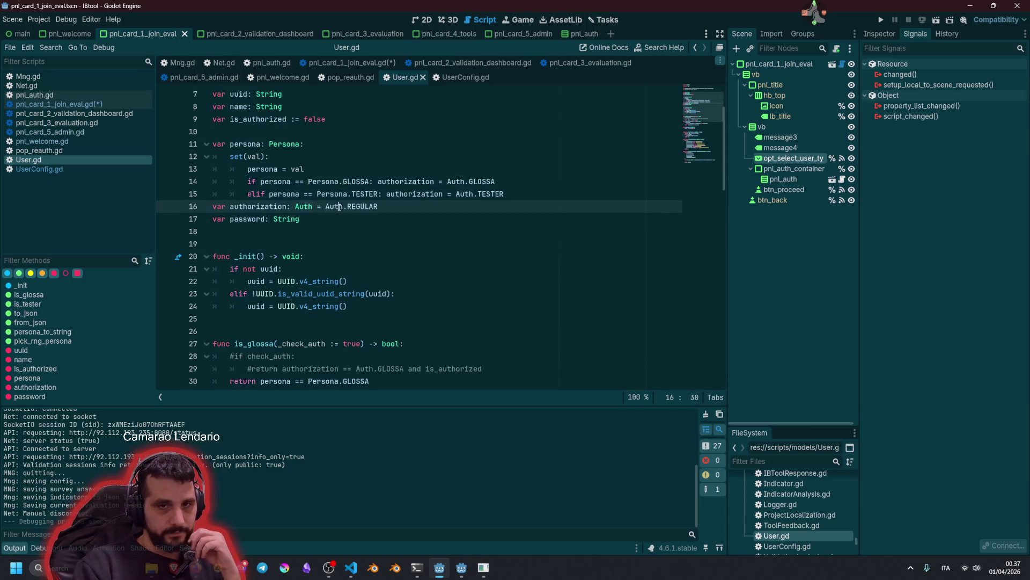
Inspect the Auth.REGULAR default value on the authorization line
mouse_move(378, 210)
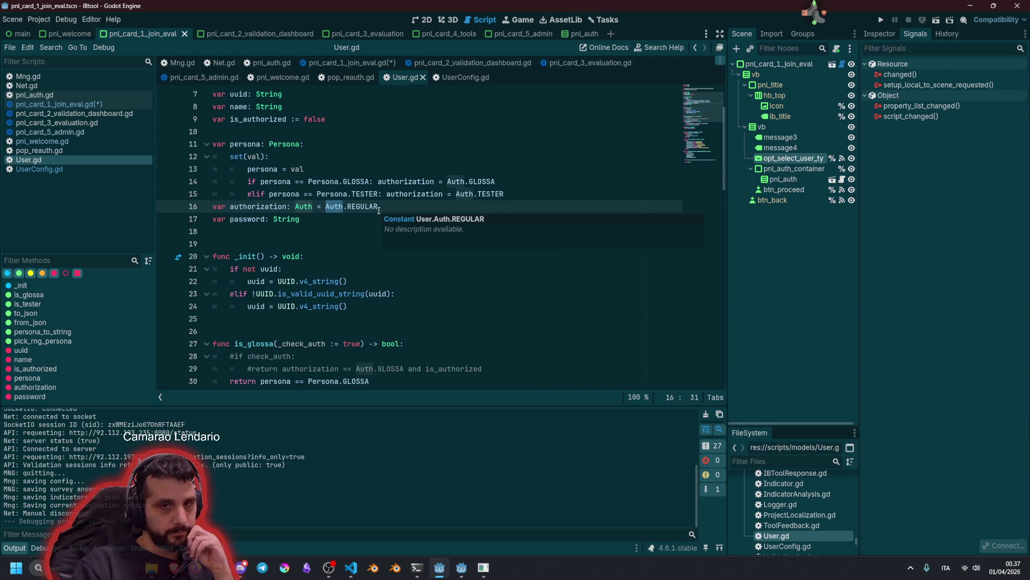
double_click(259, 206)
left_click(348, 206)
mouse_move(369, 206)
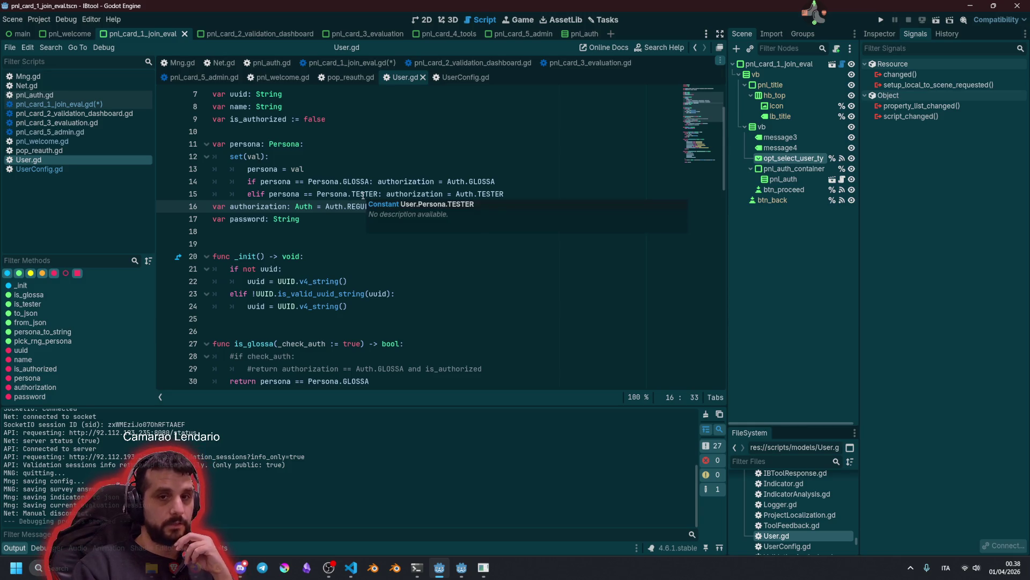
left_click(326, 206)
mouse_move(483, 183)
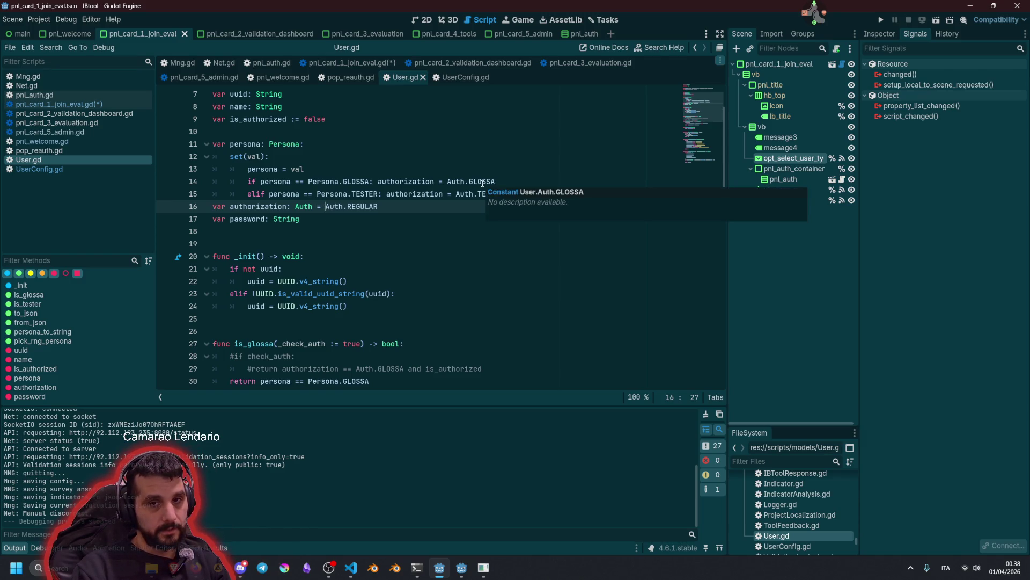
Add an else branch assigning authorization = Auth.REGULAR to the persona setter
key("Up")
key("End")
key("Return")
key("ctrl+v")
key("Home")
type("else:")
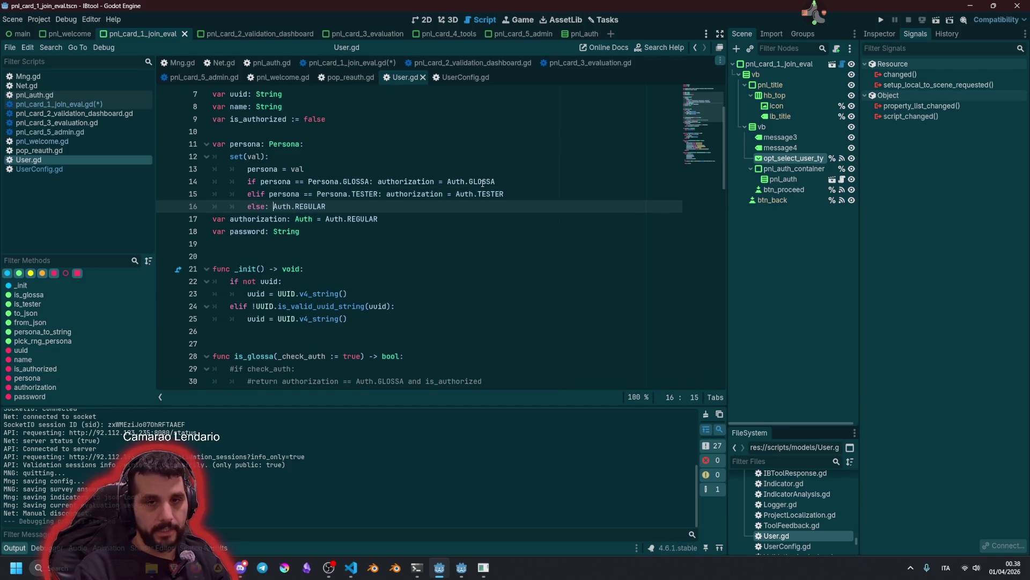
key("Up")
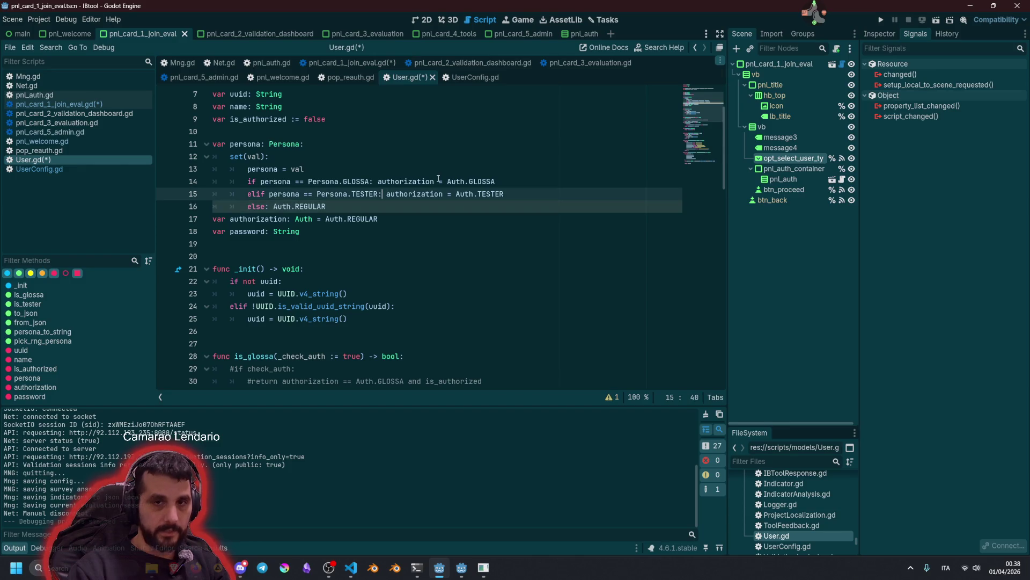
key("ctrl+shift+Right")
key("ctrl+shift+Right")
key("ctrl+shift+Right")
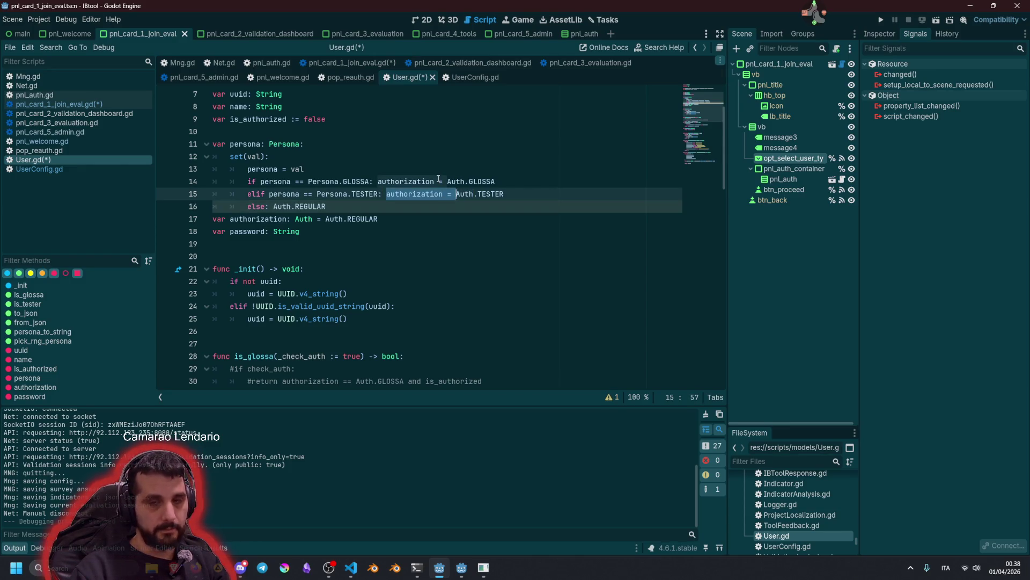
key("Down")
key("ctrl+v")
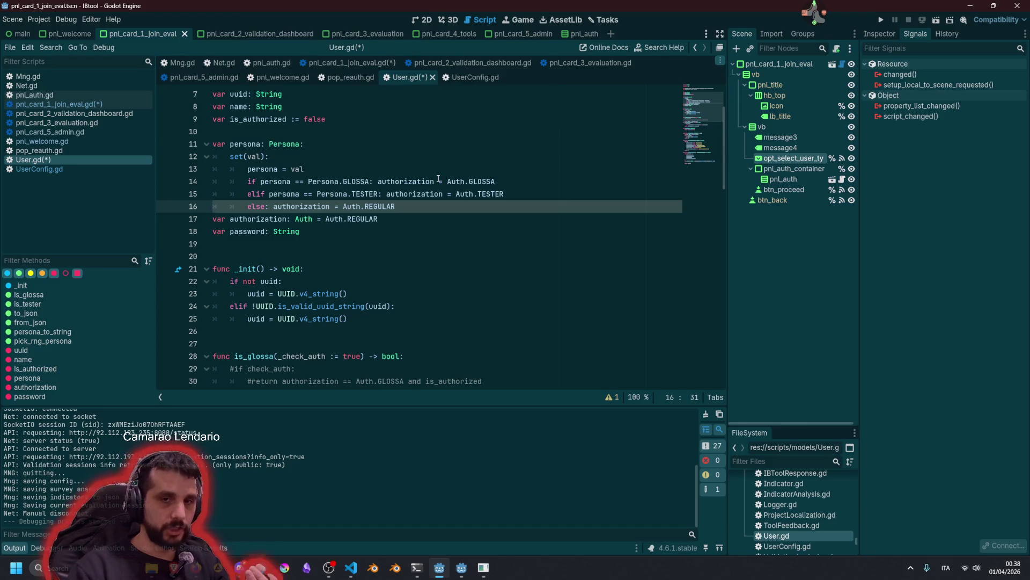
Split each branch's assignment onto its own indented line after the colon
left_click(438, 180)
left_click(406, 209)
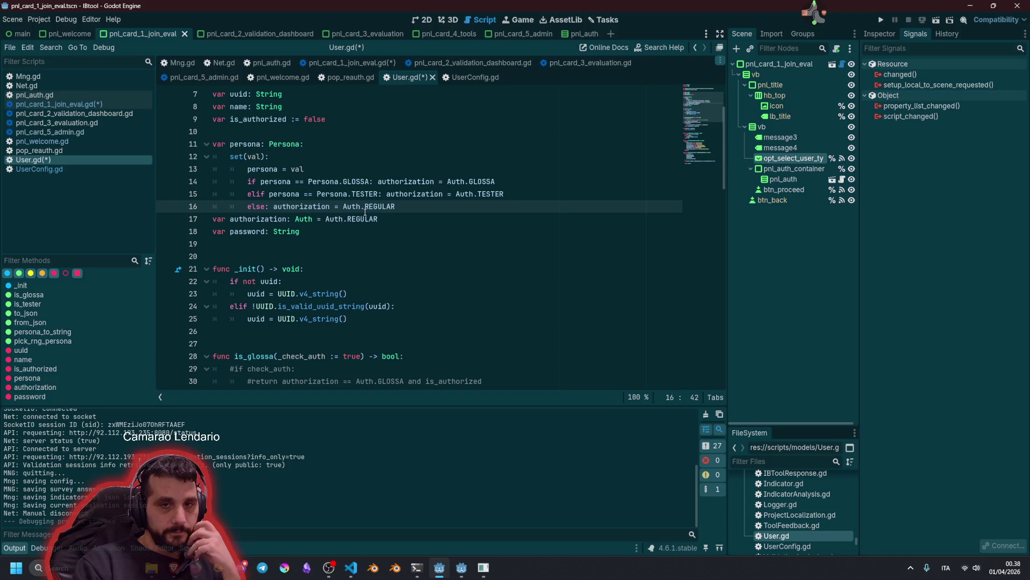
left_click(371, 182)
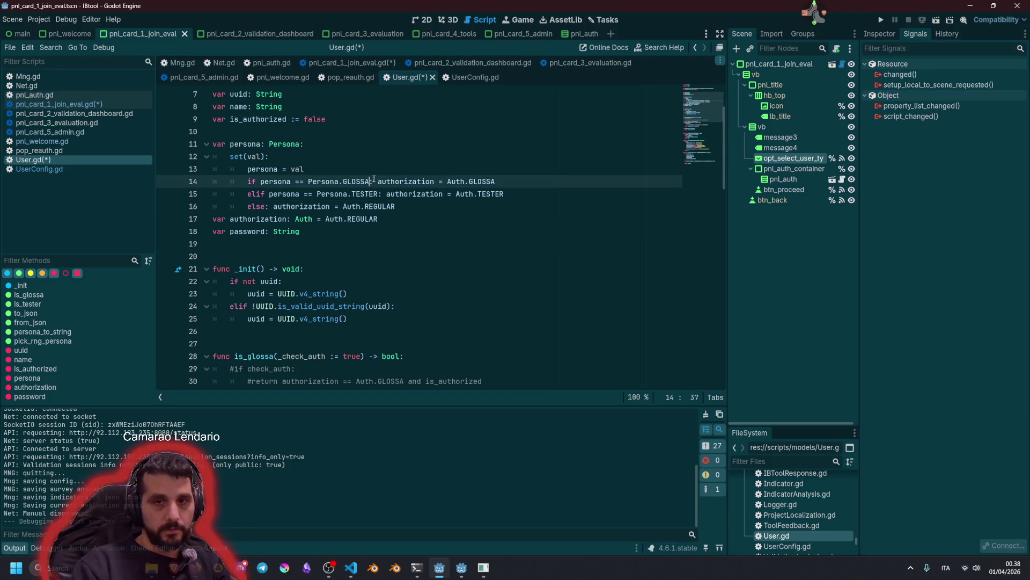
key("shift+Right")
key("shift+Right")
key("ctrl+d")
key("ctrl+d")
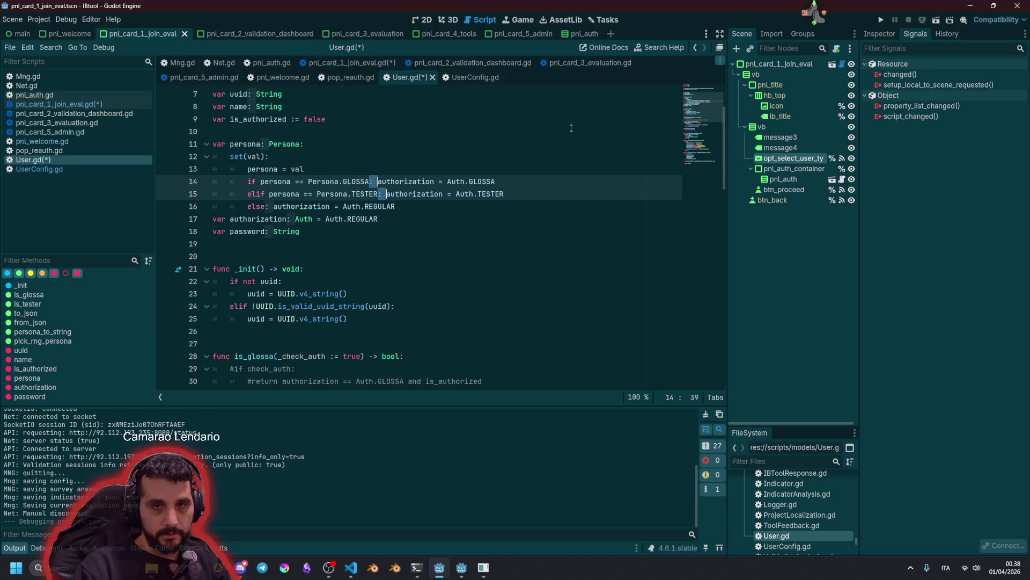
type(":")
key("Return")
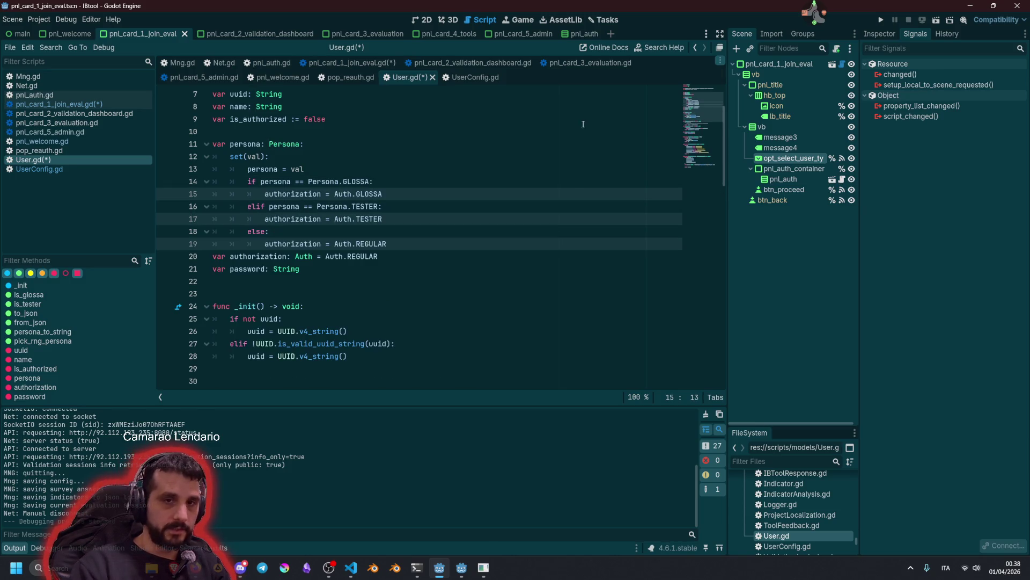
key("Escape")
Add a blank line above var authorization and save User.gd
left_click(390, 251)
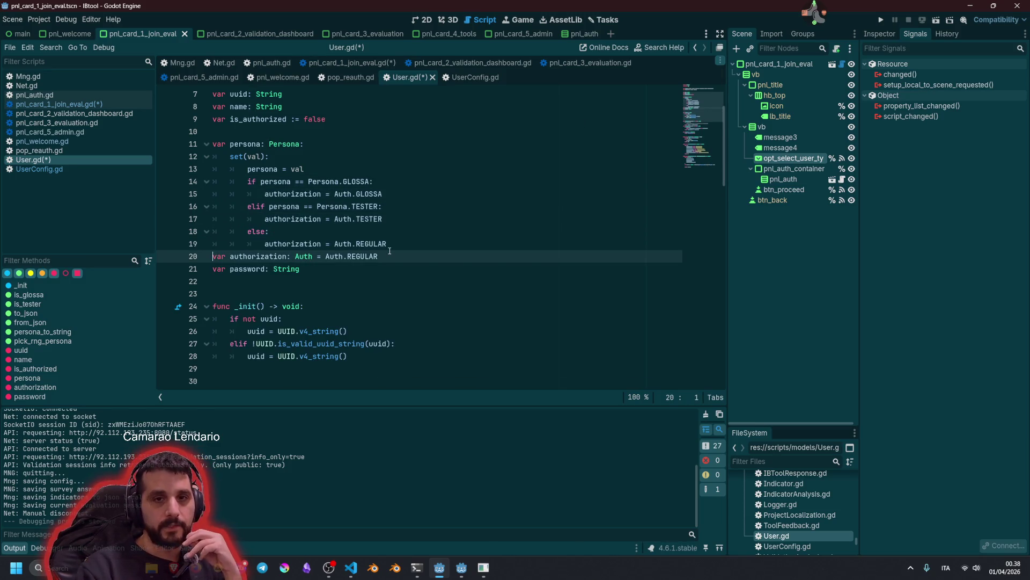
key("Return")
left_click(383, 194)
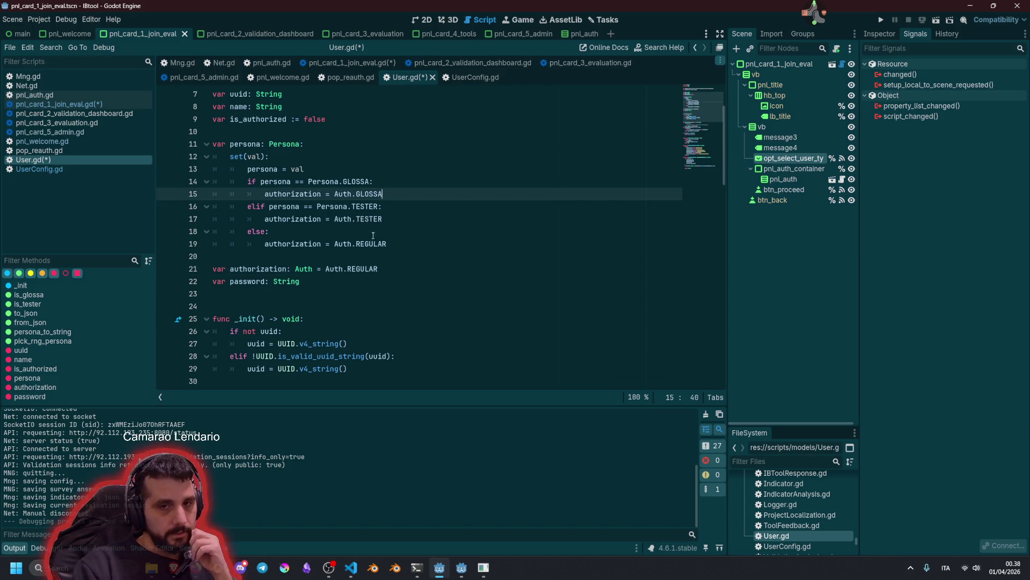
left_click(402, 226)
key("ctrl+s")
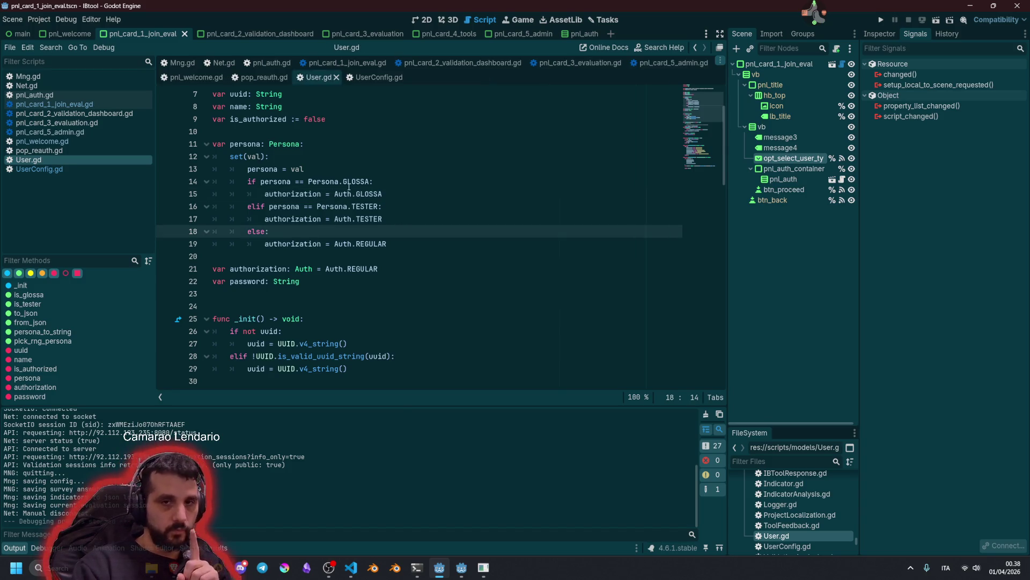
left_click_drag(347, 182, 369, 243)
left_click(411, 235)
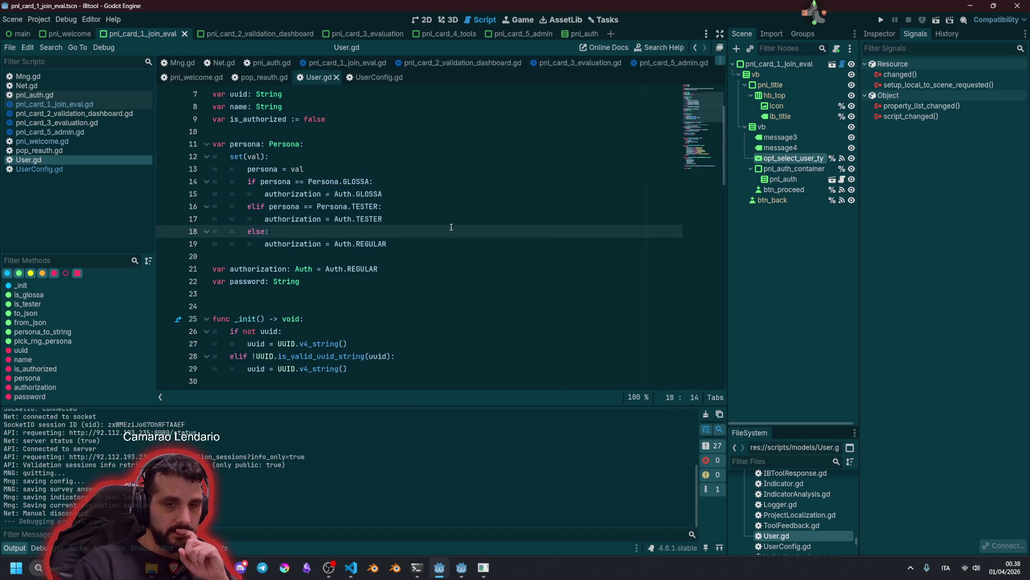
Check REGULAR in the Auth enum, then show pnl_card_1_join_eval in the 2D view
scroll(450, 227, "down", 2)
scroll(451, 227, "up", 3)
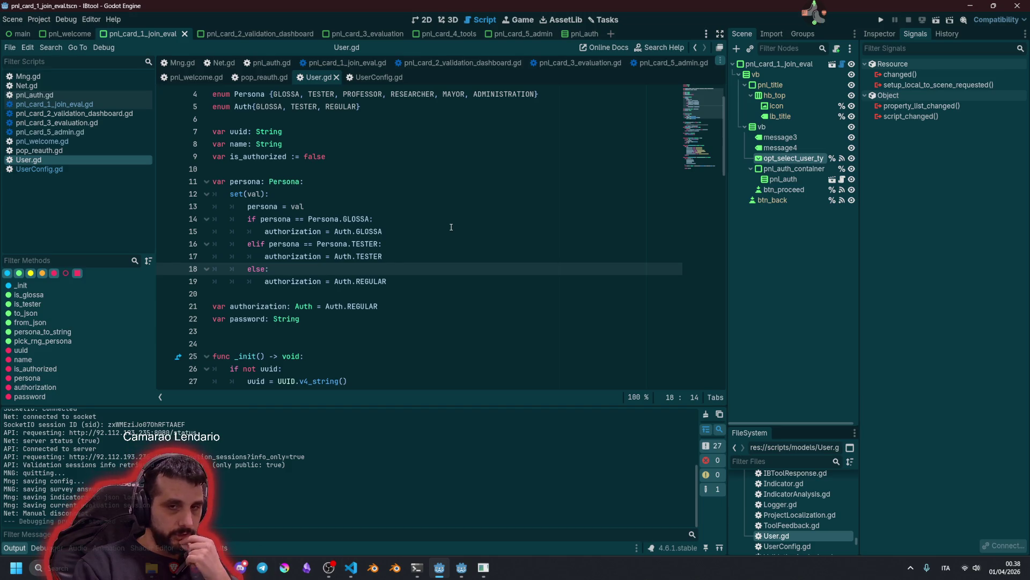
scroll(452, 227, "down", 5)
scroll(441, 232, "down", 3)
scroll(440, 232, "up", 4)
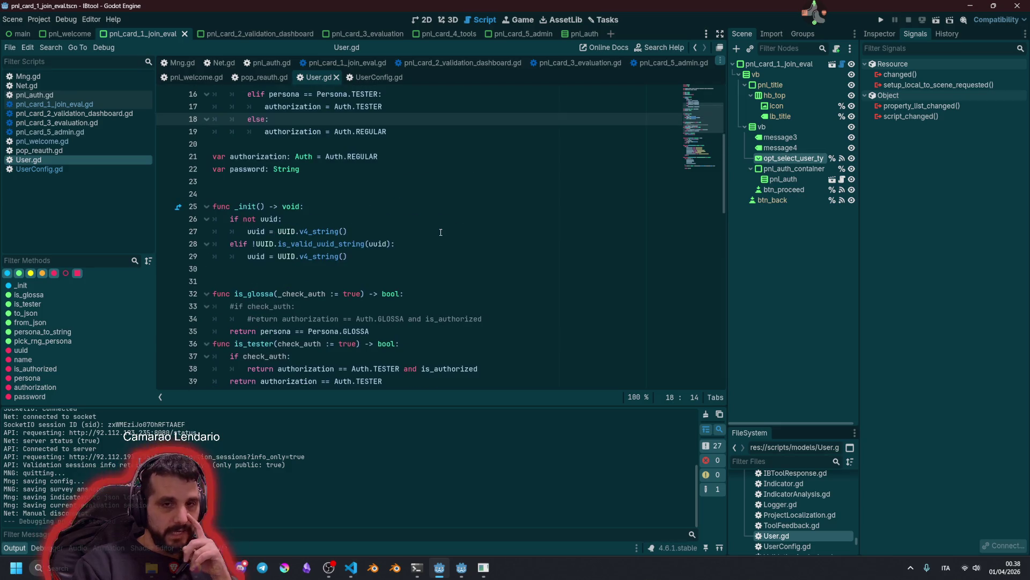
left_click(303, 158, "ctrl")
left_click(358, 144)
double_click(337, 145)
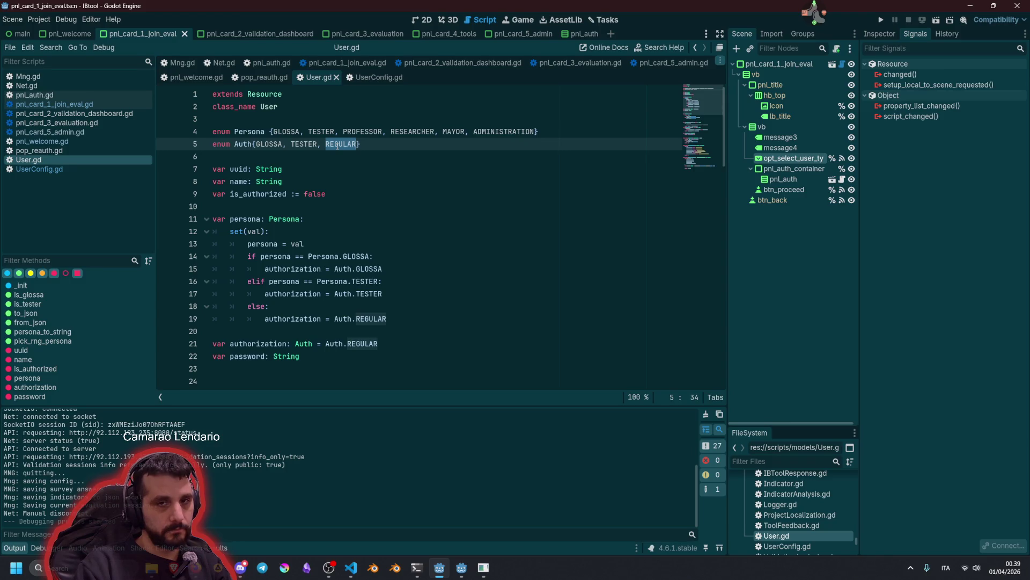
left_click(337, 145)
left_click(391, 145)
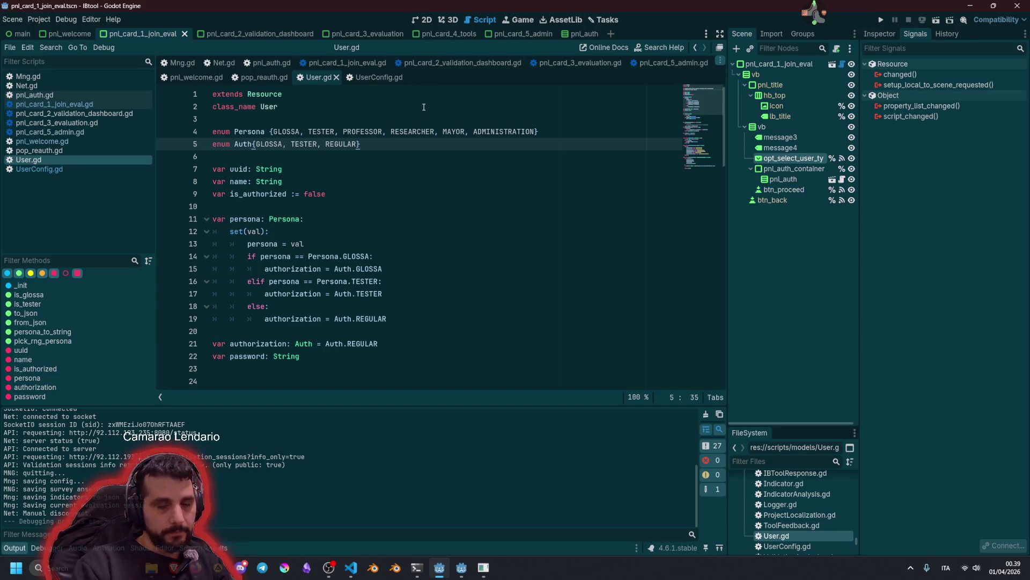
left_click(423, 22)
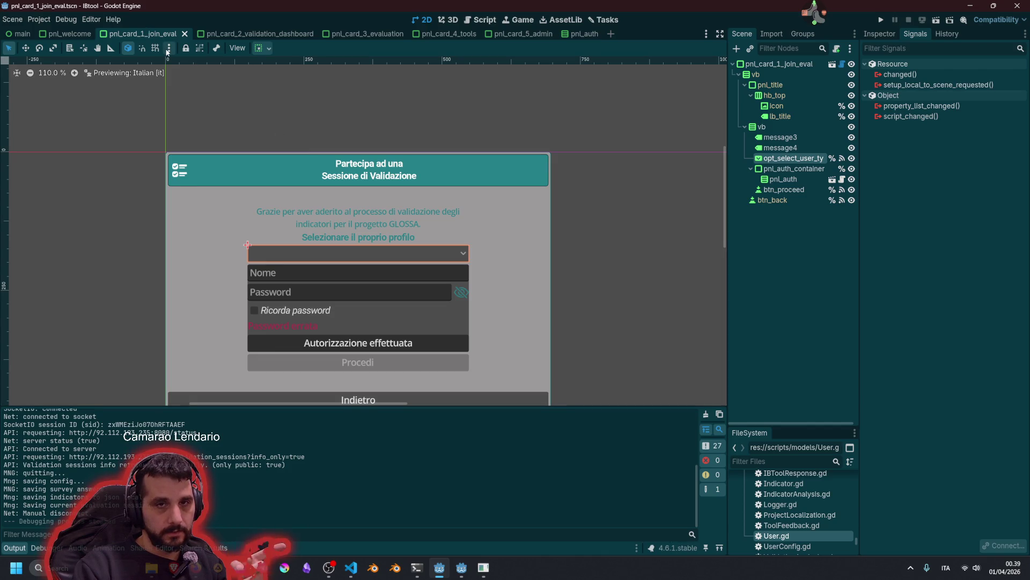
Open the validation dashboard card scene and preview its text in English
left_click(232, 40)
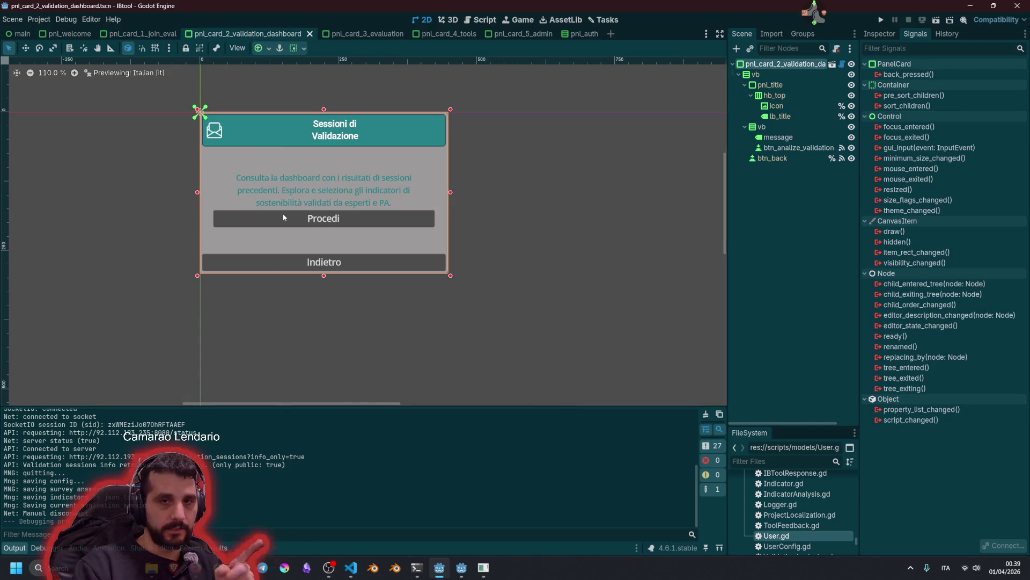
left_click(237, 48)
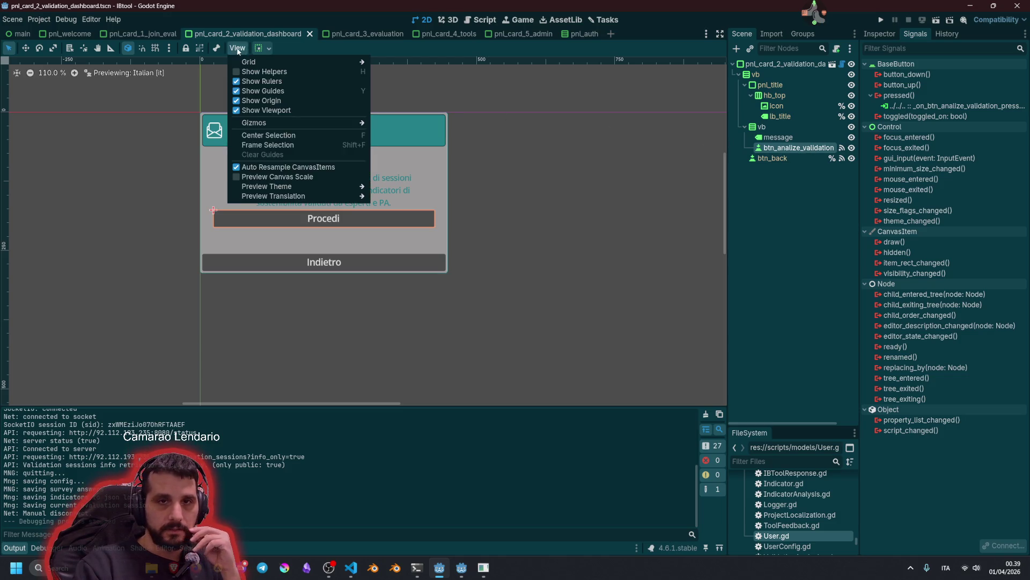
mouse_move(316, 195)
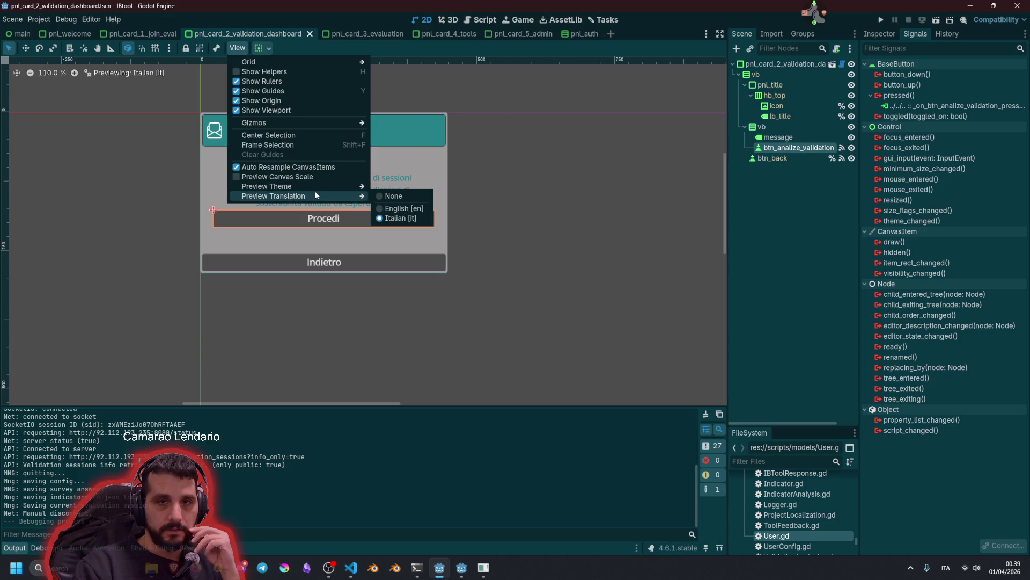
left_click(404, 208)
left_click(554, 183)
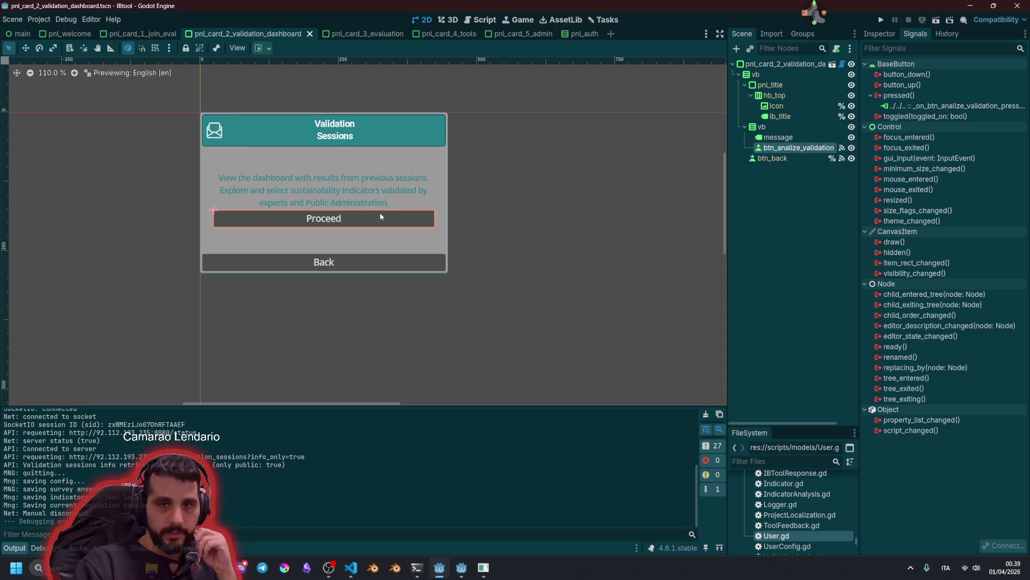
In the analyze-validation handler script, uncomment the Mng.config.user line and run the project
double_click(944, 107)
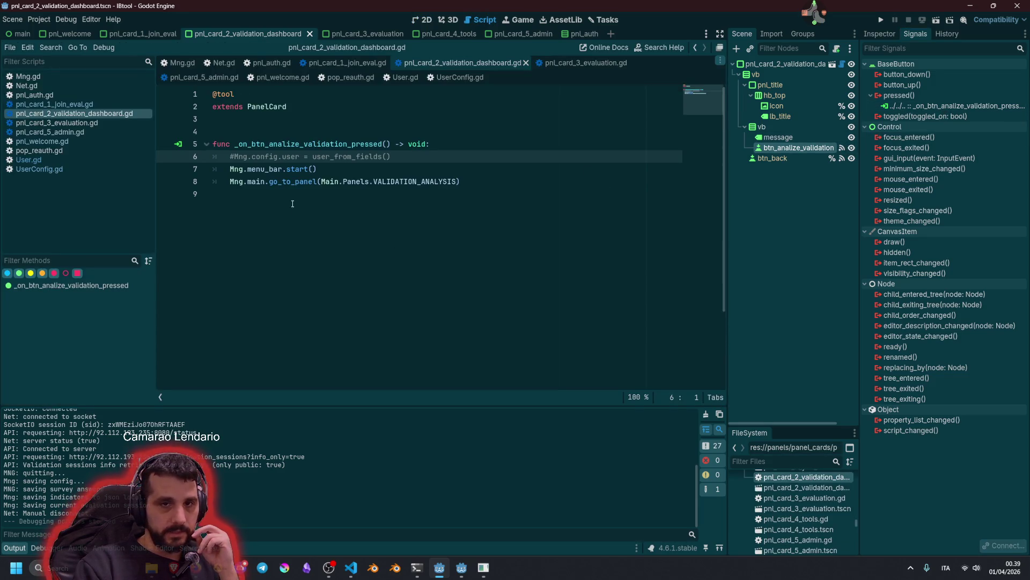
double_click(265, 156)
left_click(437, 155)
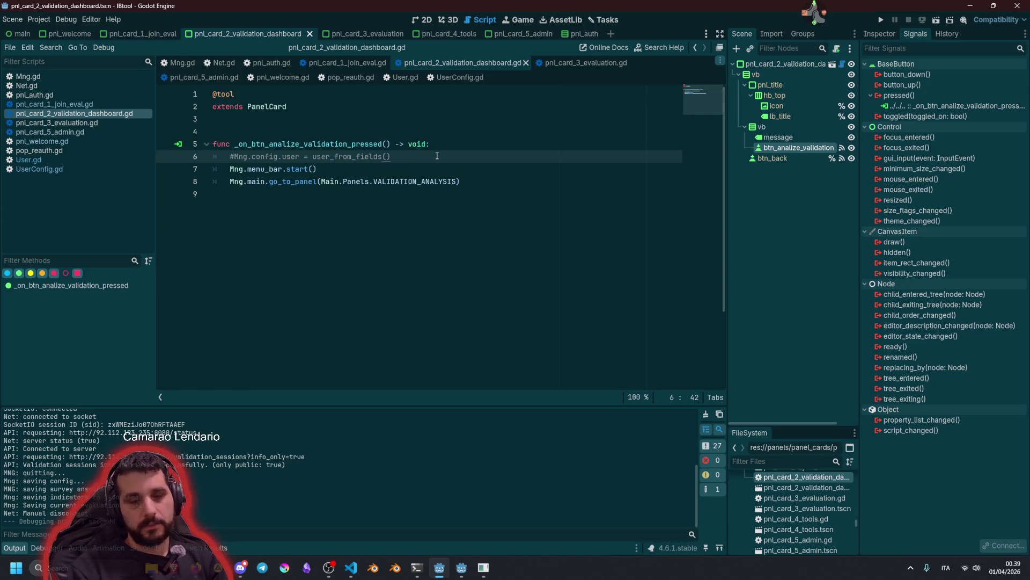
key("shift+Home")
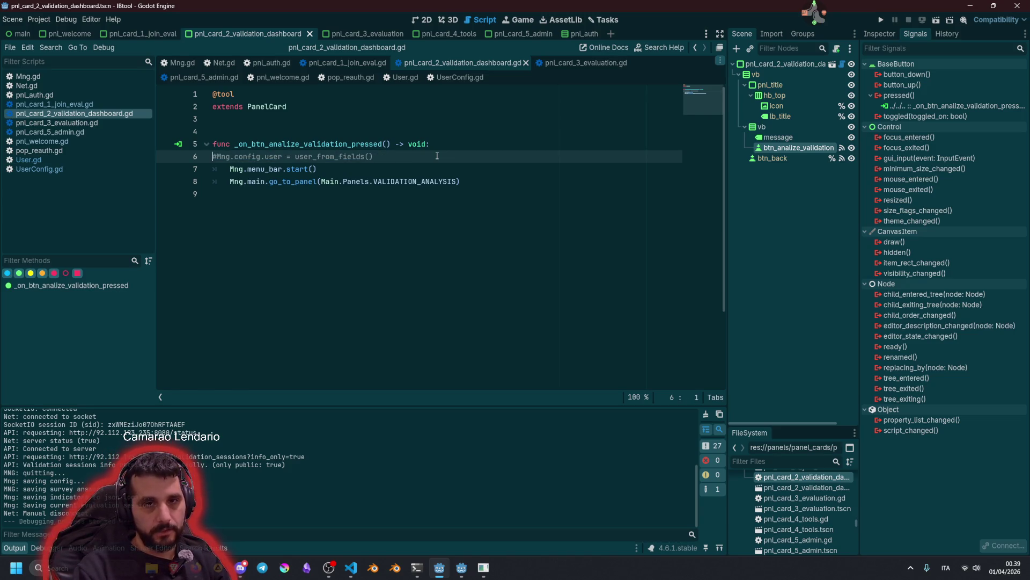
key("ctrl+k")
key("F5")
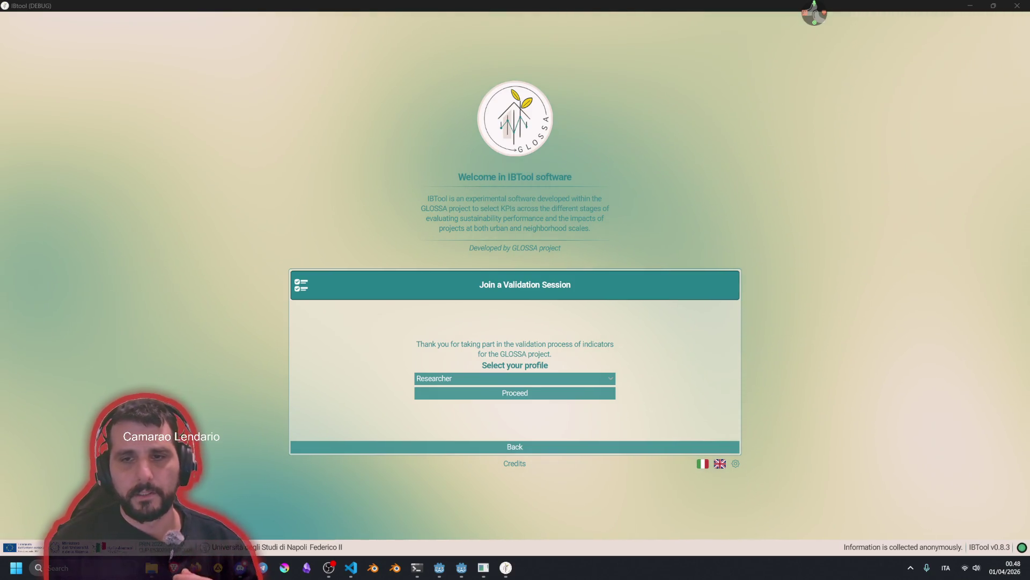
Proceed as Researcher, choose session Caso studio Torino_Inclusiva_4, then try loading a session from file
left_click(535, 393)
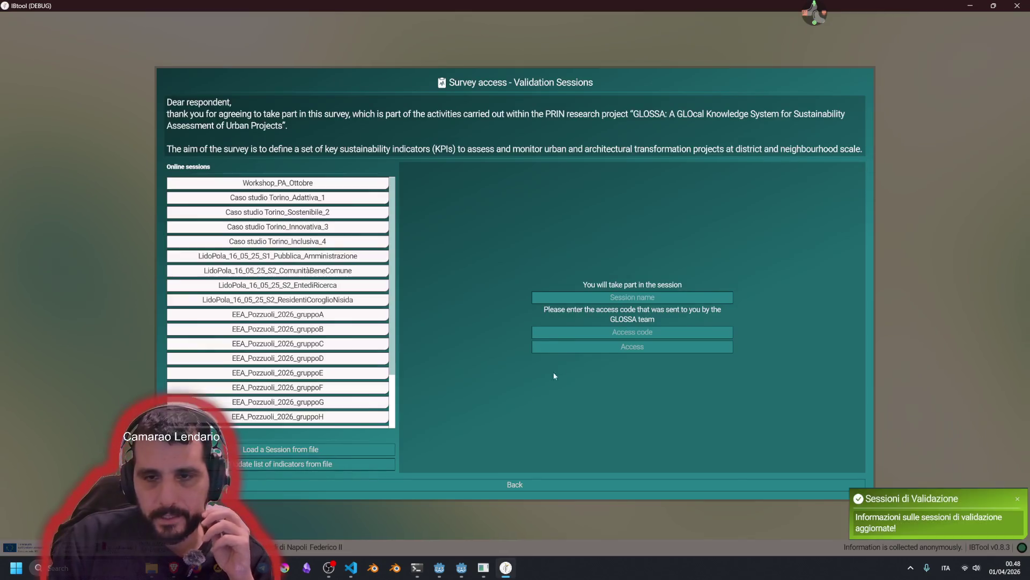
scroll(280, 287, "down", 2)
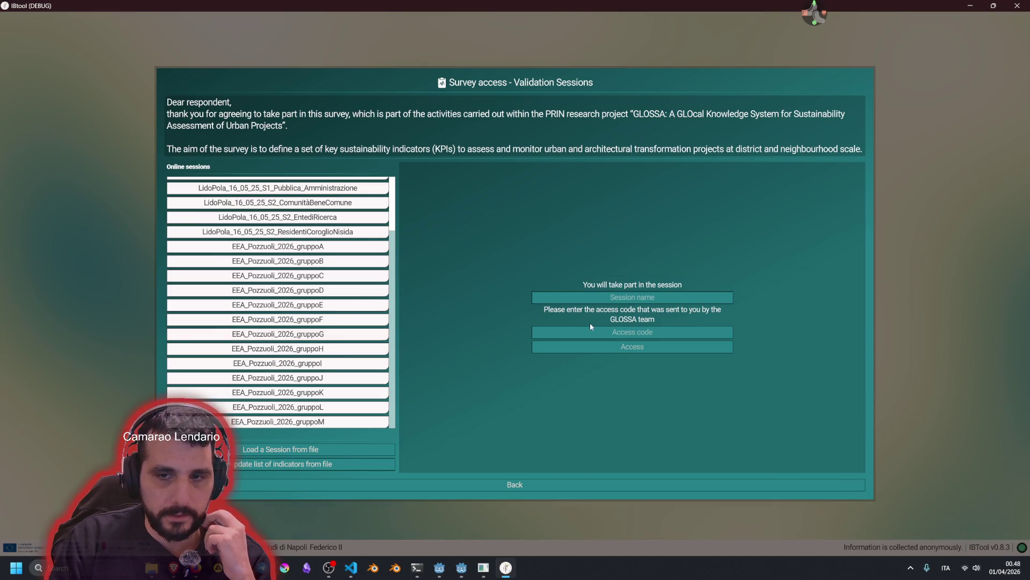
scroll(324, 267, "up", 2)
left_click(317, 241)
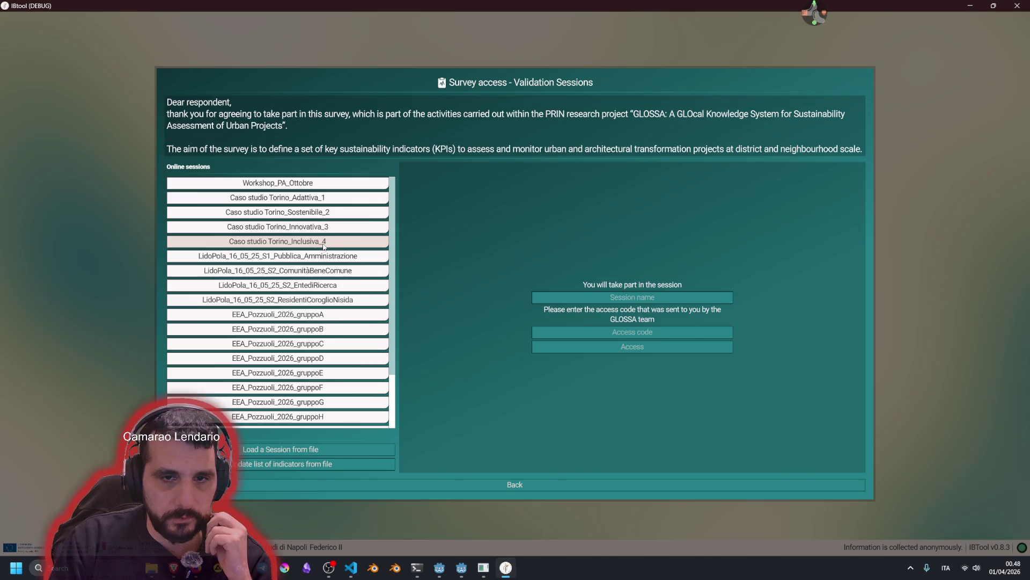
left_click(617, 331)
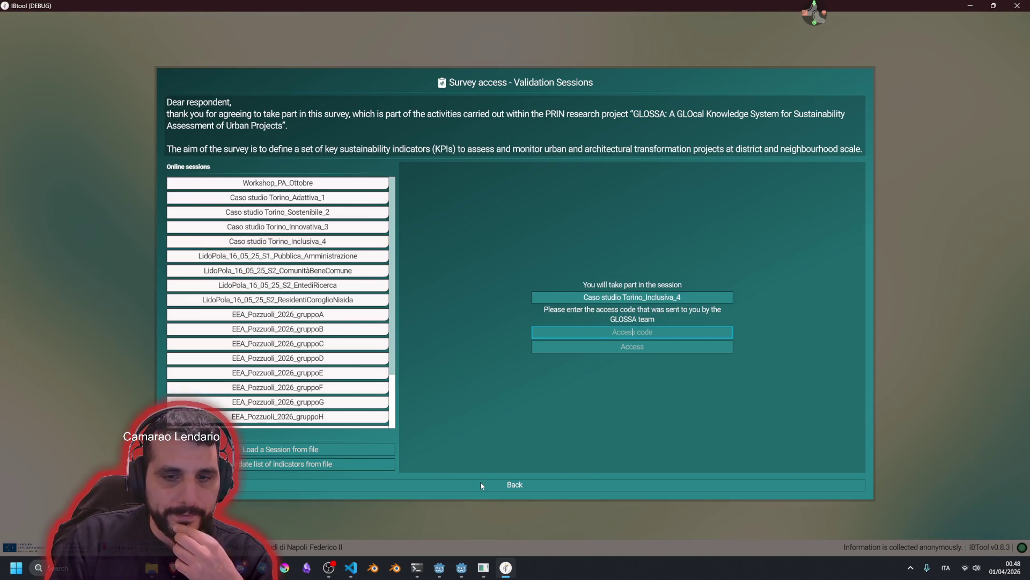
left_click(316, 449)
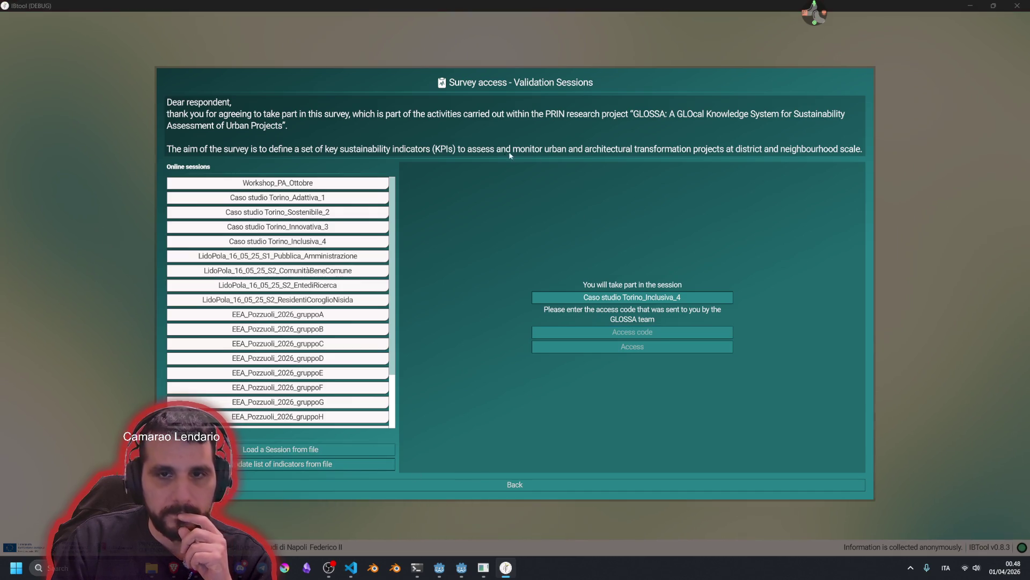
Cancel the session-file and indicators-import dialogs, then go back to the Join a Validation Session screen
left_click_drag(474, 177, 433, 156)
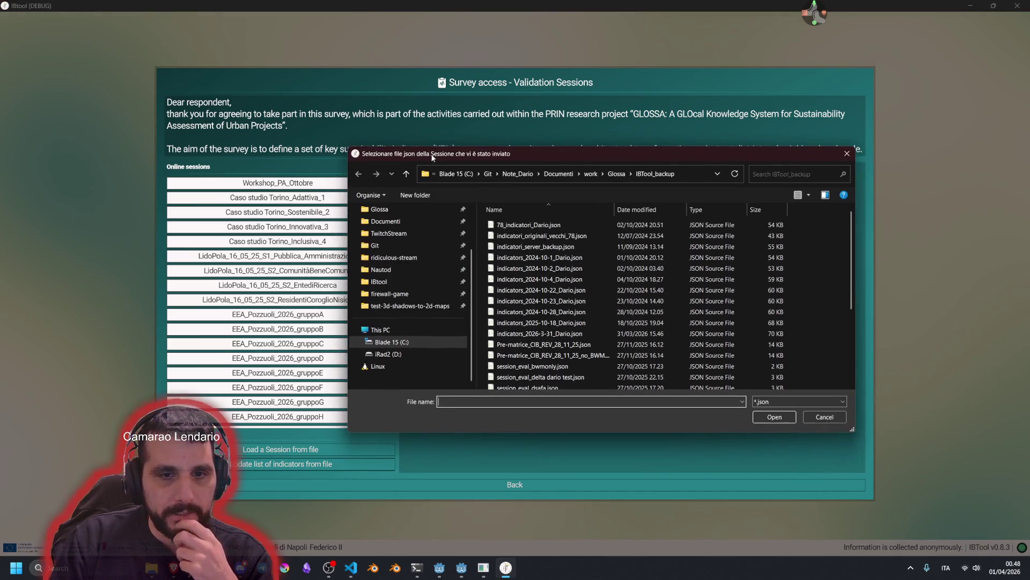
left_click(822, 417)
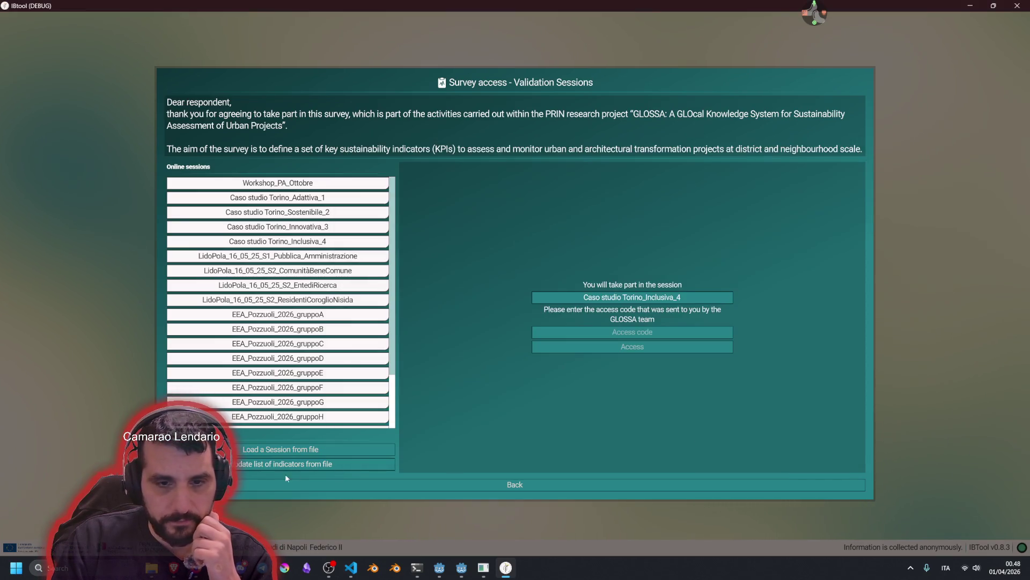
left_click(296, 464)
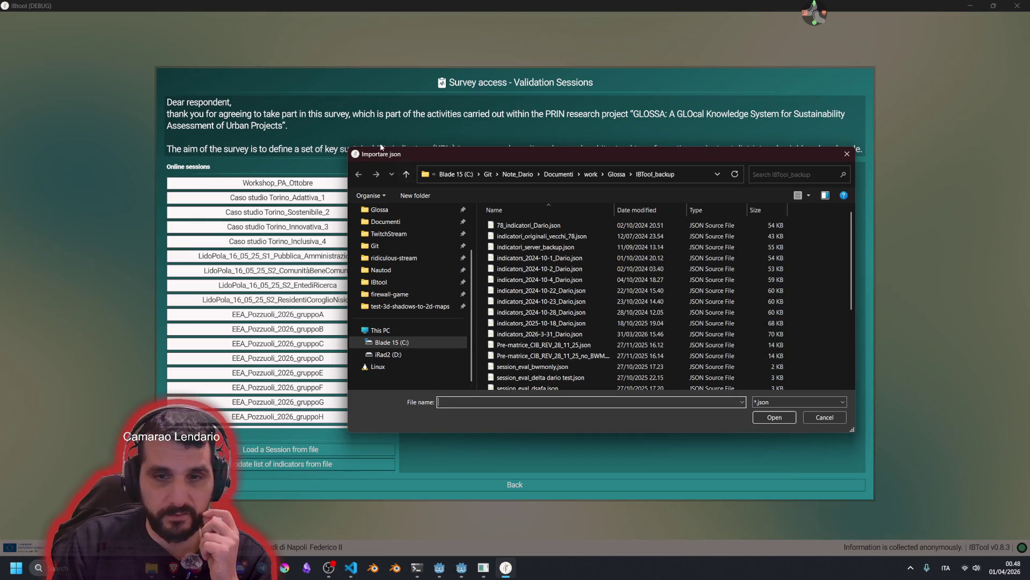
left_click(824, 417)
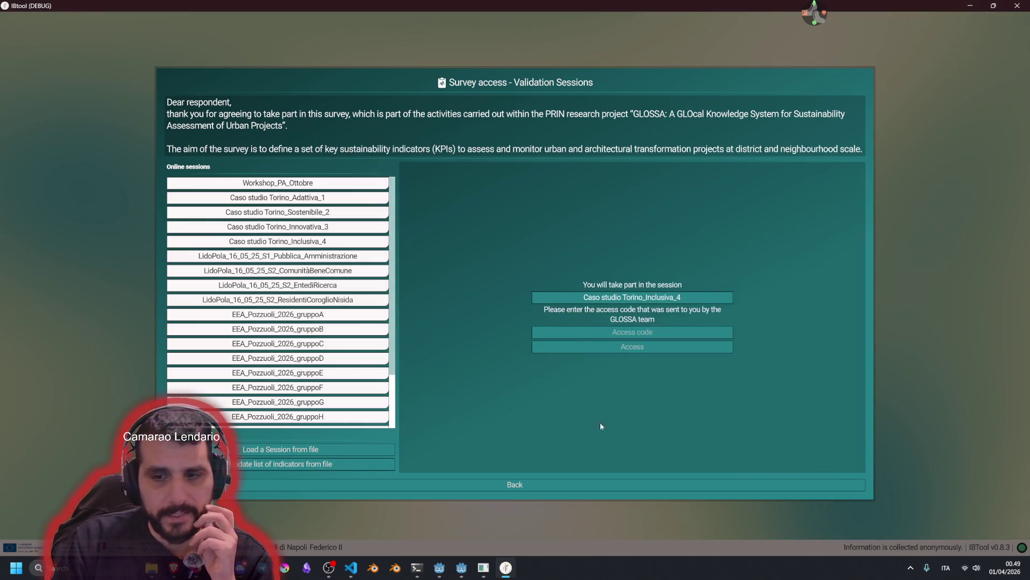
left_click(572, 482)
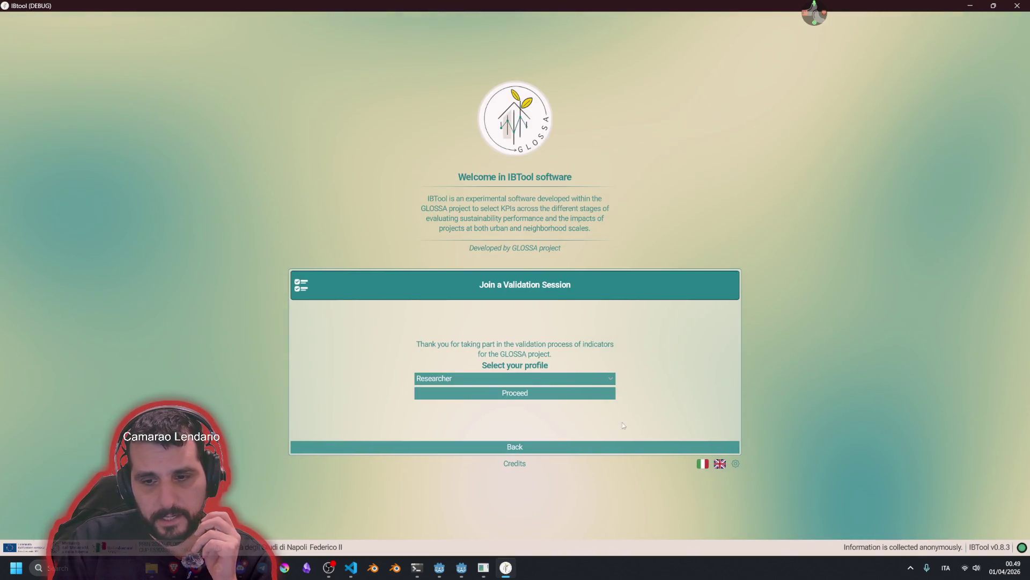
Review the pnl_welcome.gd working-tree diff in Visual Studio Code, then return to Godot
mouse_move(351, 567)
left_click(346, 518)
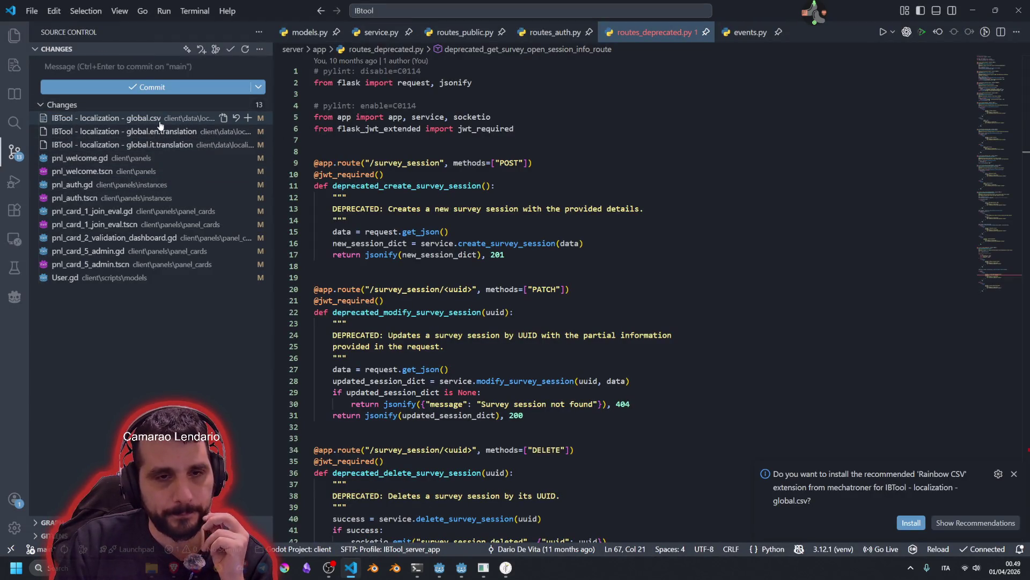
left_click(129, 158)
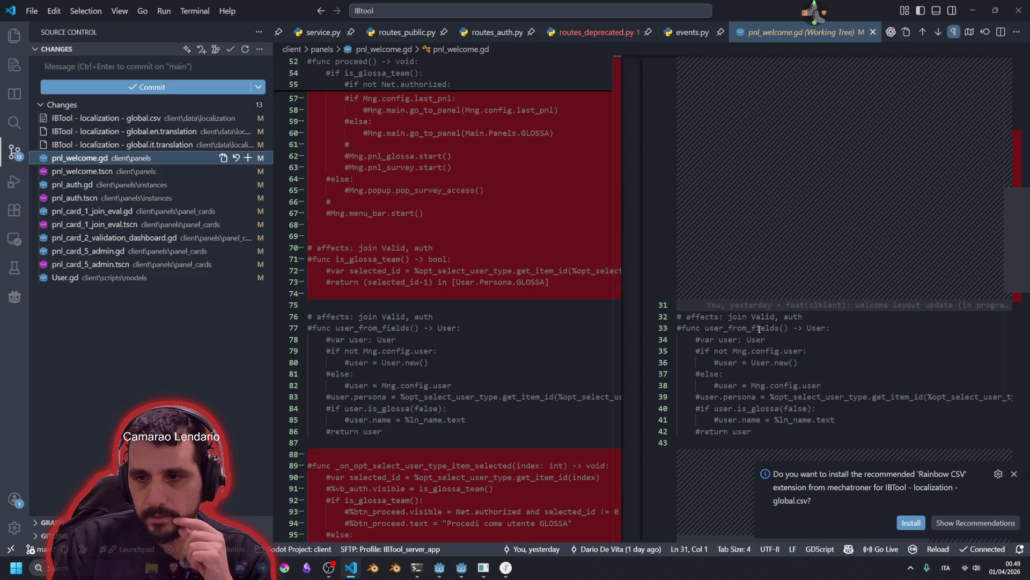
scroll(394, 336, "down", 5)
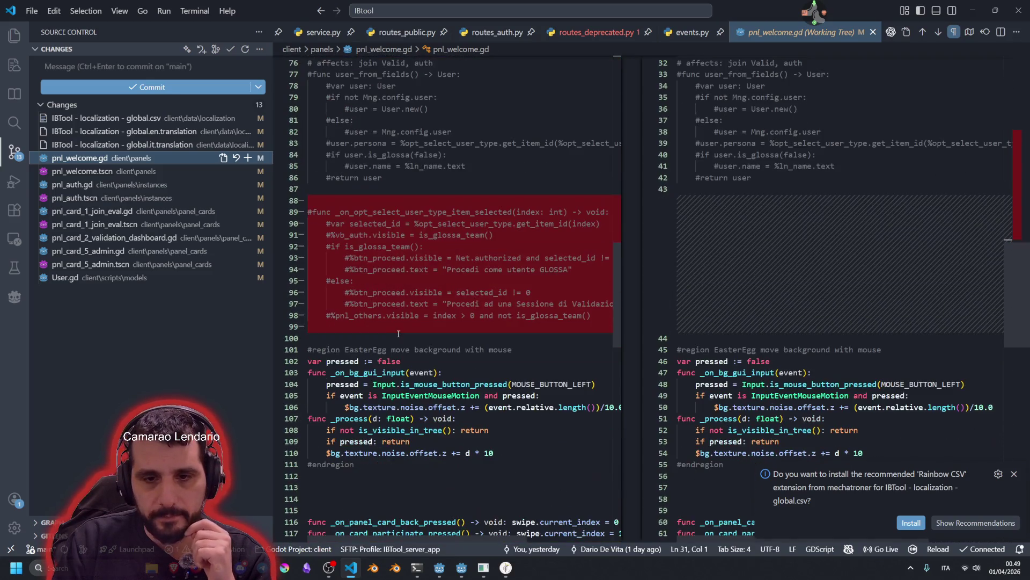
scroll(436, 320, "up", 15)
scroll(436, 320, "up", 10)
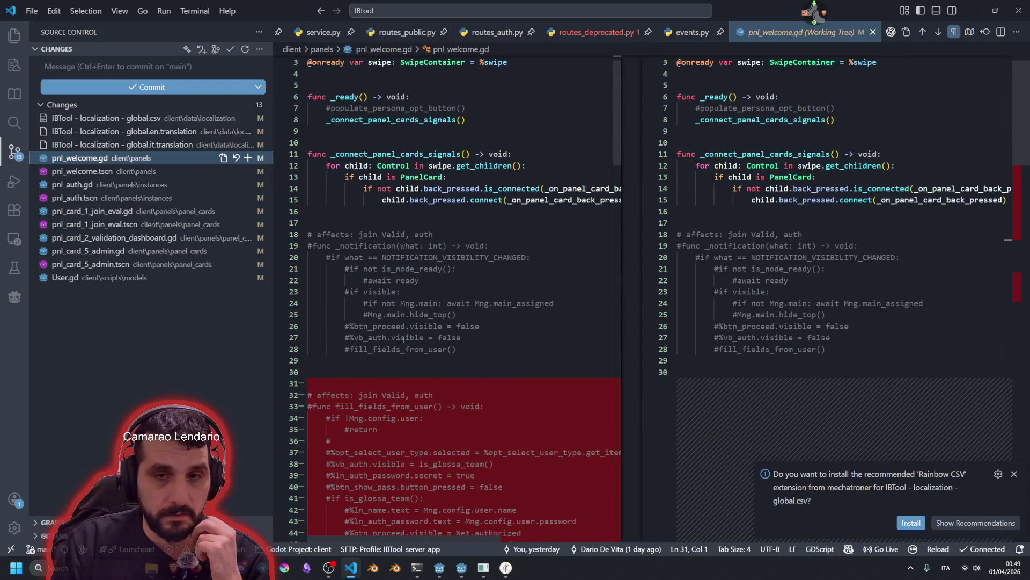
scroll(419, 324, "up", 1)
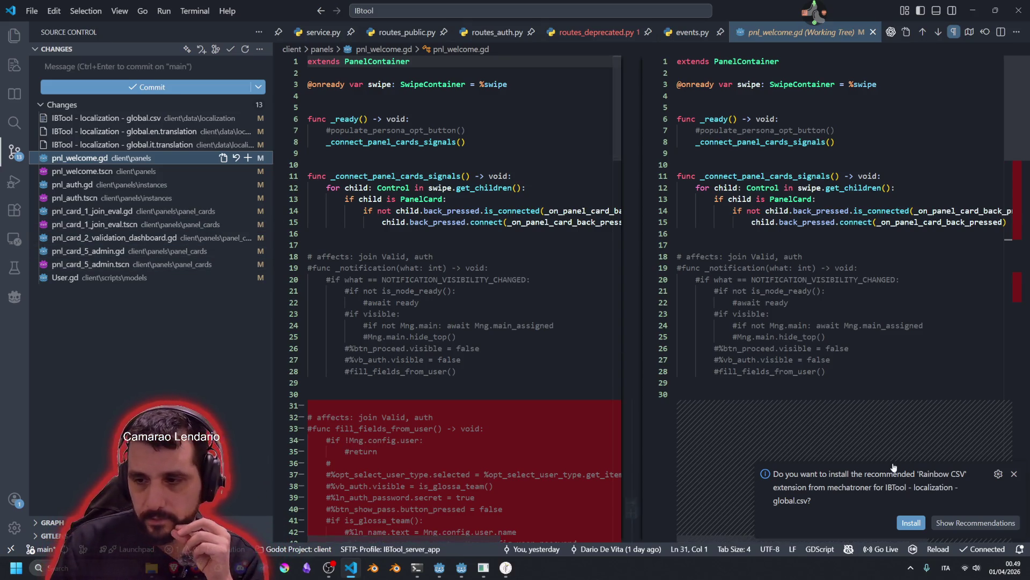
mouse_move(463, 572)
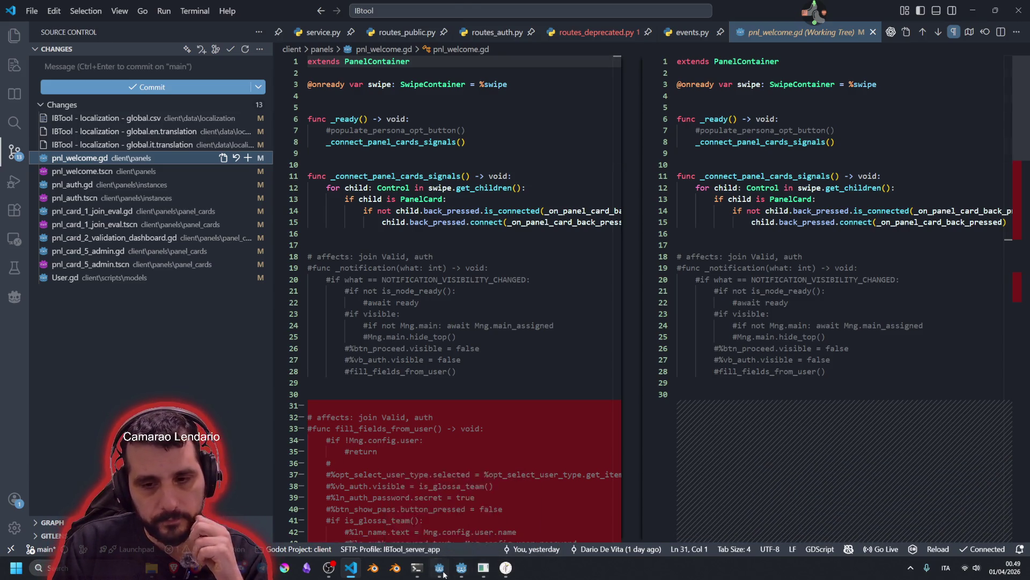
left_click(441, 570)
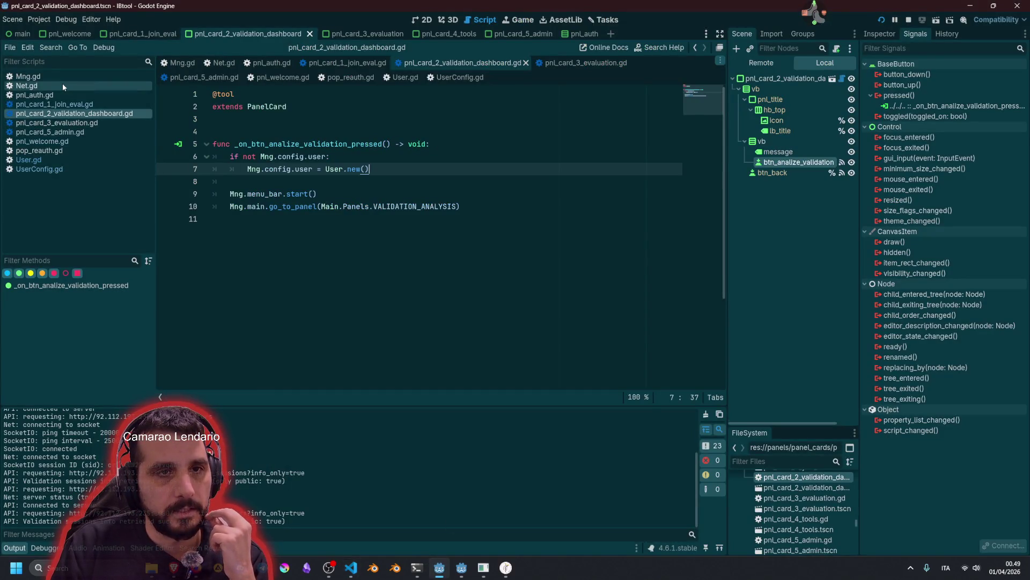
Open pnl_welcome.gd and delete the commented-out user-form code block
left_click(42, 141)
scroll(253, 217, "up", 4)
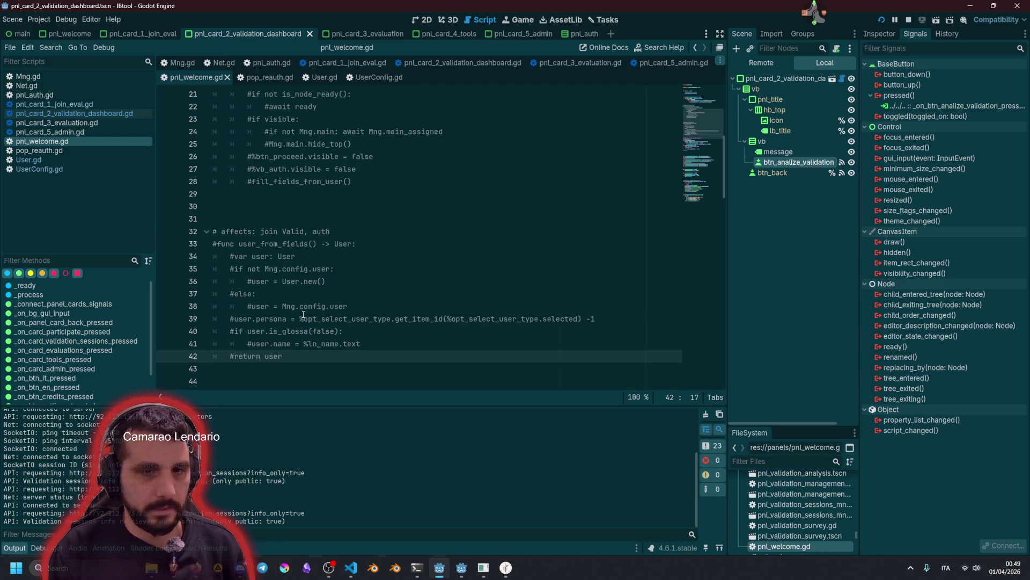
left_click(514, 319)
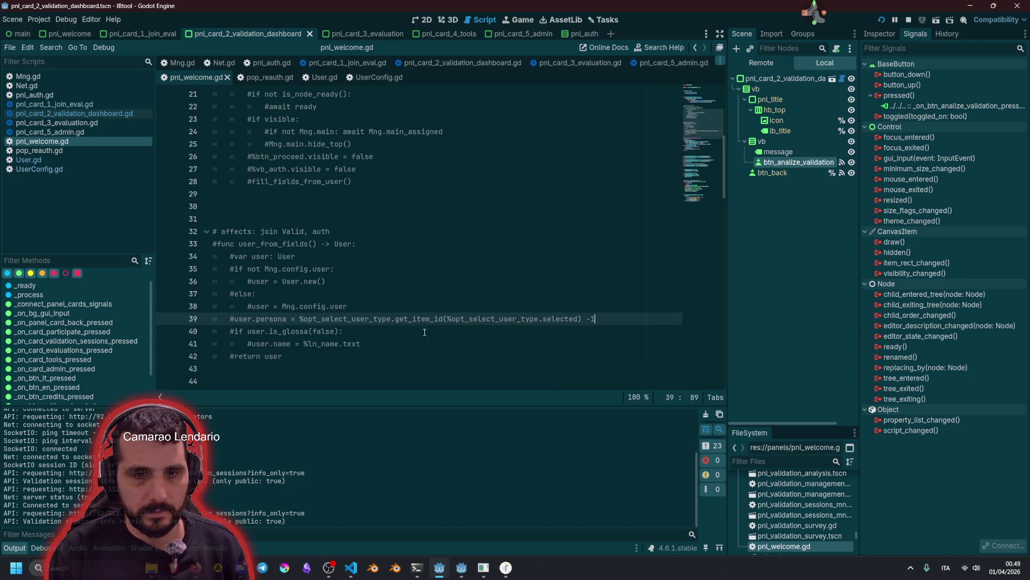
left_click(460, 331)
left_click(296, 358)
mouse_move(298, 361)
left_mouse_down()
mouse_move(255, 226)
mouse_move(253, 166)
mouse_move(376, 134)
mouse_move(413, 185)
left_mouse_up()
key("Delete")
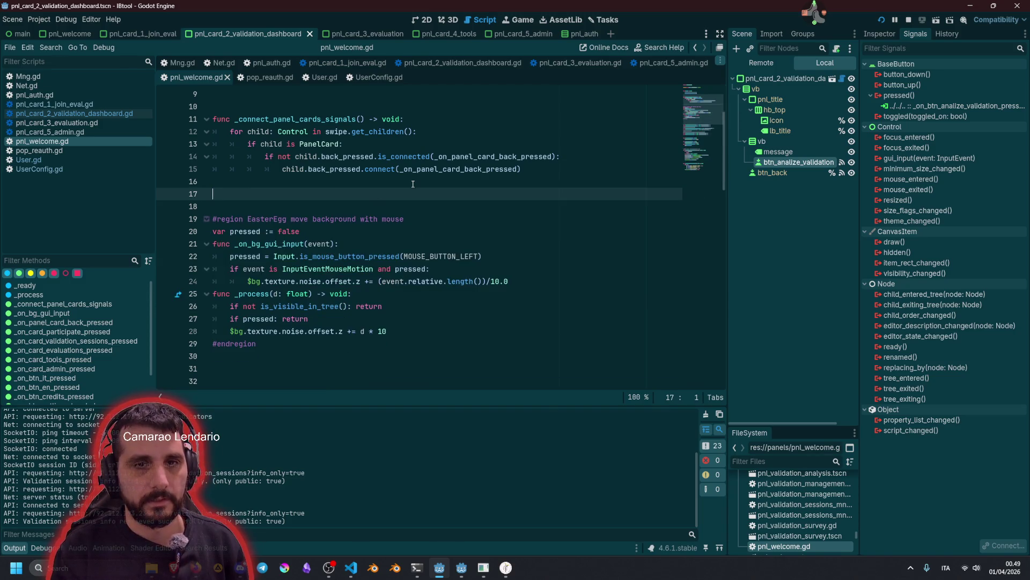
Delete the commented #populate_persona_opt_button() line in _ready
scroll(414, 184, "up", 2)
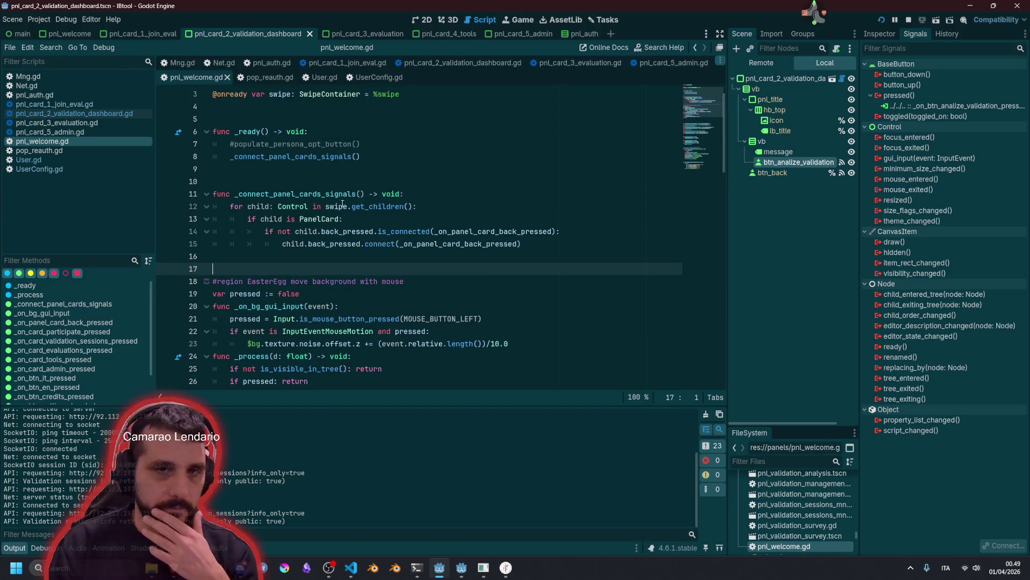
scroll(329, 197, "up", 1)
scroll(336, 226, "down", 12)
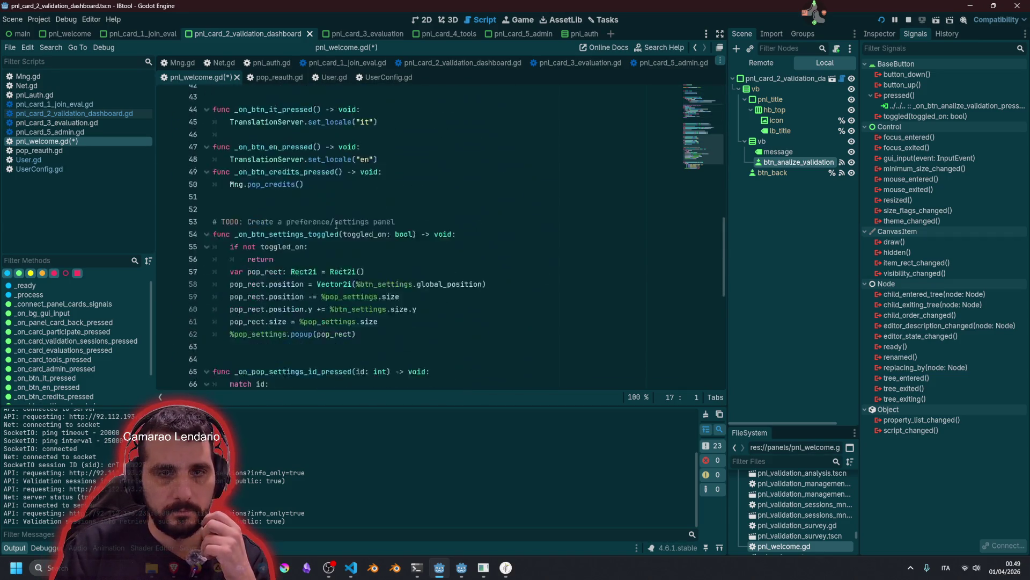
scroll(336, 225, "up", 1)
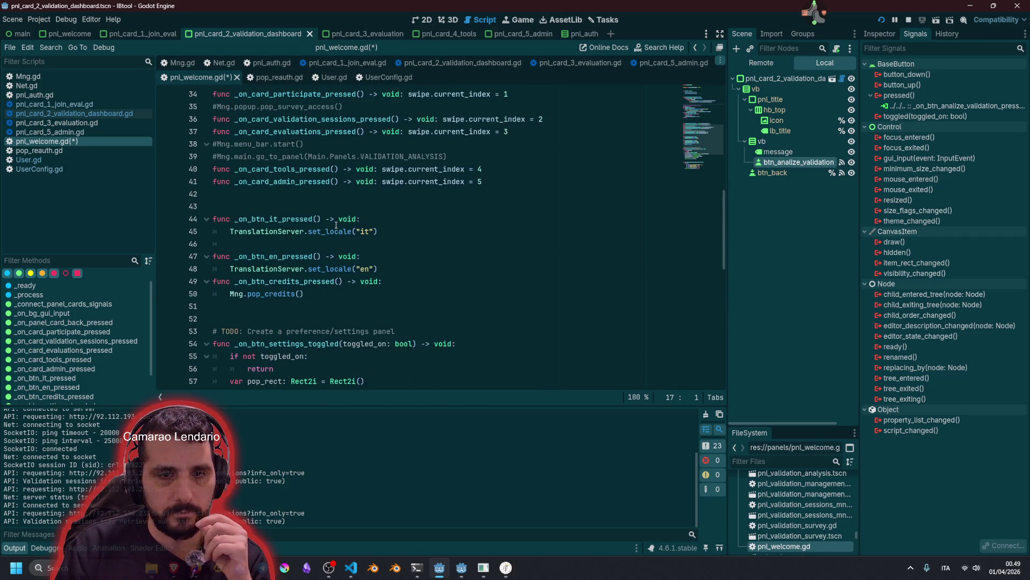
scroll(343, 243, "down", 3)
double_click(314, 219)
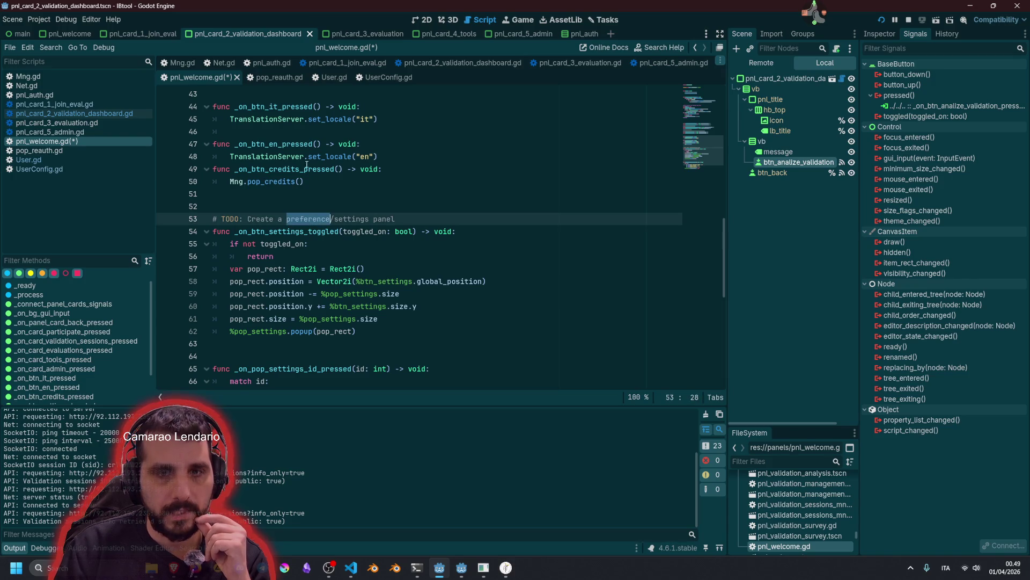
scroll(339, 222, "up", 12)
scroll(340, 223, "up", 2)
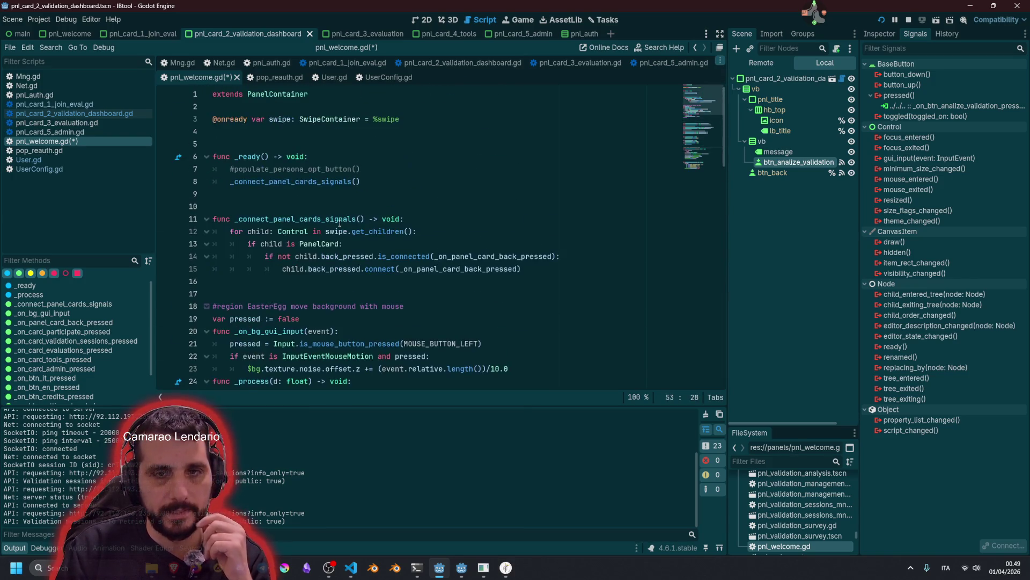
left_click(456, 169)
key("shift+Home")
key("shift+Home")
key("BackSpace")
key("BackSpace")
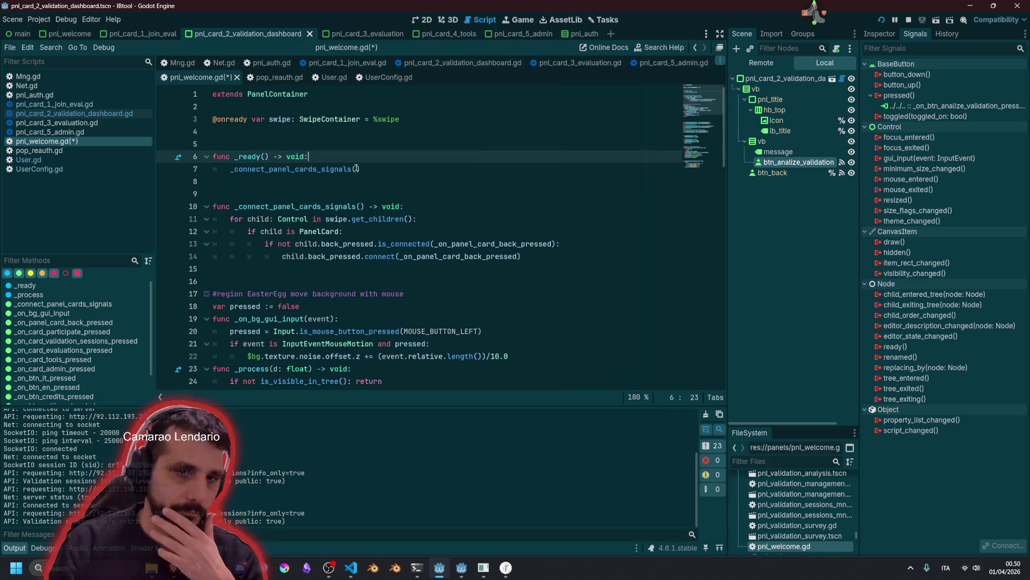
Review the card pressed handlers and switch to the pnl_welcome scene
key("Down")
key("Down")
scroll(322, 182, "down", 5)
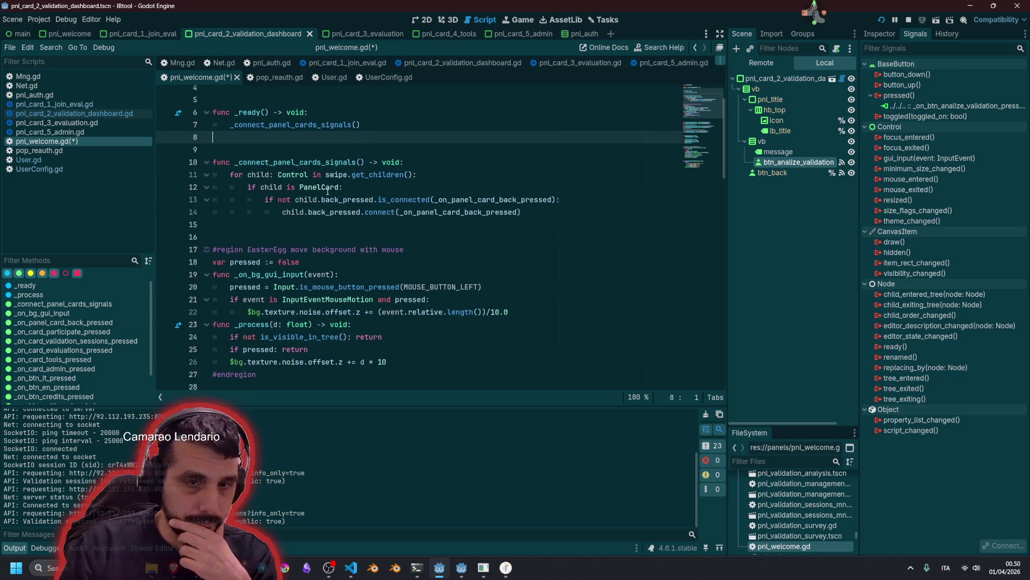
scroll(328, 192, "down", 2)
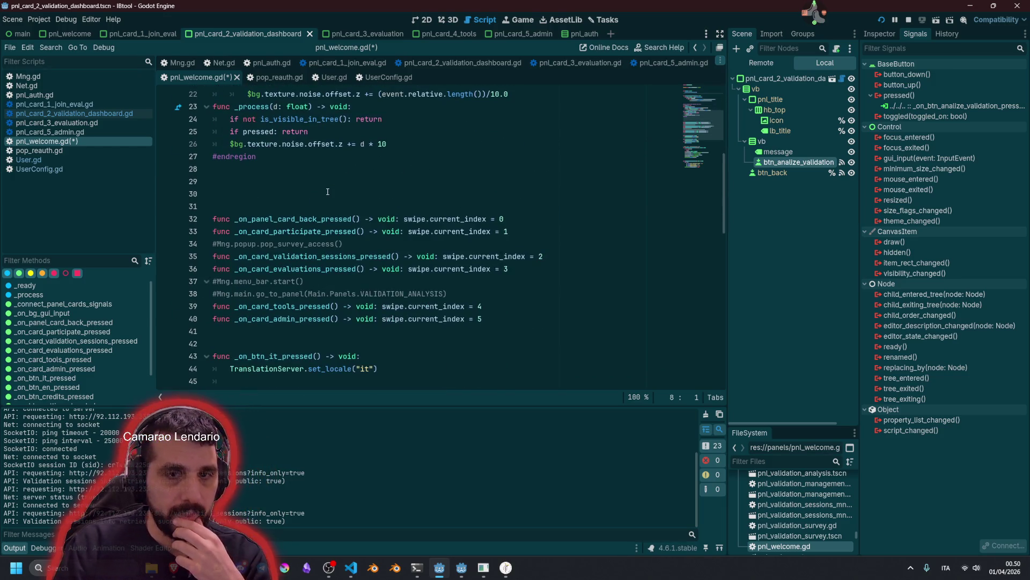
double_click(278, 220)
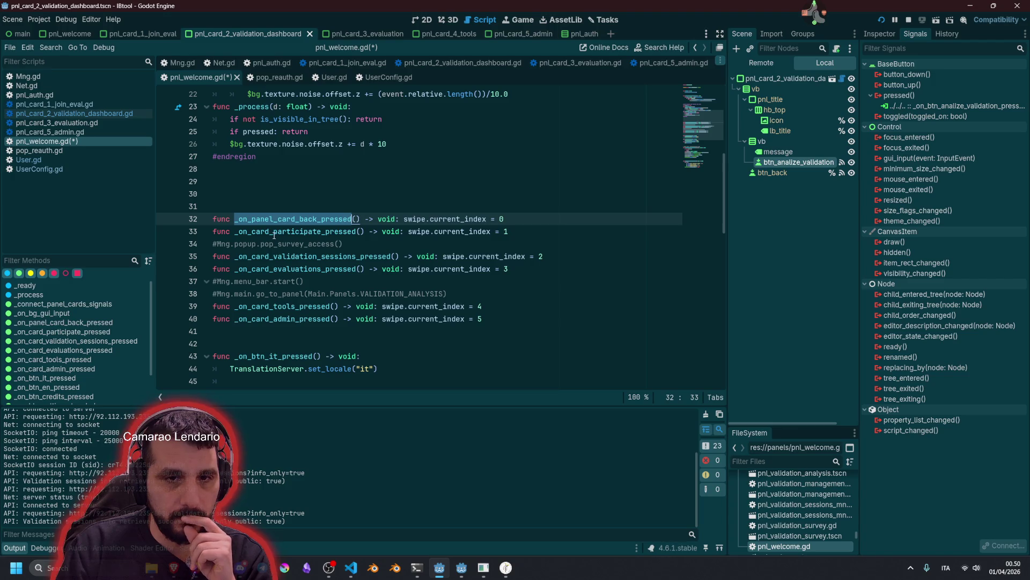
double_click(274, 233)
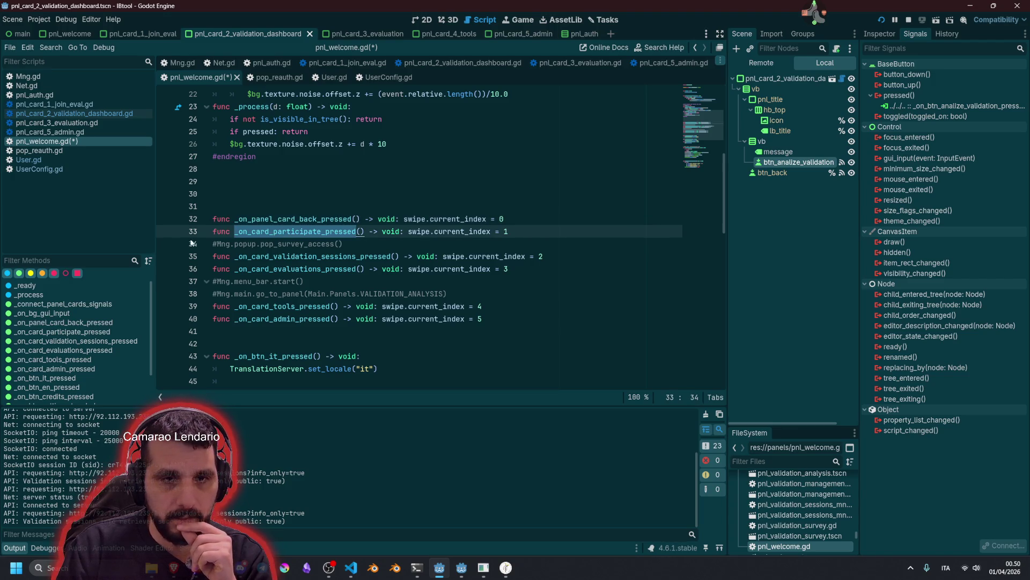
scroll(322, 233, "up", 3)
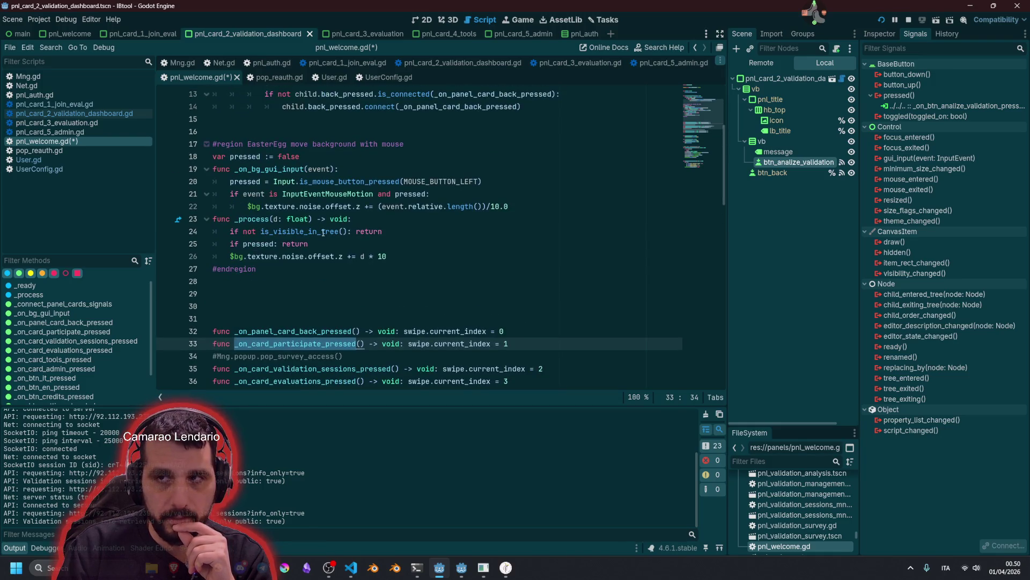
left_click(64, 33)
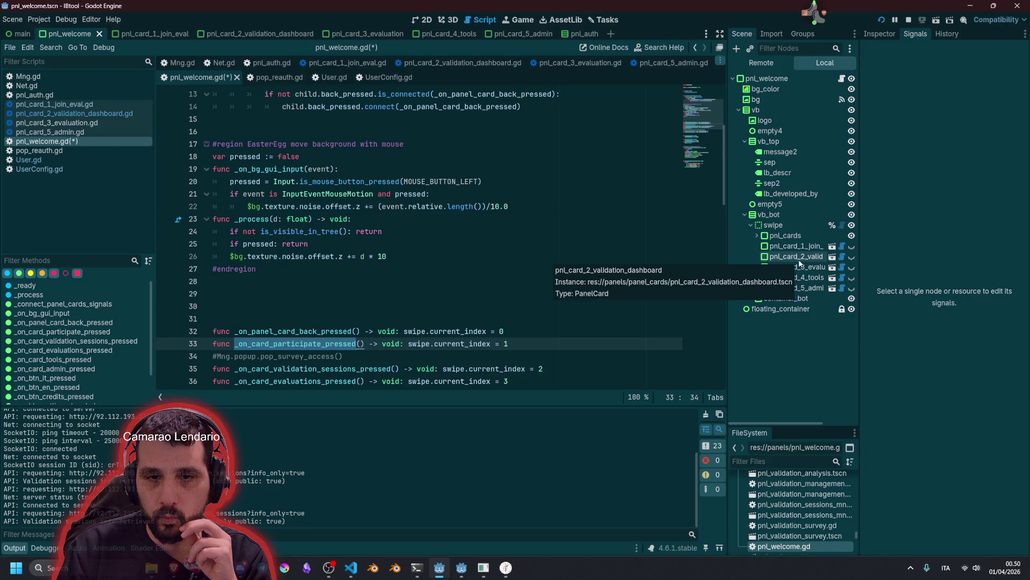
Save the edited script and stop the running game
scroll(414, 285, "down", 2)
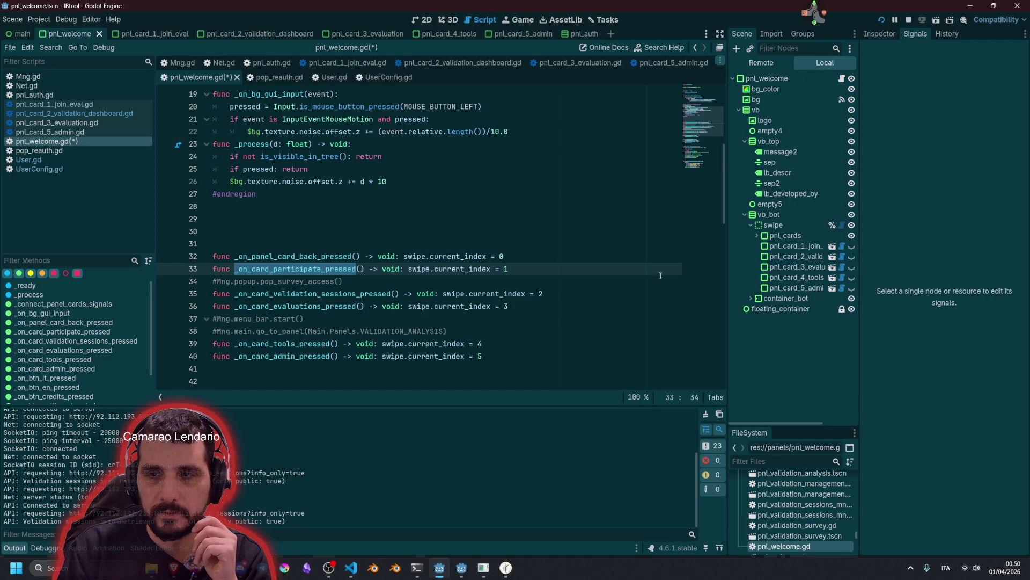
left_click(308, 206)
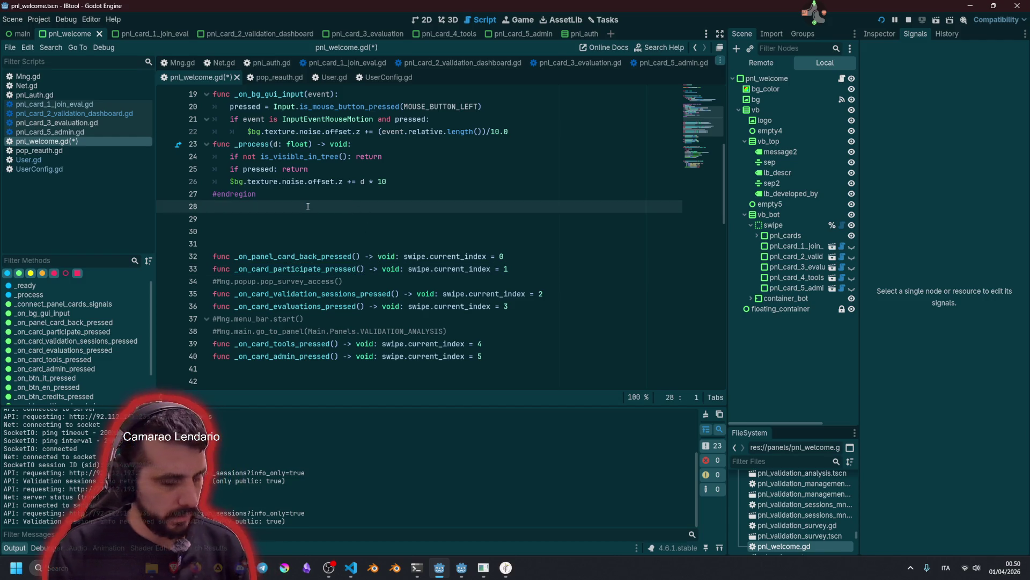
key("ctrl+s")
left_click(348, 214)
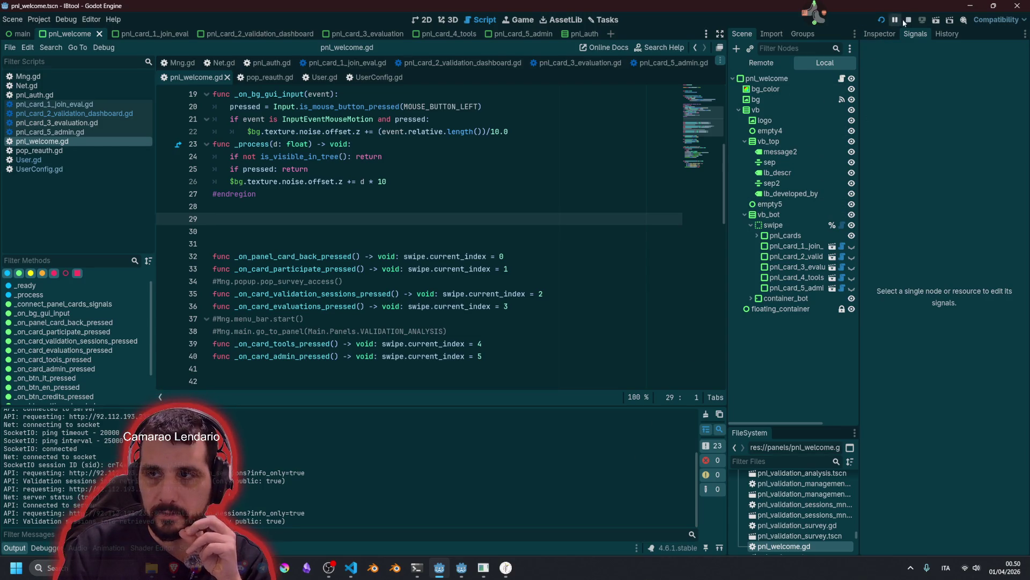
left_click(408, 181)
Delete the commented pop_survey_access line under the participate handler
left_click(259, 268)
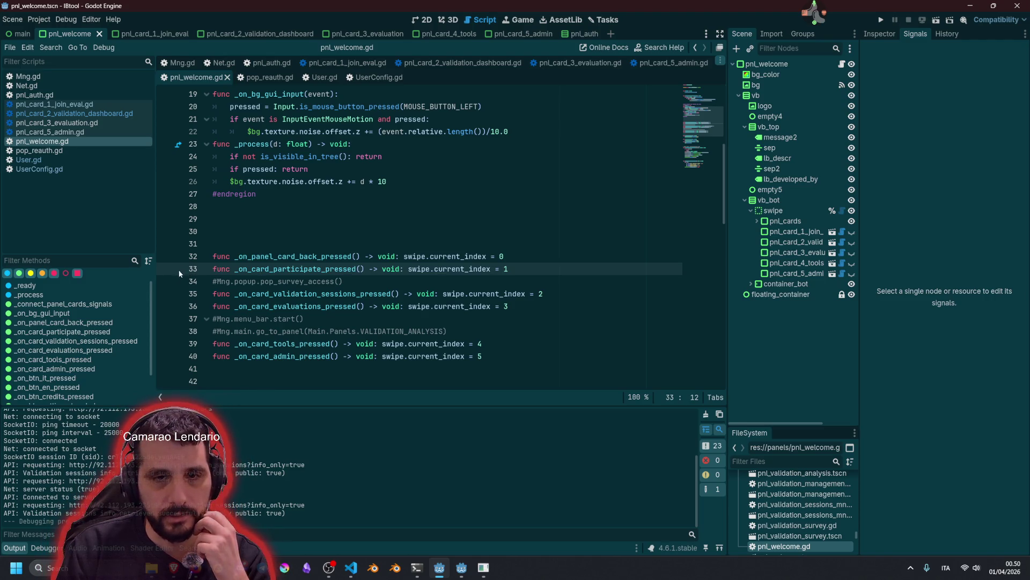
double_click(294, 281)
triple_click(433, 282)
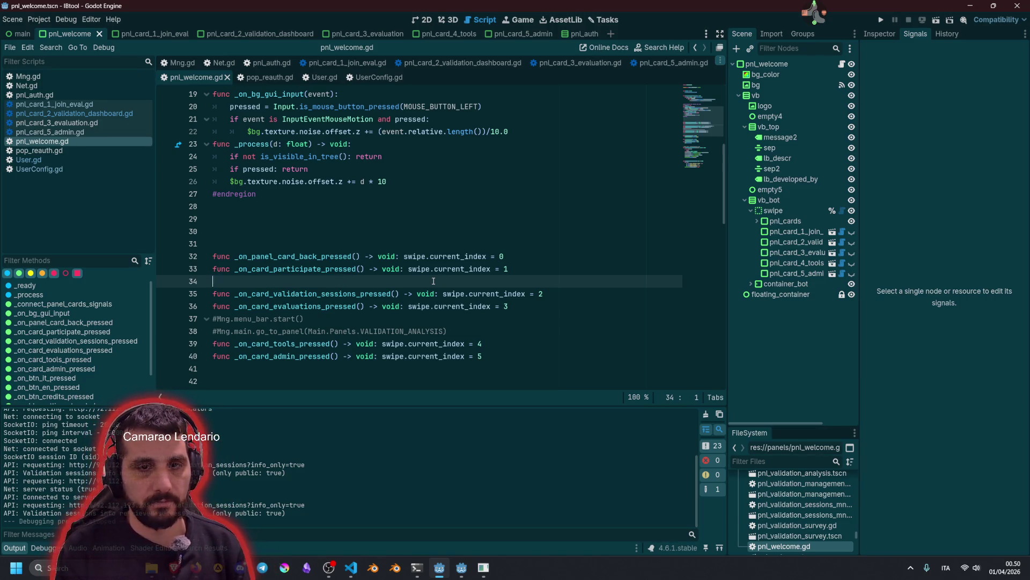
key("Delete")
key("Down")
key("Down")
key("End")
key("shift+Home")
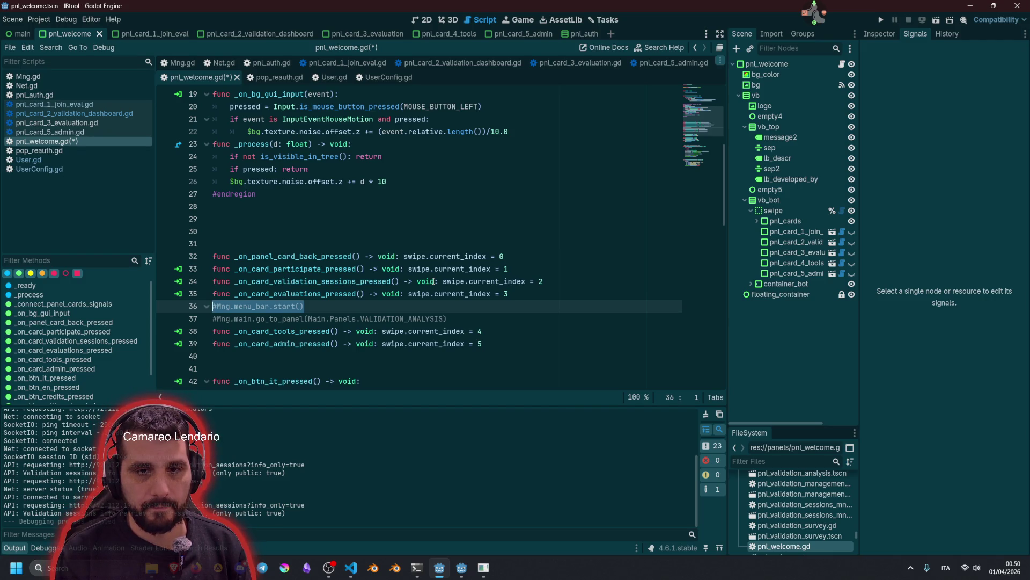
Delete the leftover commented menu_bar and go_to_panel navigation lines
double_click(280, 294)
left_click(280, 306)
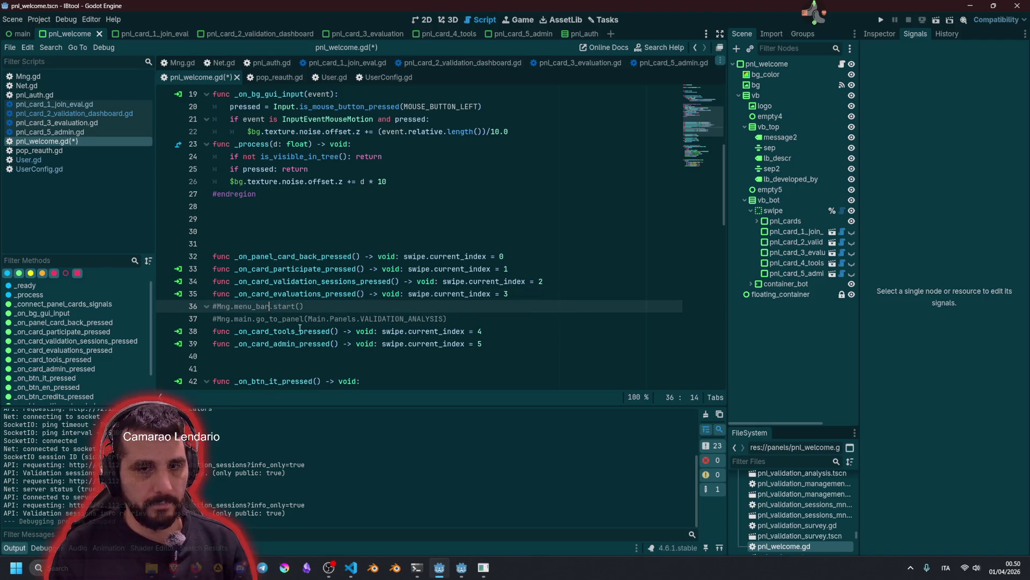
left_click(300, 331)
left_click(316, 319)
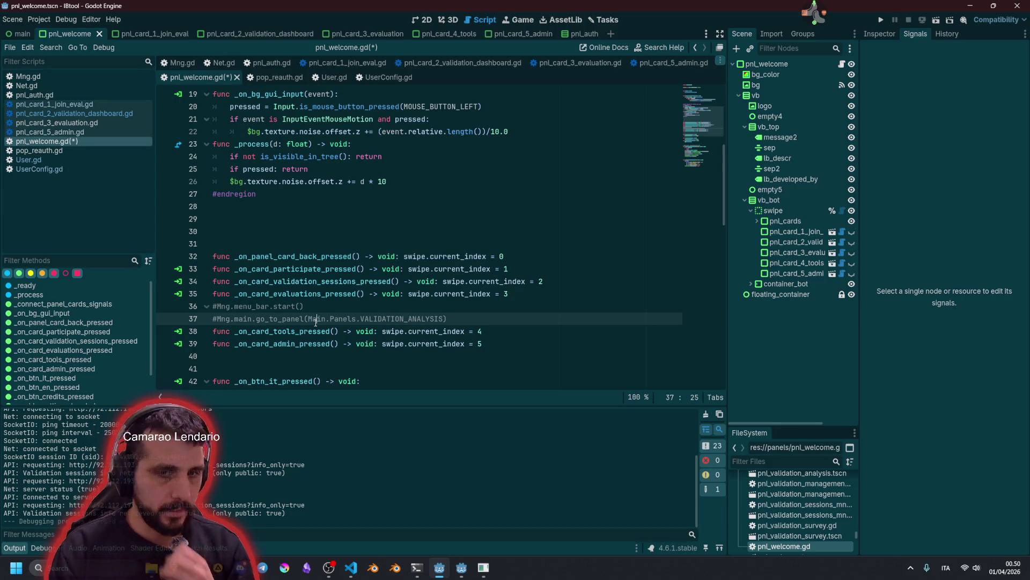
triple_click(316, 319)
key("BackSpace")
key("BackSpace")
key("shift+Home")
key("BackSpace")
key("BackSpace")
Move the blank line from after the Italian handler to below the English handler
scroll(343, 258, "up", 1)
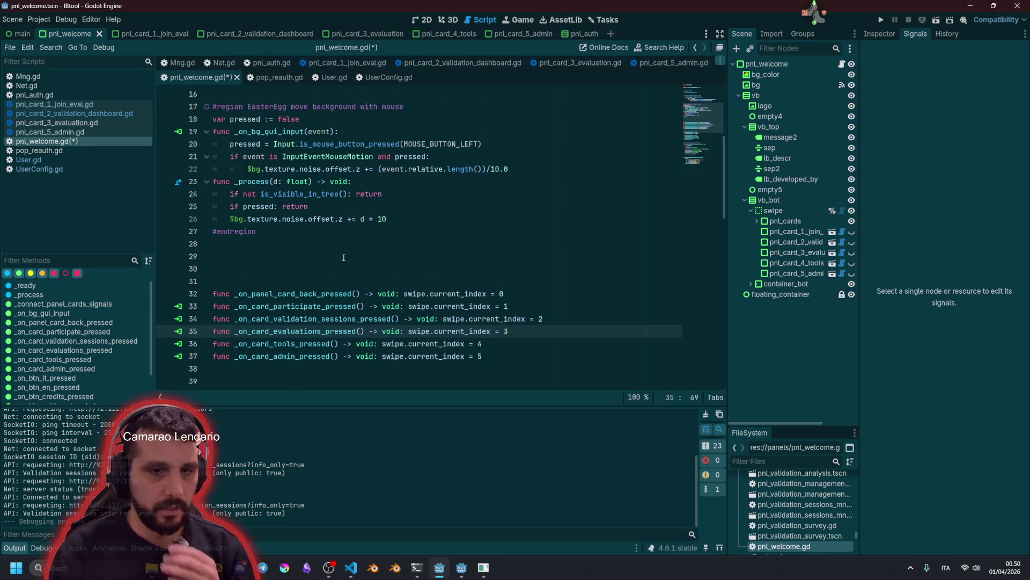
scroll(247, 246, "down", 2)
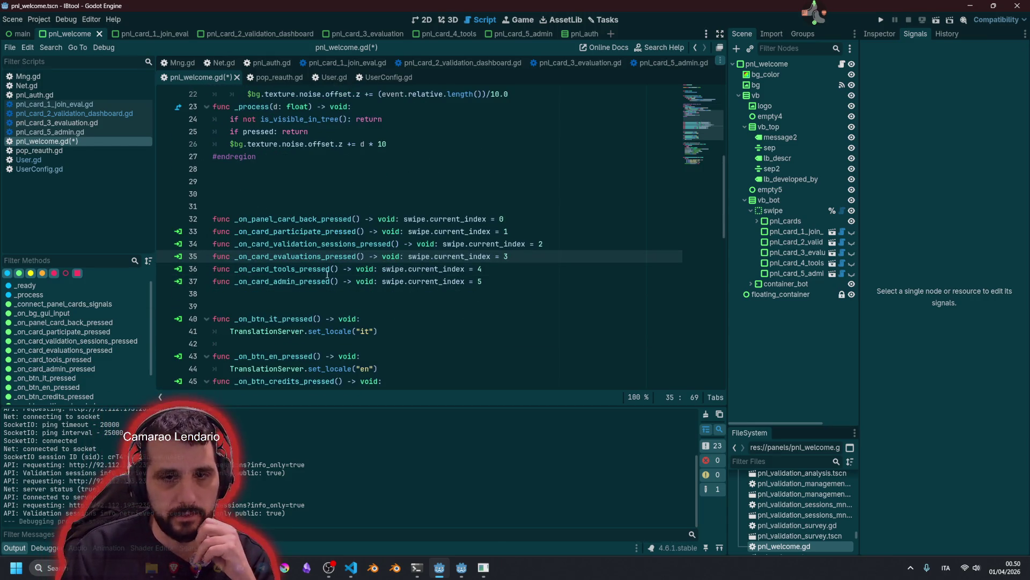
left_click(312, 231)
scroll(302, 253, "down", 1)
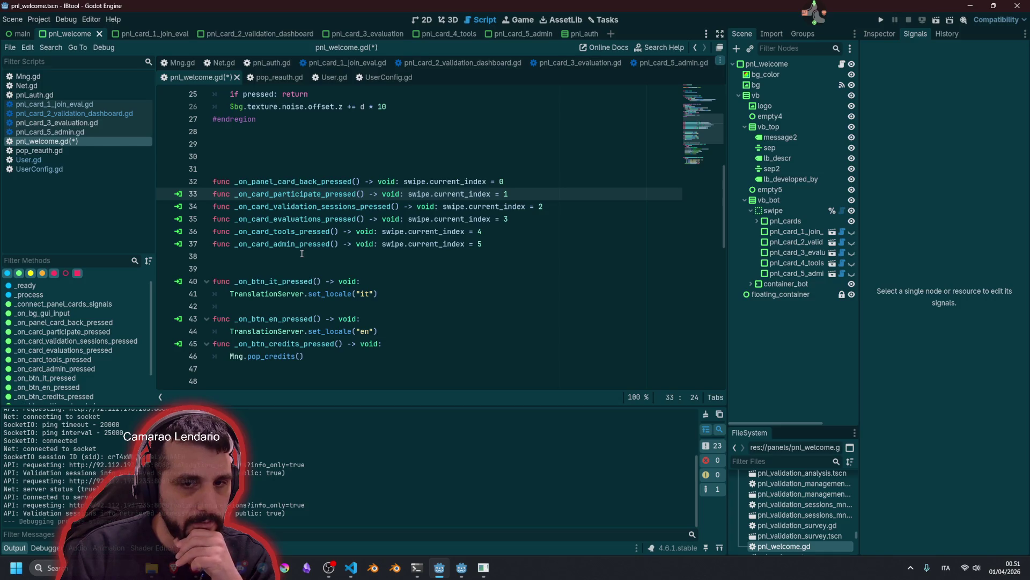
left_click(317, 302)
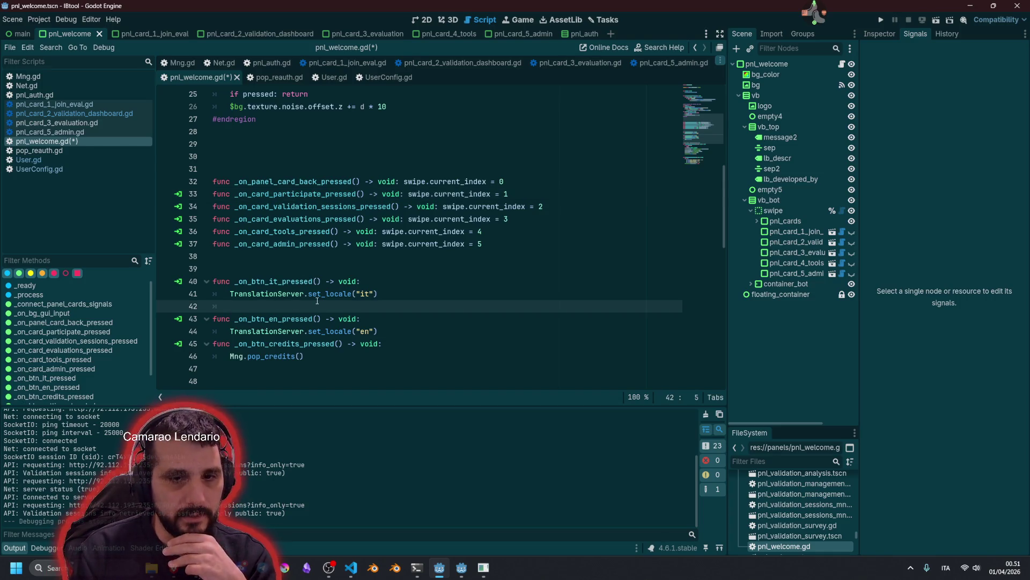
key("alt+Down")
key("alt+Down")
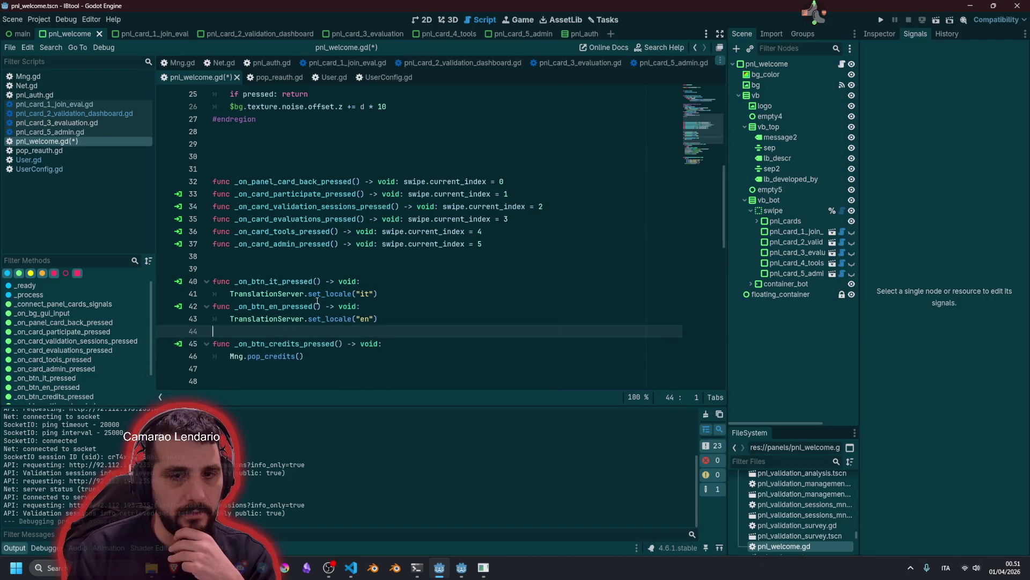
Join both set_locale calls onto the Italian and English locale function lines using multi-caret
left_click(396, 287)
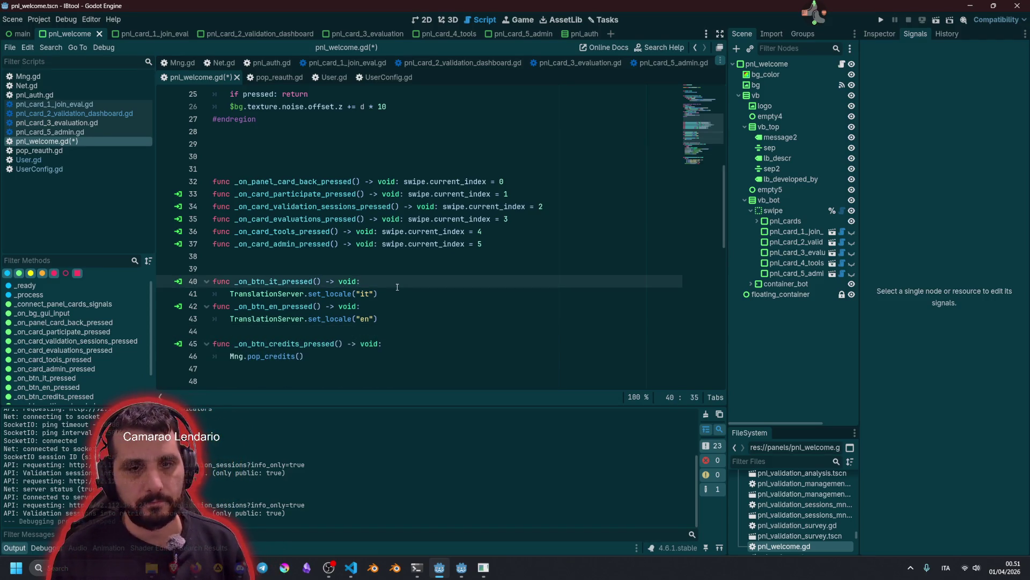
key("Down")
key("Home")
key("shift+Home")
key("Right")
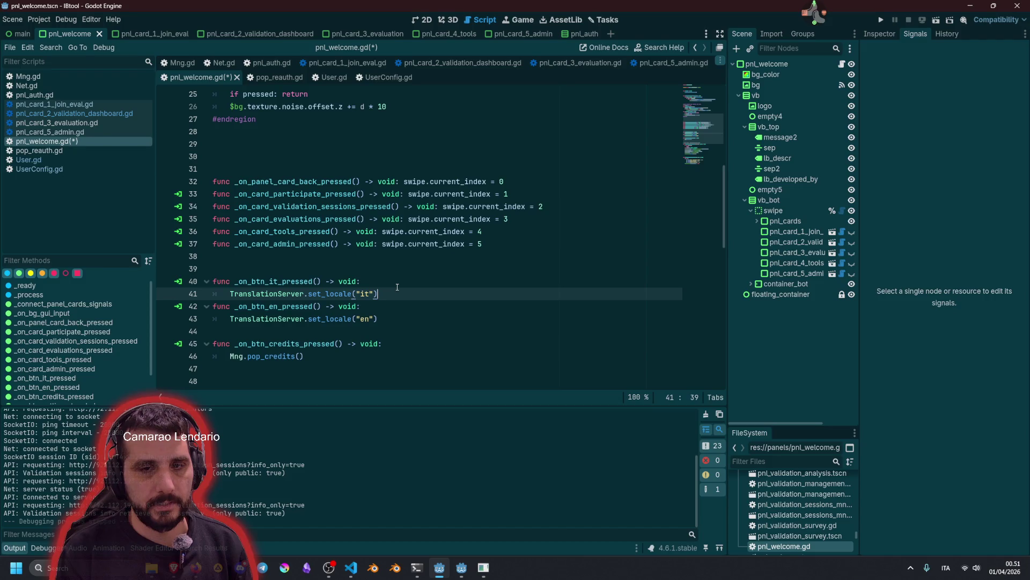
key("shift+Left")
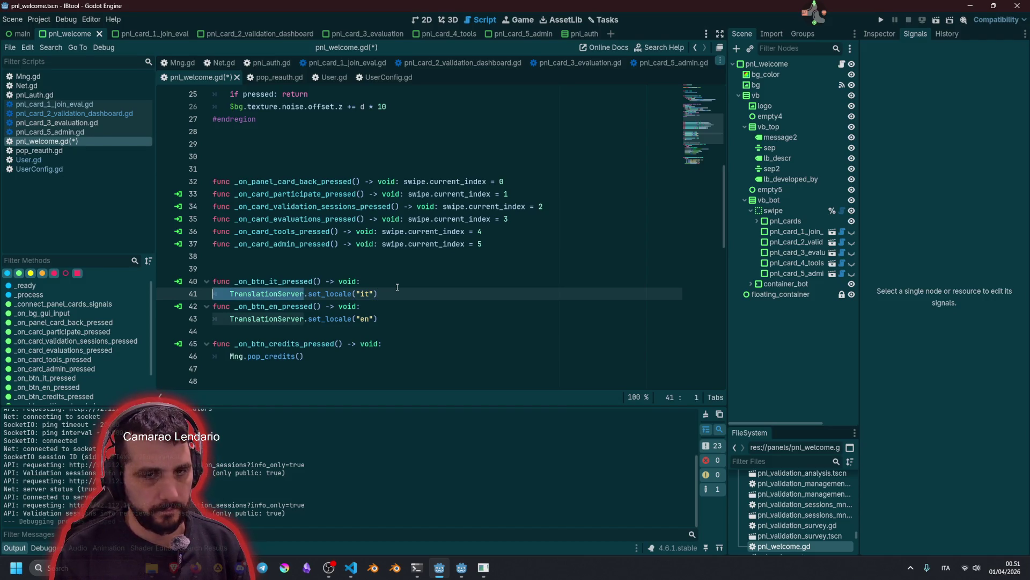
key("ctrl+d")
key("Right")
key("Delete")
key("BackSpace")
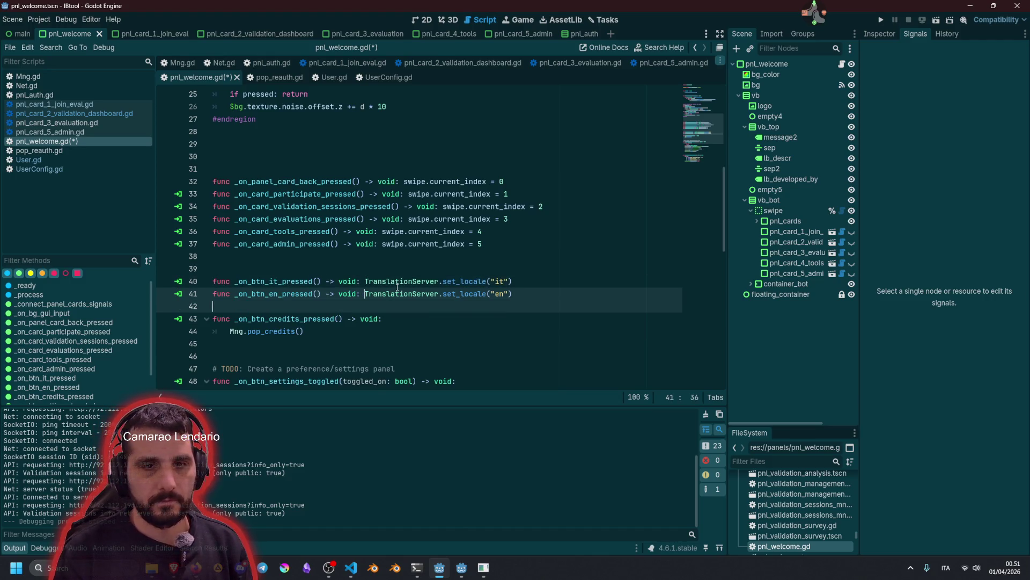
Join the pop_credits call onto the credits function line
left_click(399, 313)
key("Delete")
key("Delete")
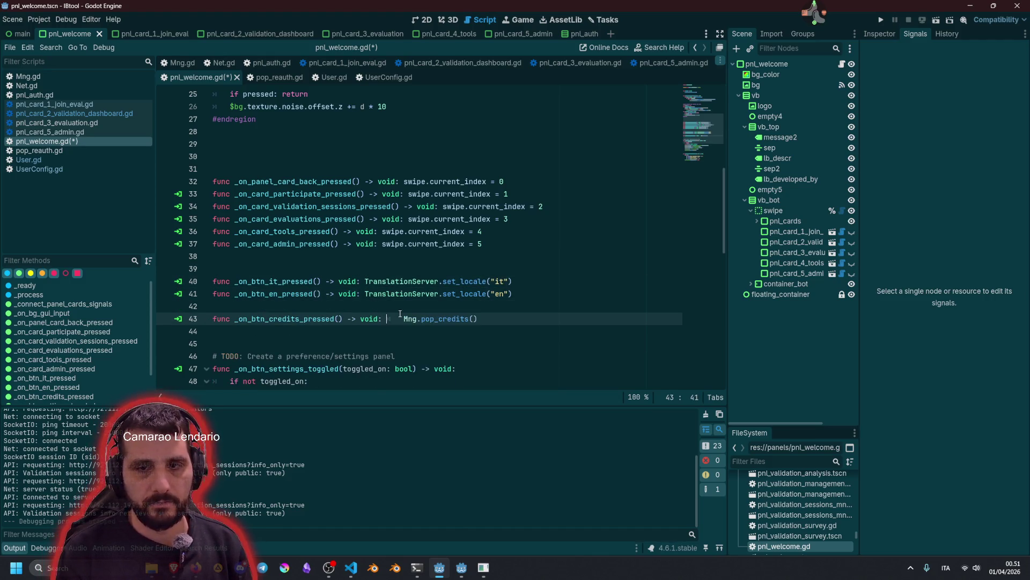
key("Up")
scroll(397, 312, "down", 3)
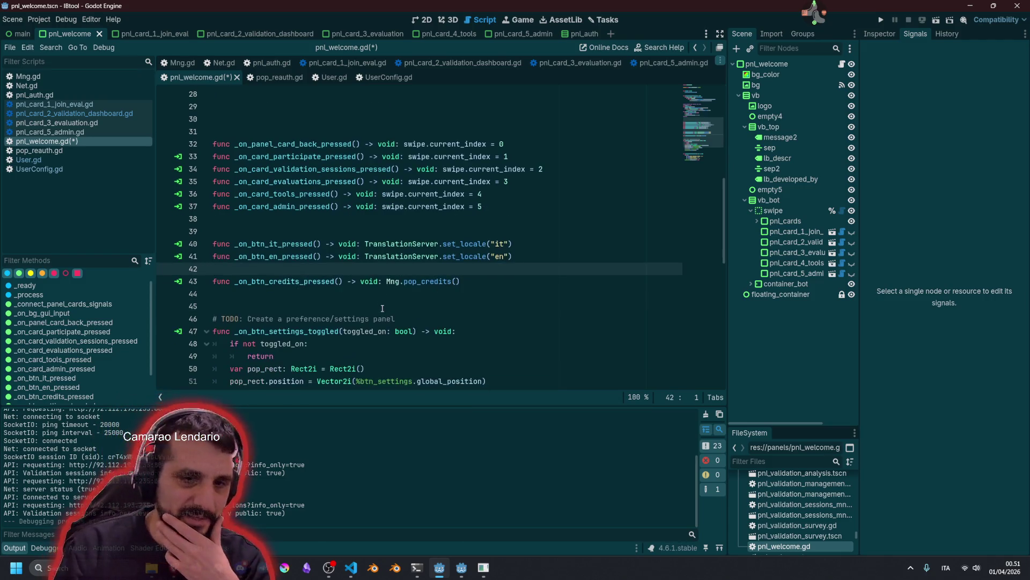
left_click(300, 262)
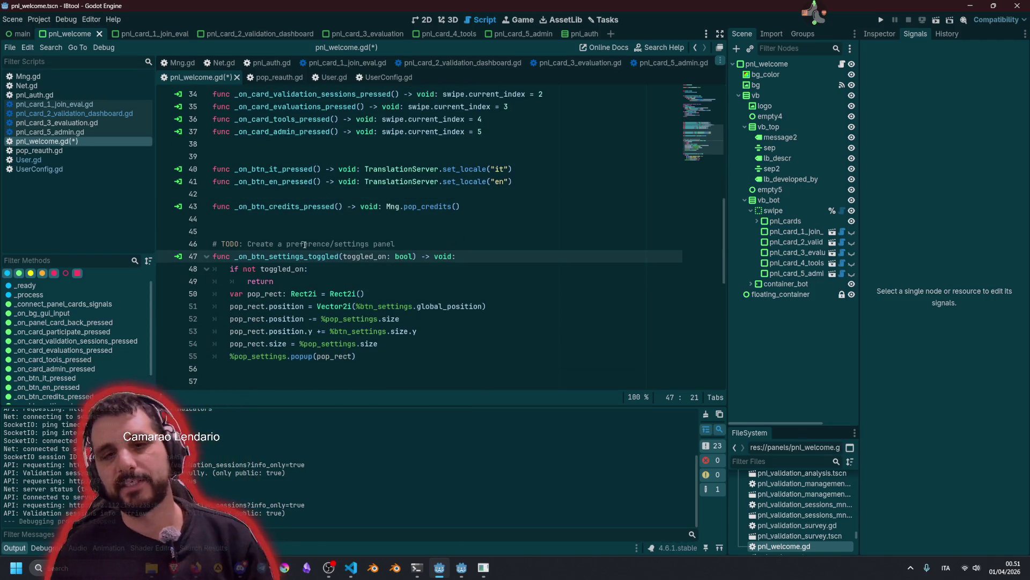
left_click(313, 244)
scroll(312, 244, "up", 1)
scroll(313, 243, "up", 7)
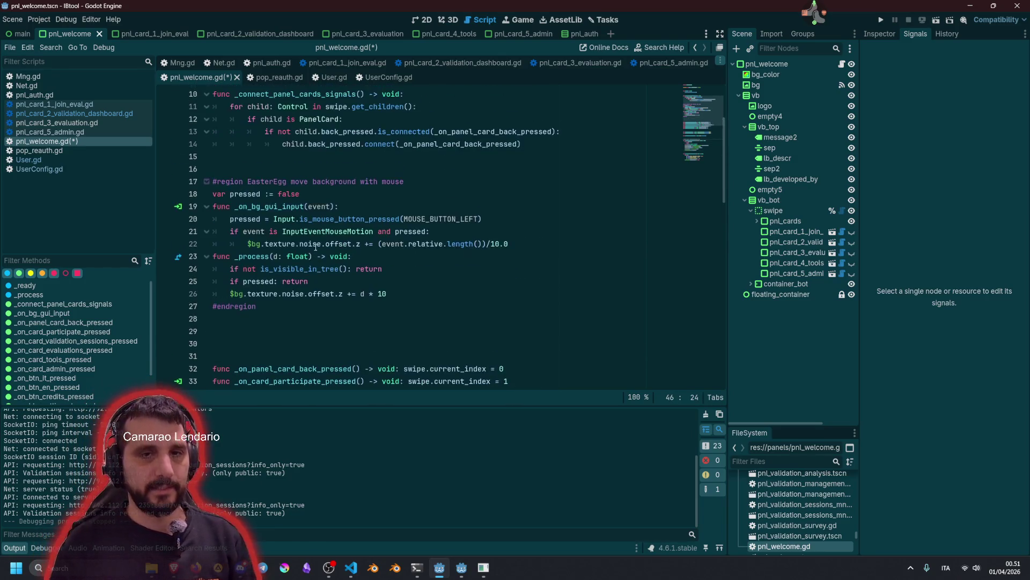
Remove extra blank lines and add '#region Signals' above the card handlers
left_click(294, 317)
key("Delete")
key("Delete")
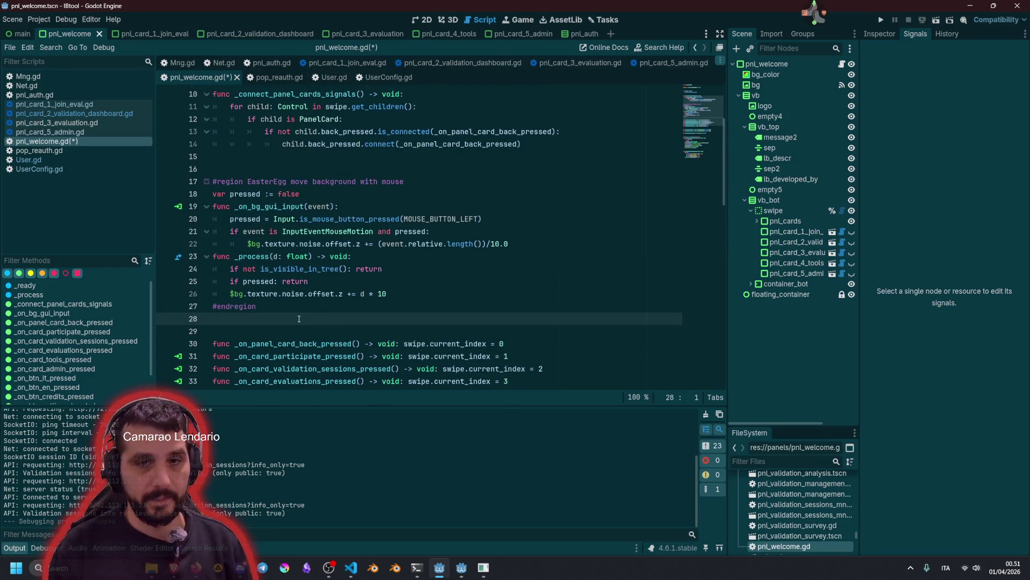
left_click(289, 307)
key("Down")
key("Down")
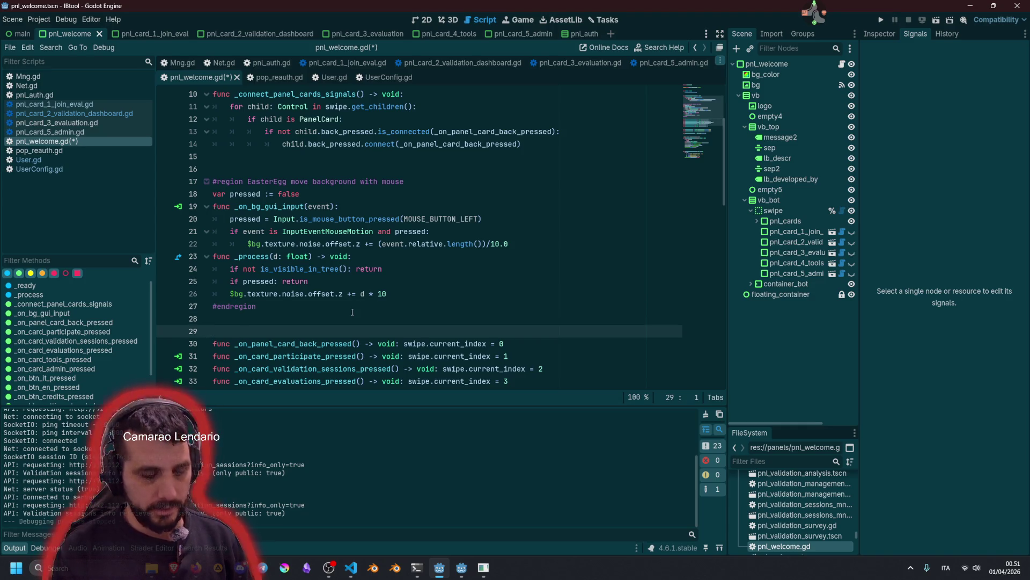
key("Return")
type("#region ")
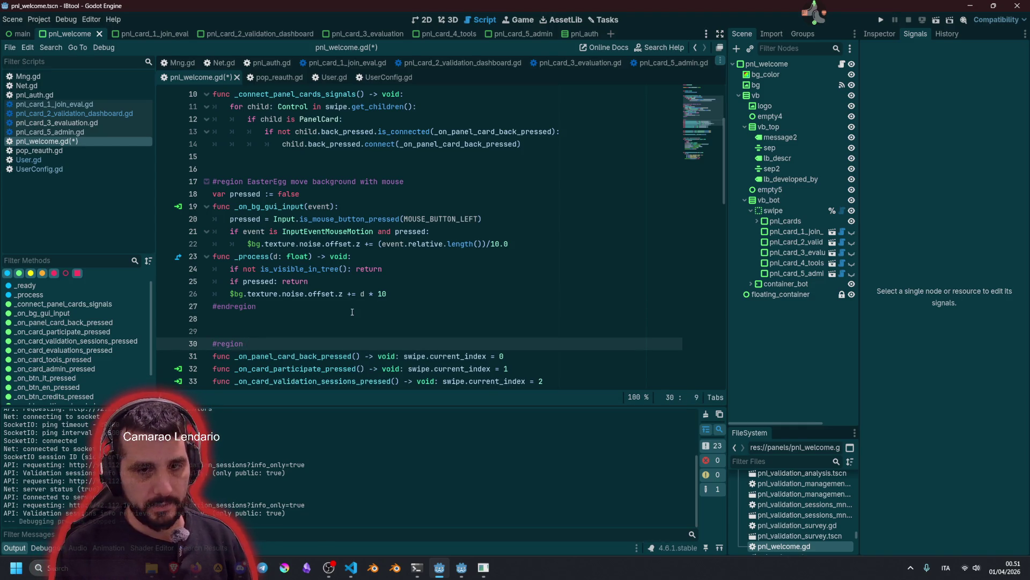
type("Signals")
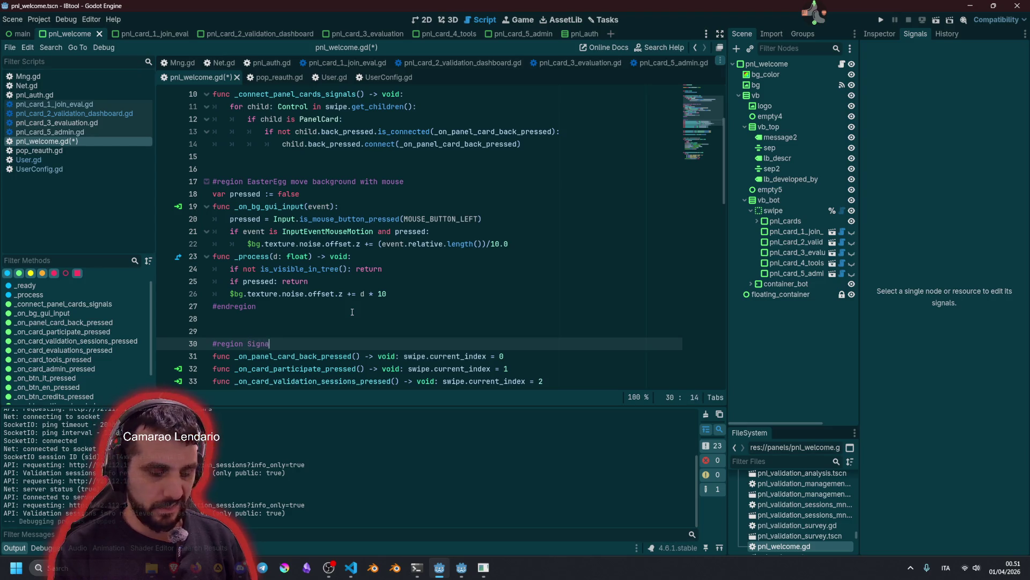
Close the region with '#endregion' after the settings handler at the end of the script
scroll(272, 307, "down", 4)
scroll(270, 285, "down", 1)
scroll(257, 329, "down", 5)
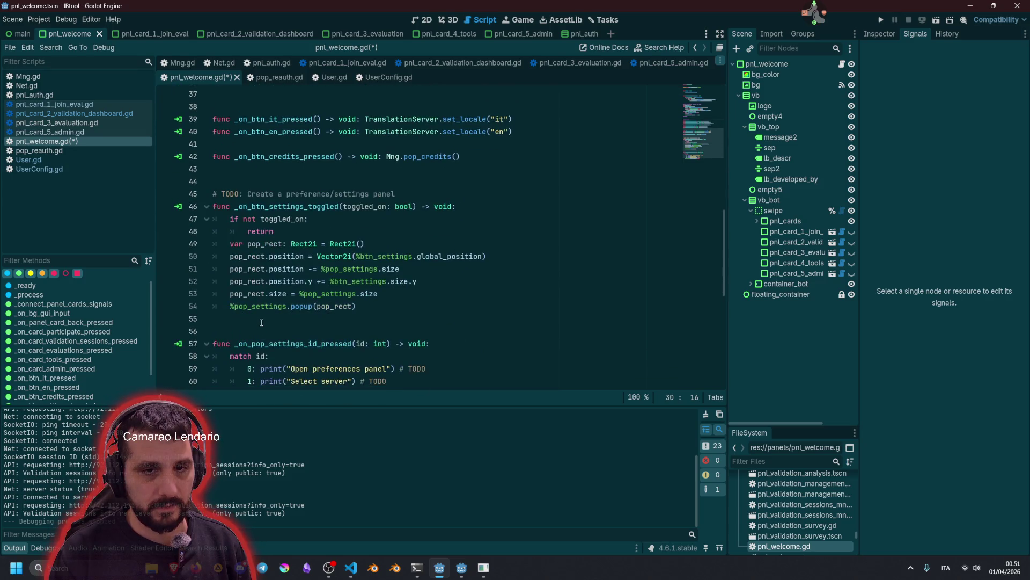
scroll(305, 289, "down", 1)
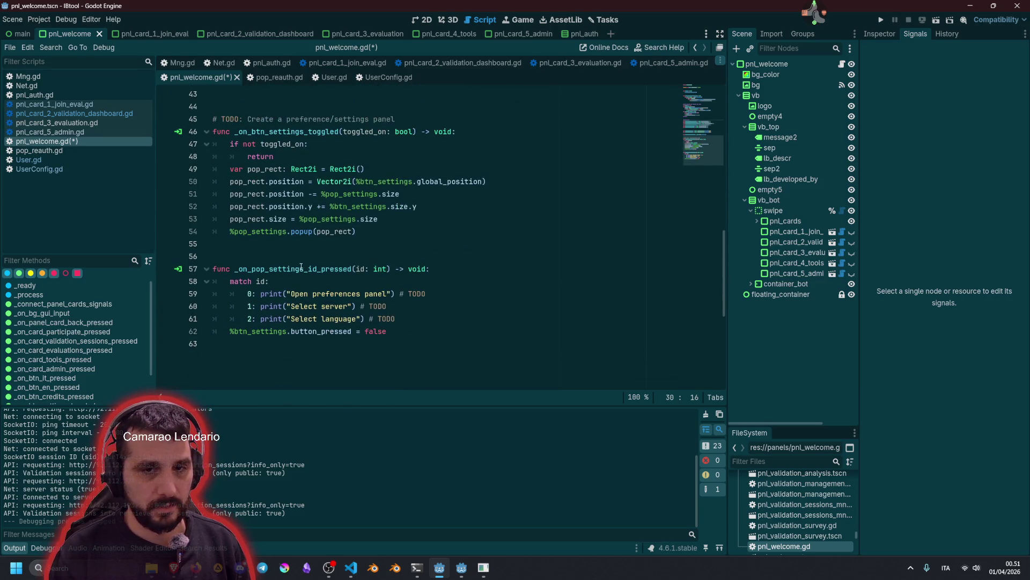
double_click(280, 267)
left_click(331, 341)
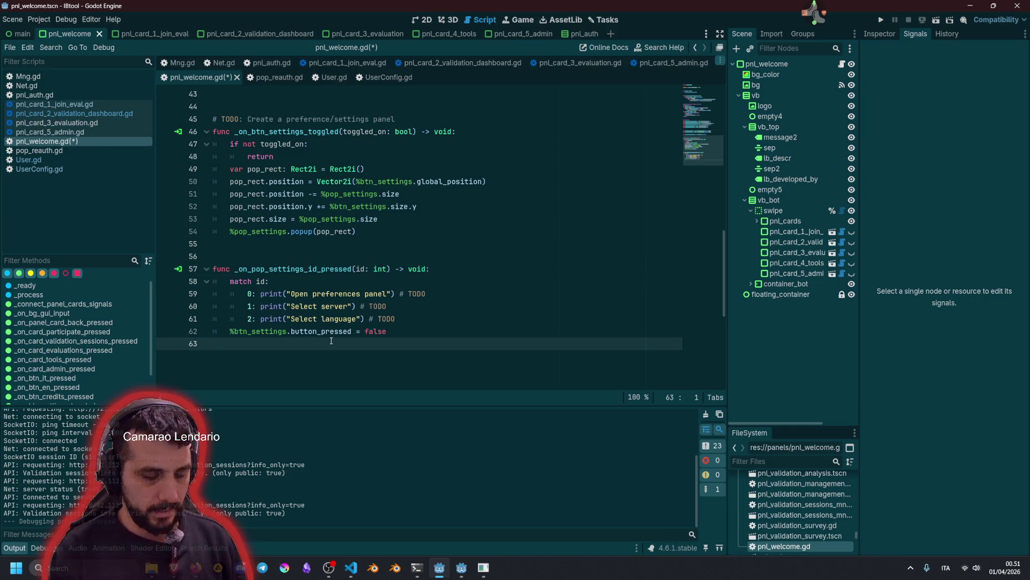
type("#endregion")
scroll(322, 305, "up", 7)
scroll(312, 270, "down", 9)
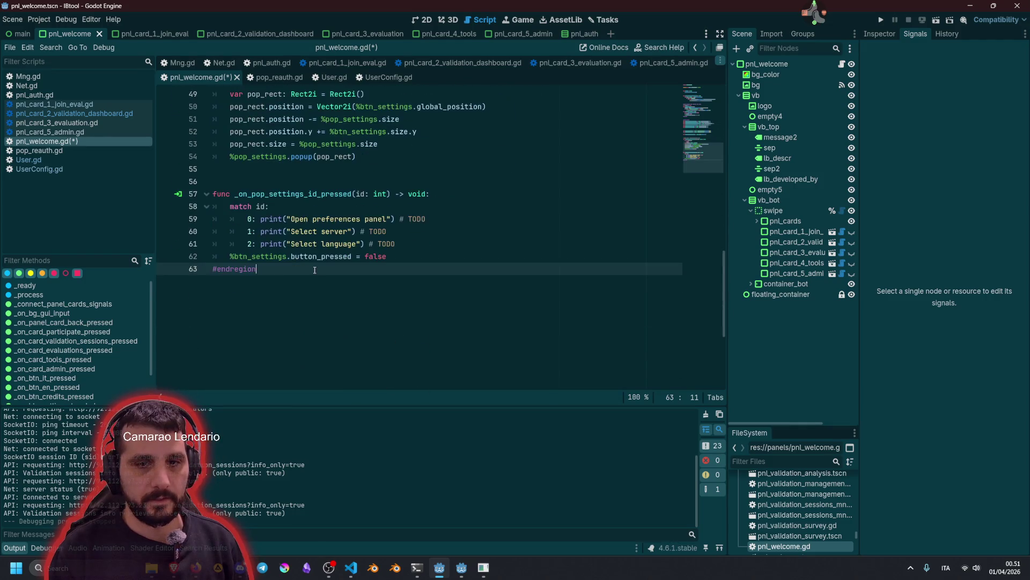
key("Return")
Insert a blank line after extends PanelContainer and save pnl_welcome.gd
scroll(328, 270, "up", 15)
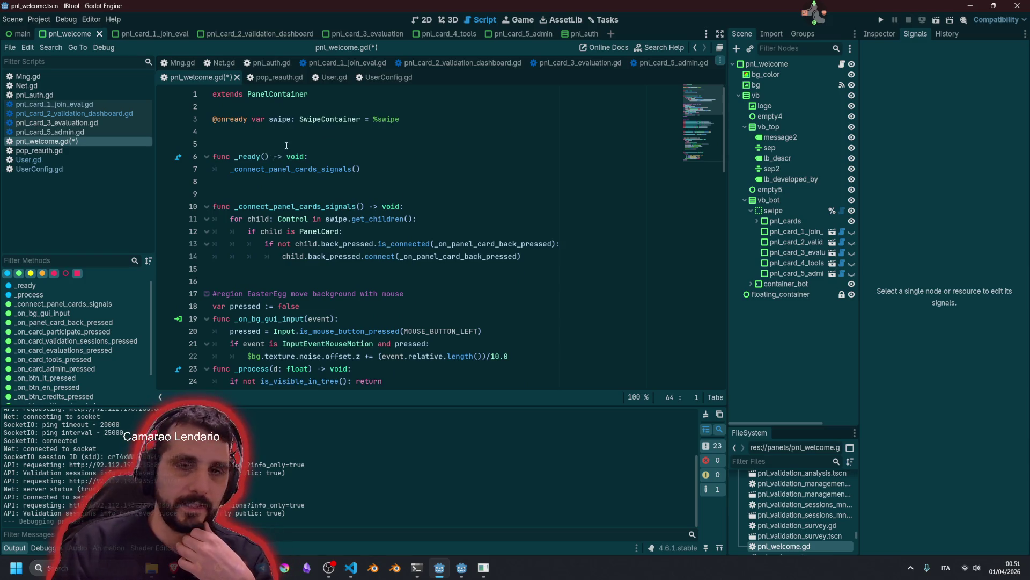
left_click(349, 144)
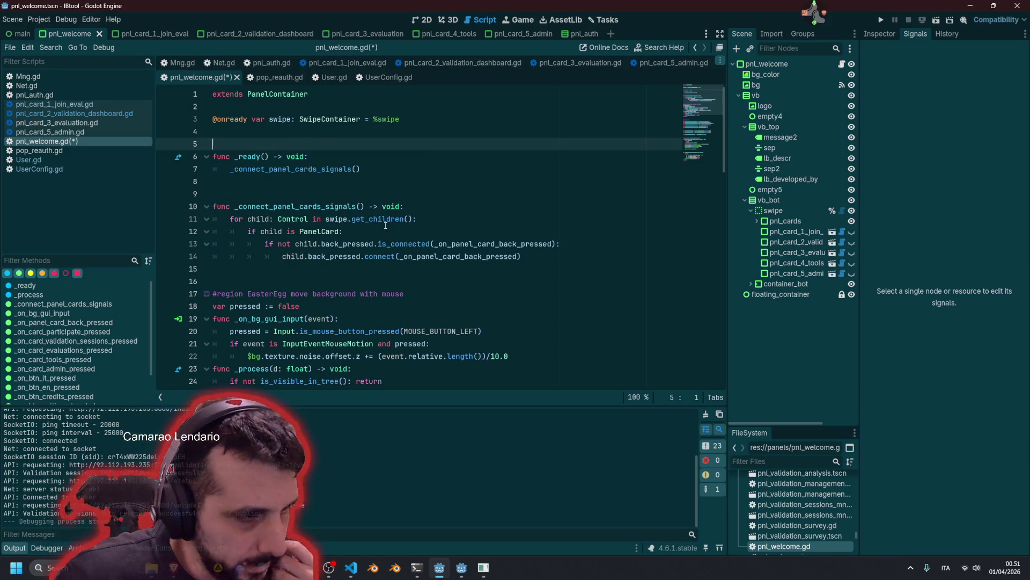
left_click(311, 106)
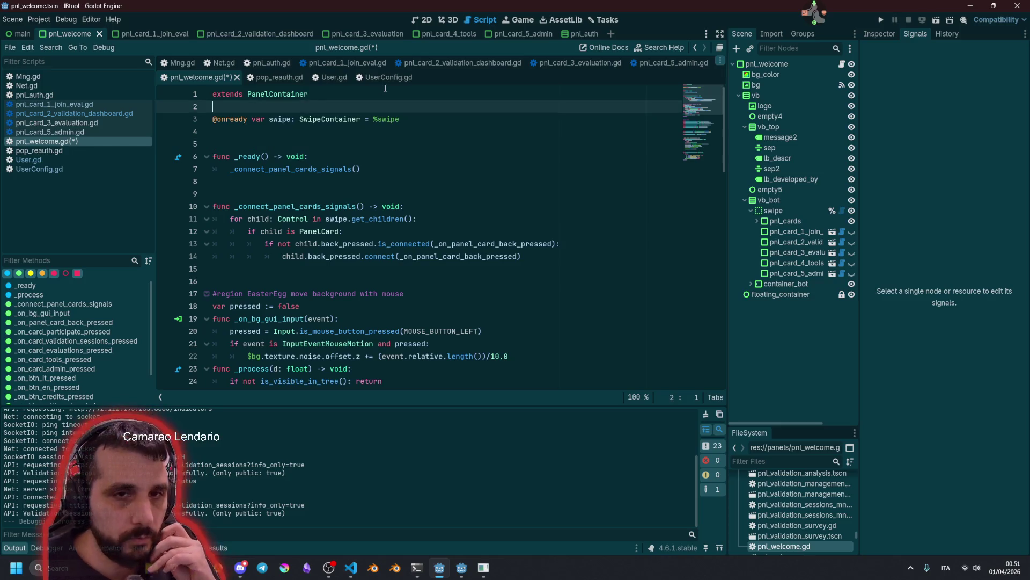
key("Return")
left_click(385, 109)
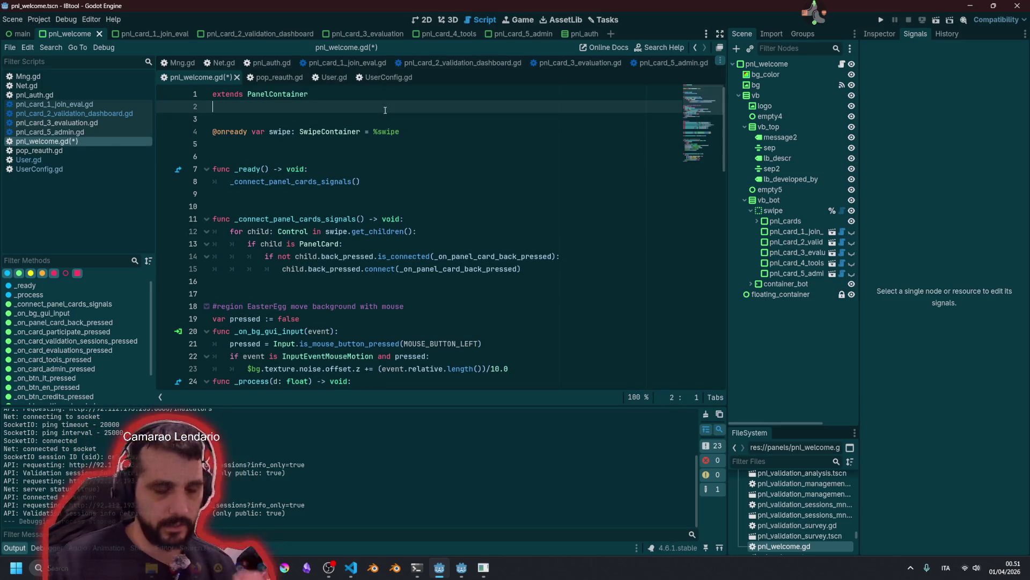
key("ctrl+s")
left_click(433, 133)
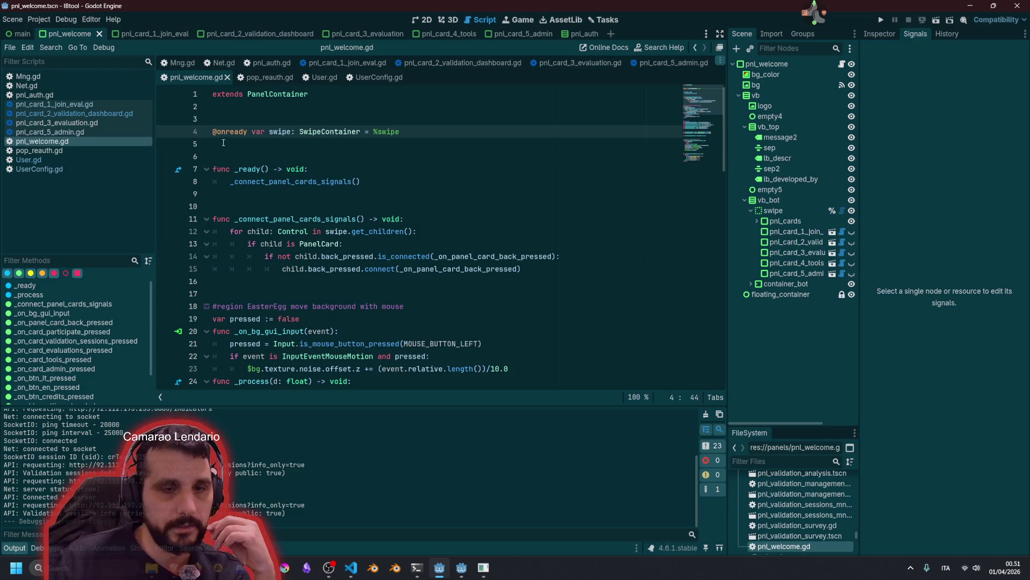
left_click(107, 104)
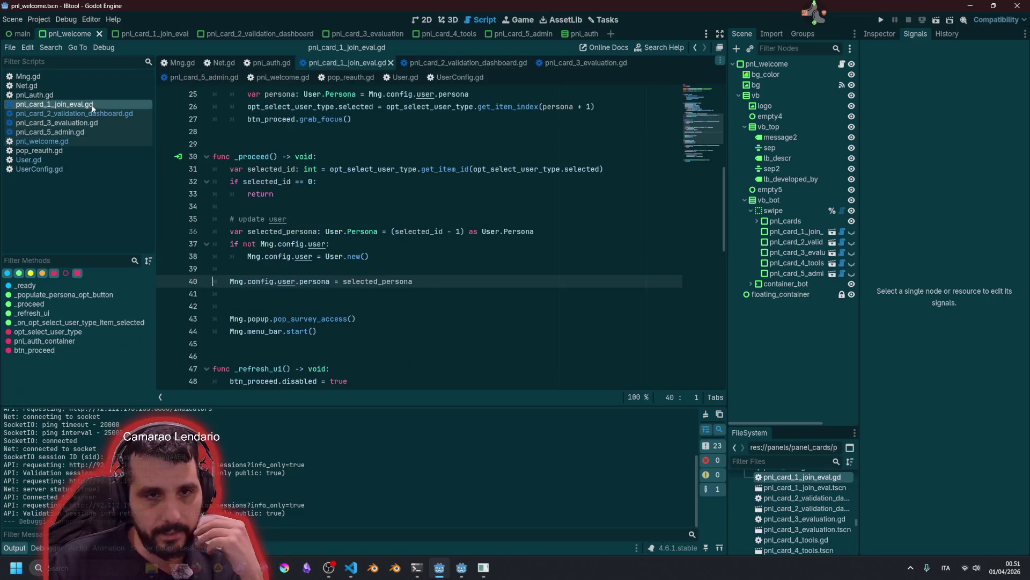
Remove the blank line before Mng.popup in pnl_card_1_join_eval.gd, save, and open pnl_card_2_validation_dashboard.gd
scroll(302, 199, "up", 5)
scroll(318, 202, "down", 5)
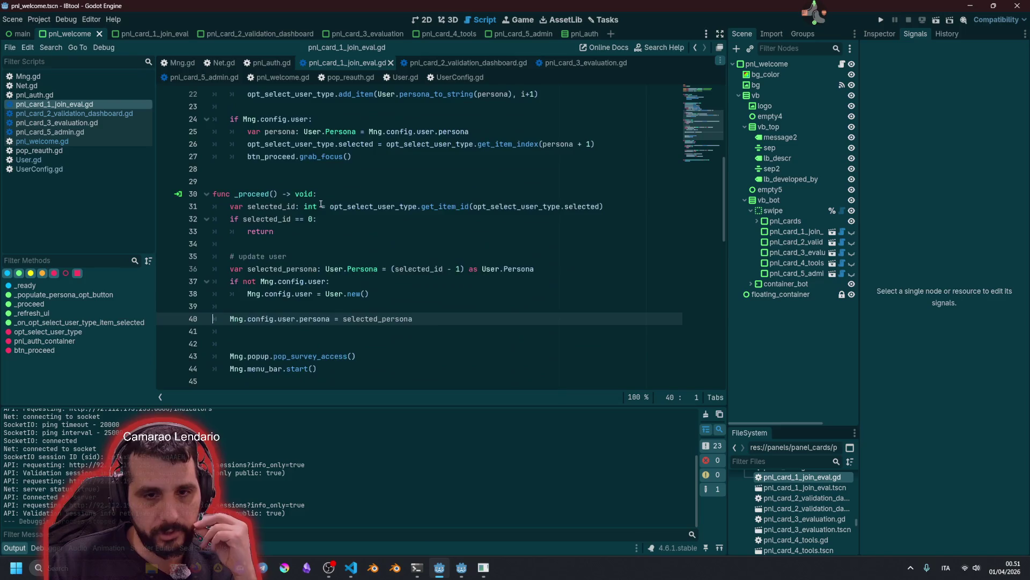
left_click(285, 236)
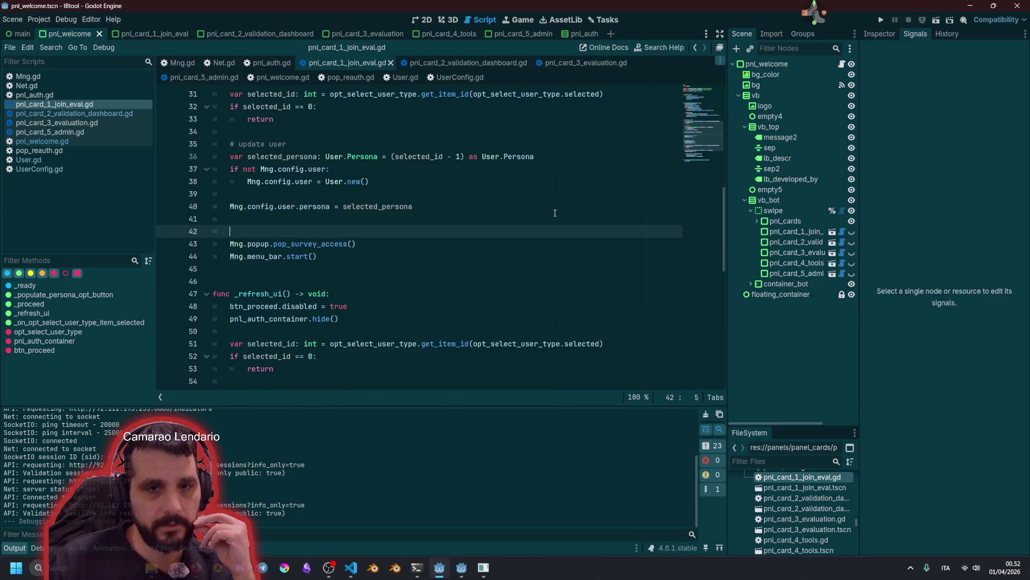
key("BackSpace")
key("BackSpace")
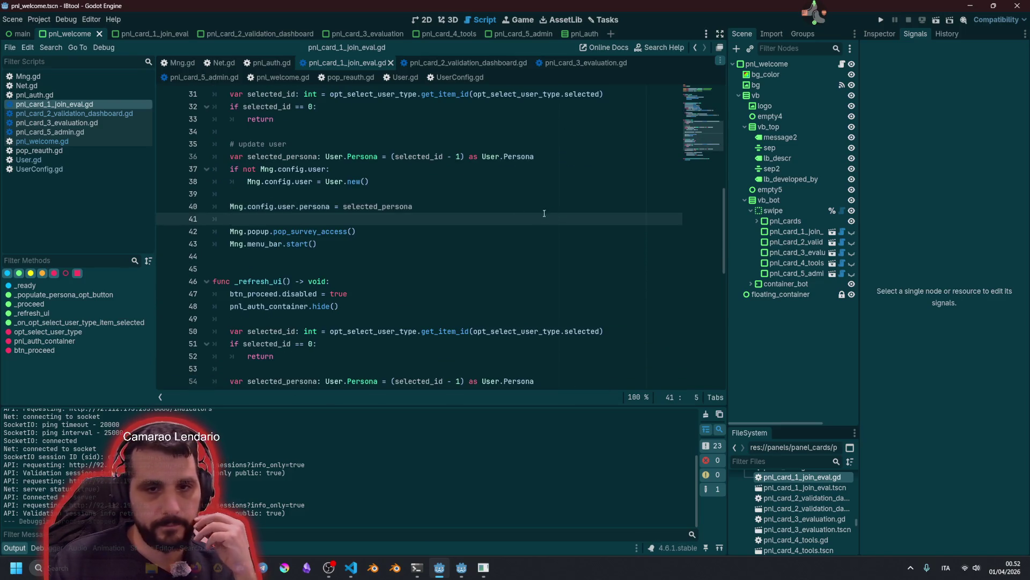
double_click(317, 232)
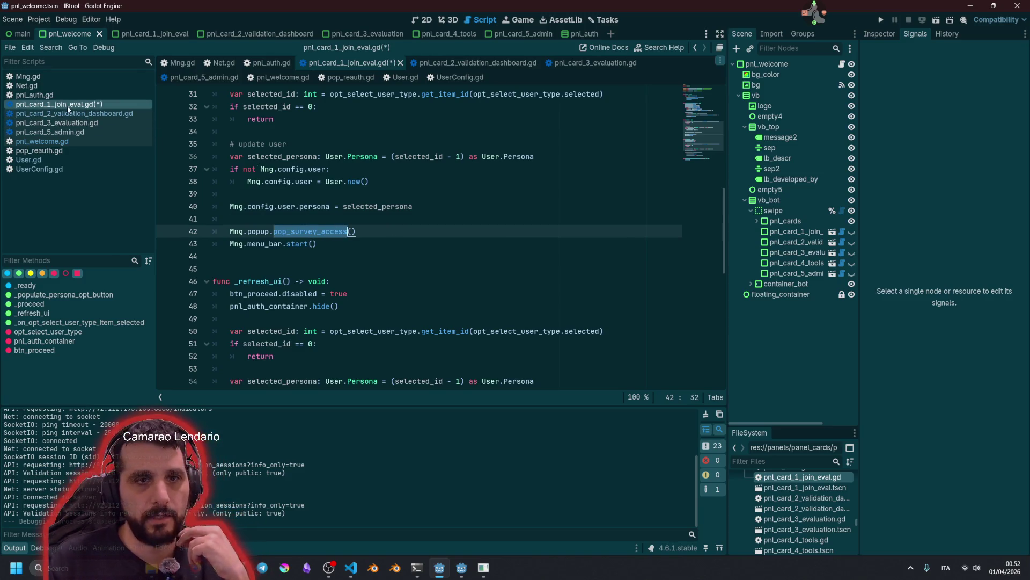
scroll(335, 224, "up", 4)
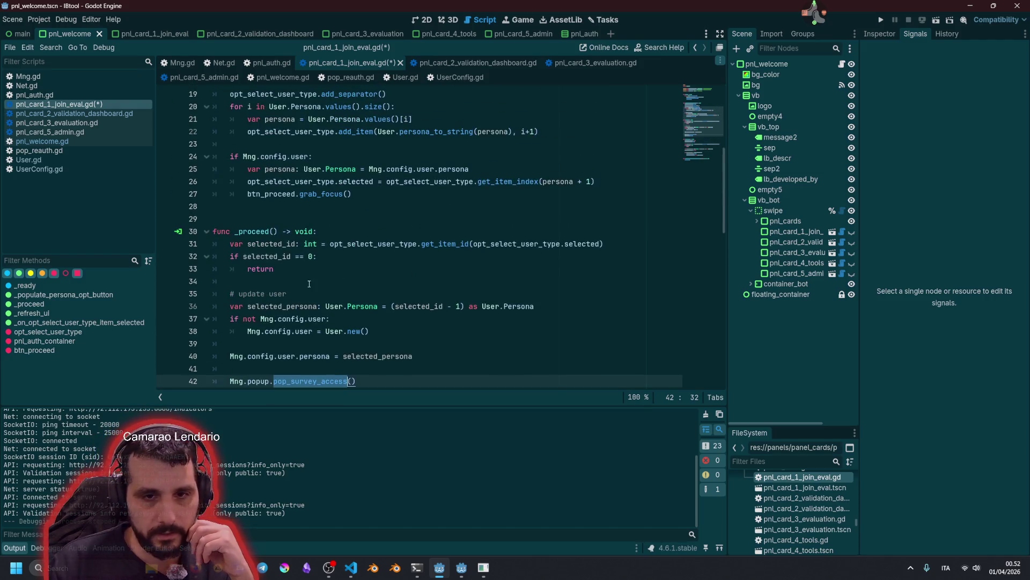
scroll(317, 330, "down", 2)
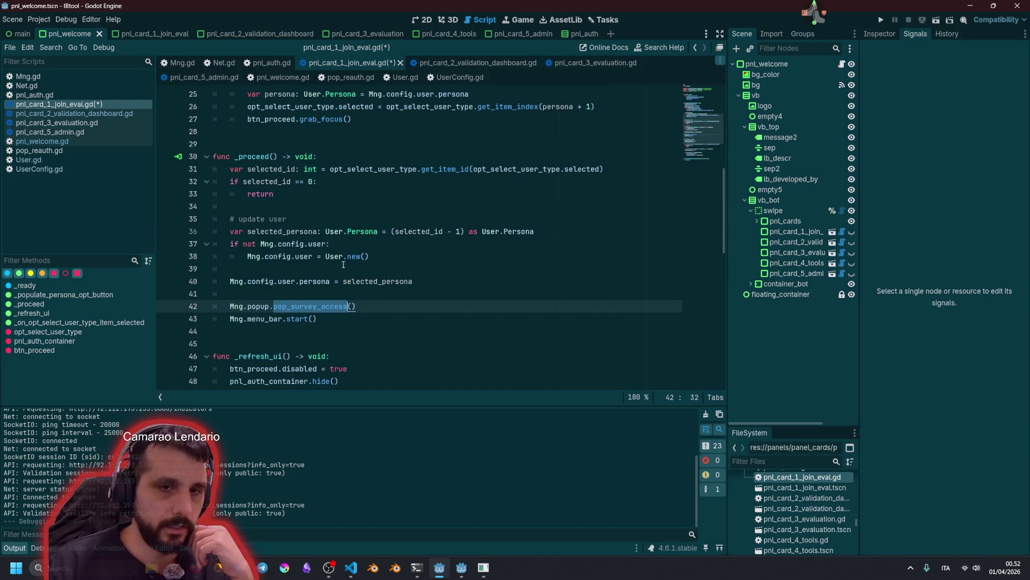
left_click(316, 231)
left_click(346, 206)
key("ctrl+s")
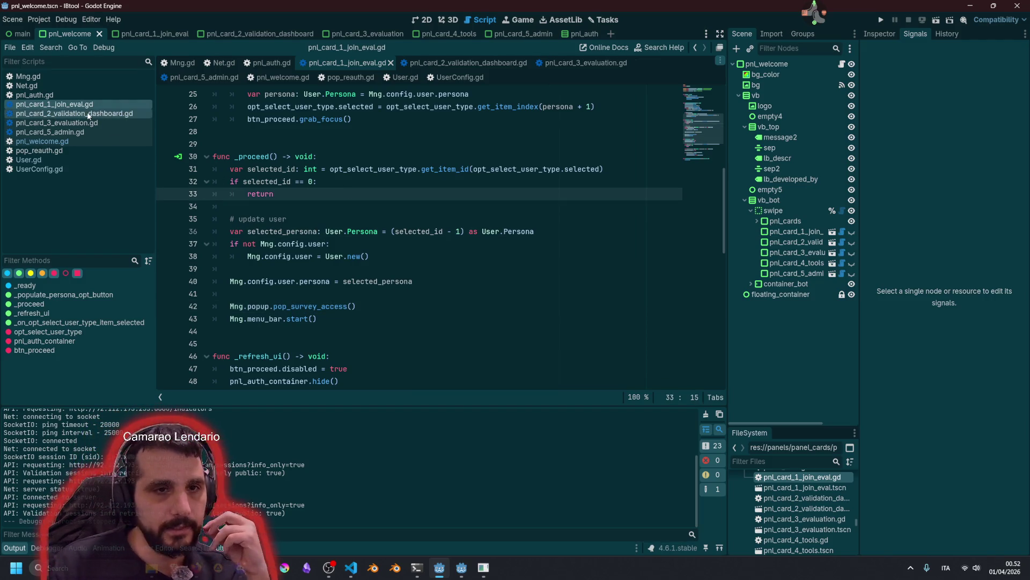
left_click(75, 113)
double_click(289, 169)
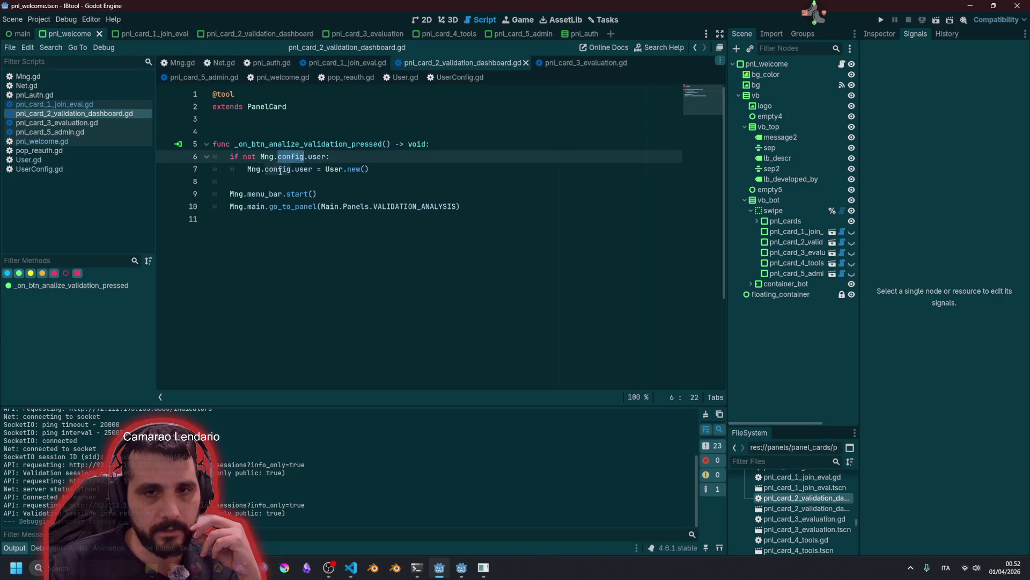
Add 'Mng.config.user.authorization = User.Auth.REGULAR' after line 7 using autocomplete
left_click(313, 169)
key("shift+Home")
key("ctrl+c")
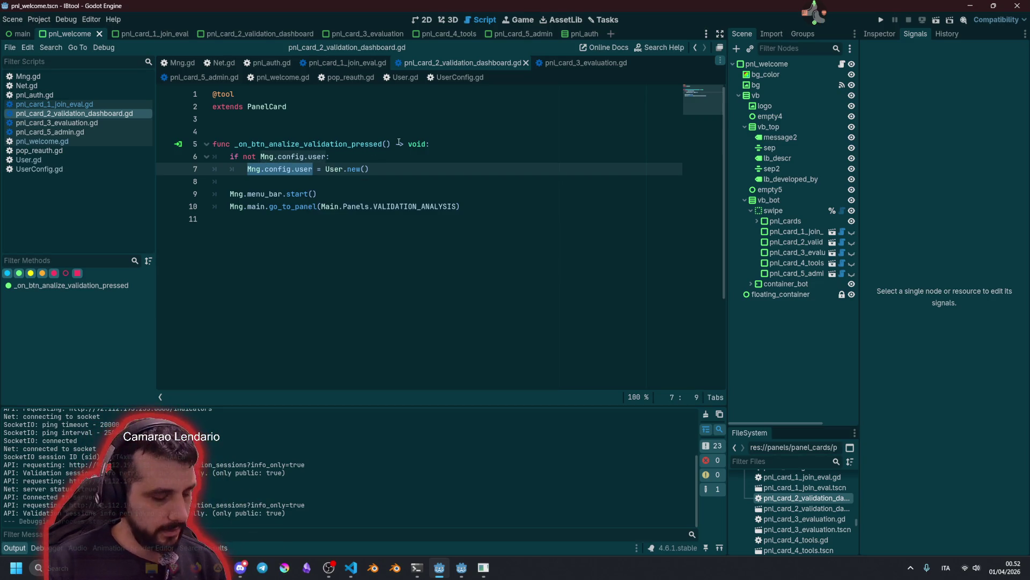
key("End")
key("Return")
key("Return")
key("ctrl+v")
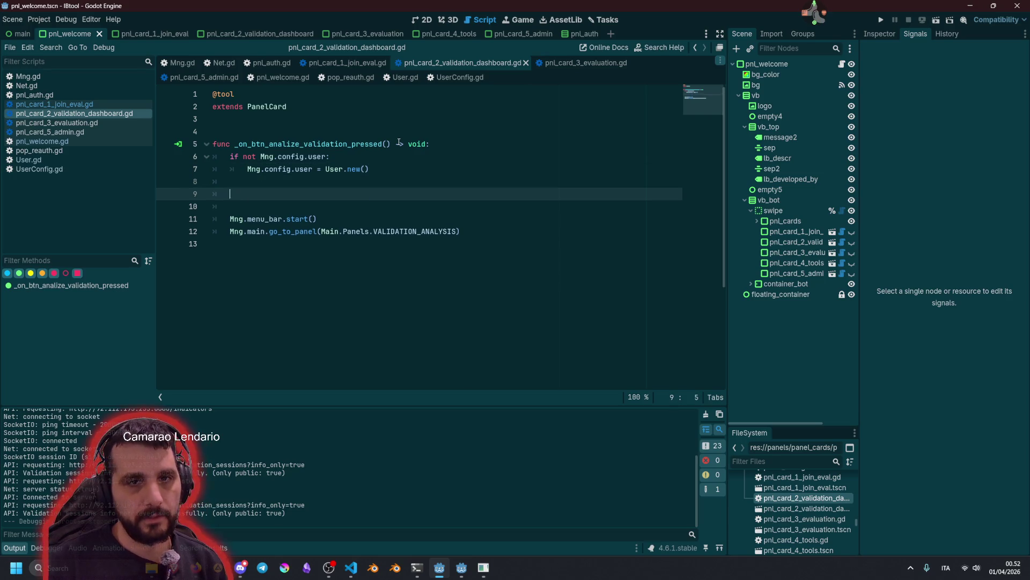
type("Mng.config.user.")
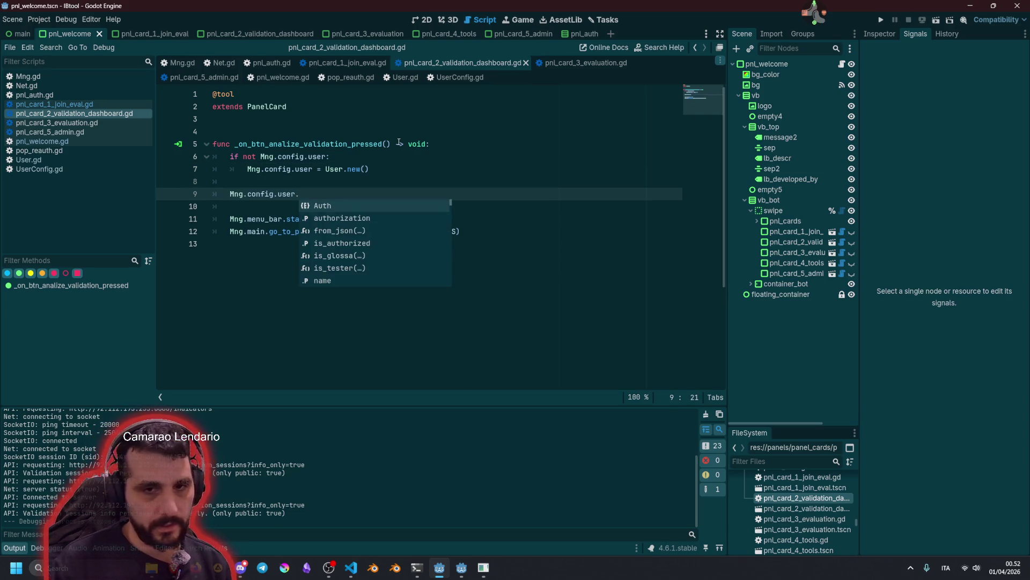
type("persona =")
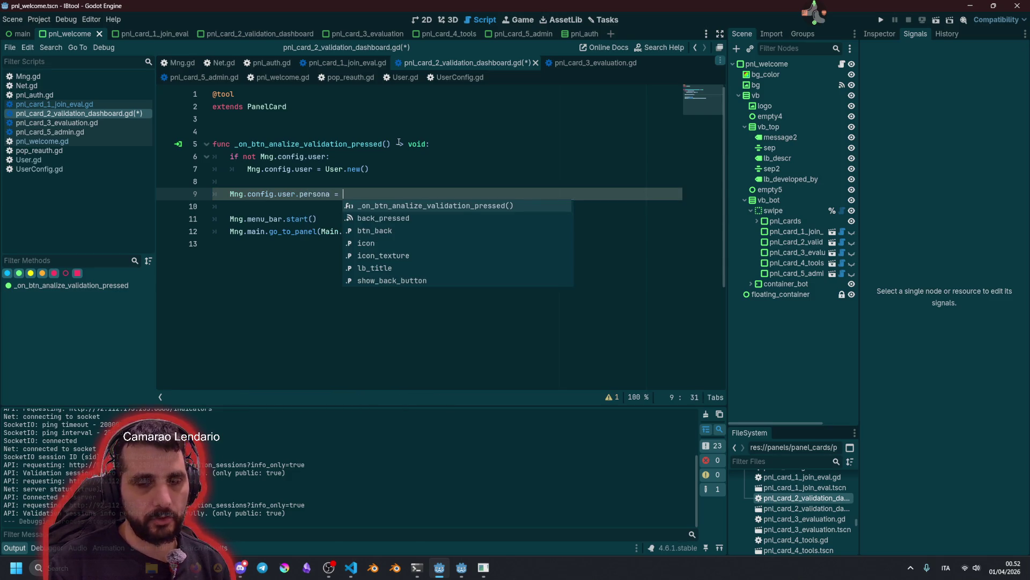
key("BackSpace")
key("BackSpace")
key("BackSpace")
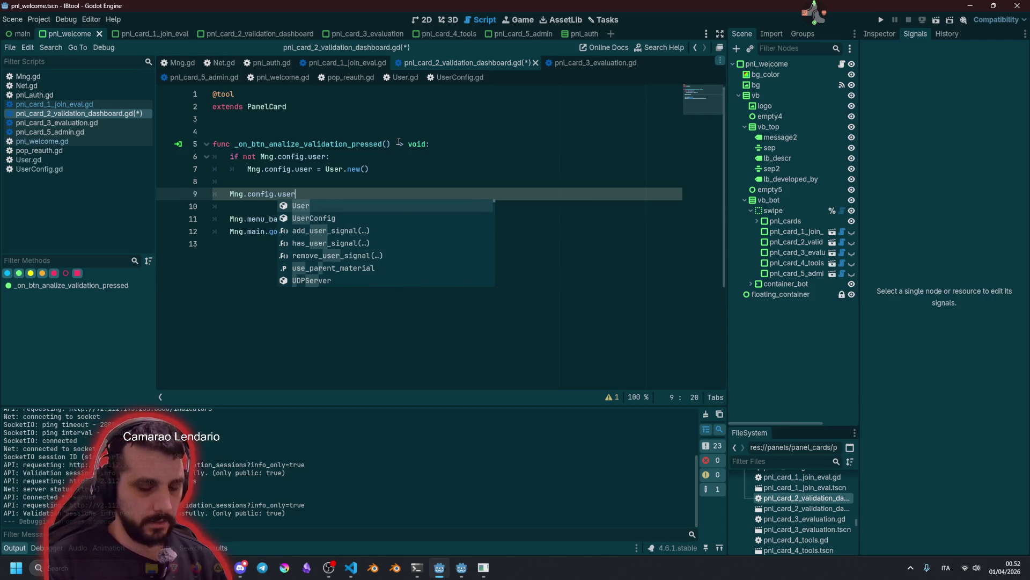
type(".au")
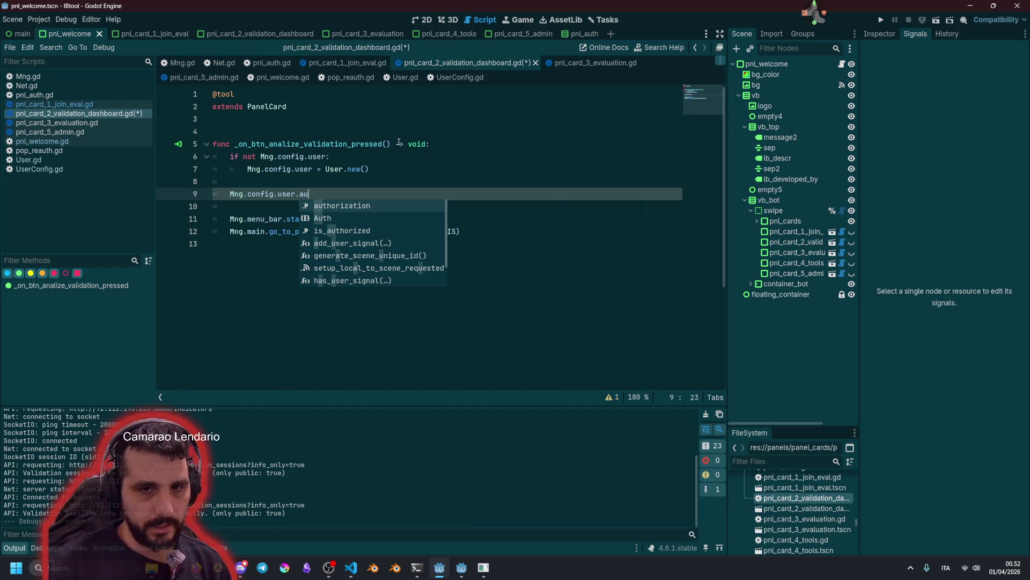
key("Return")
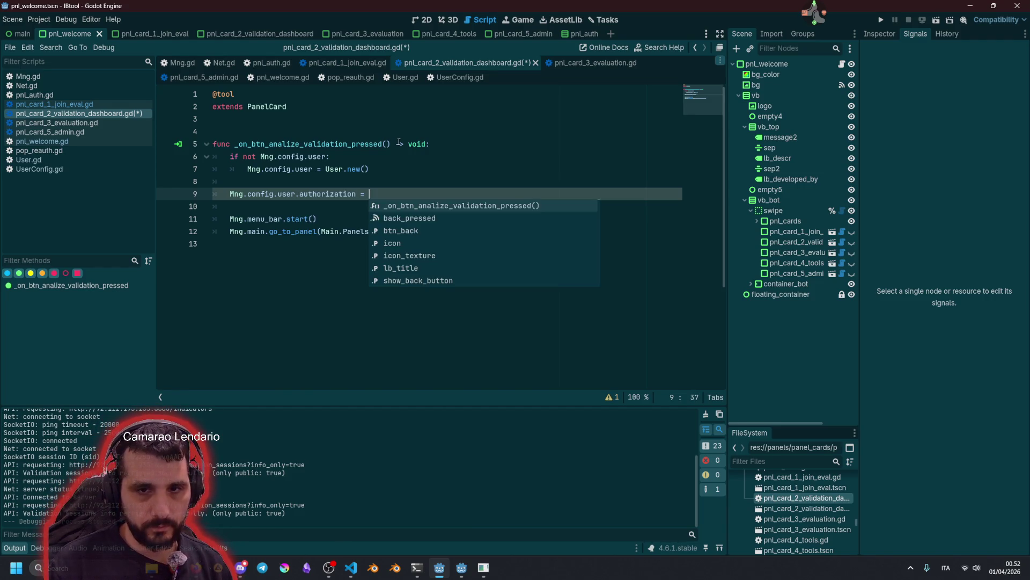
type("User")
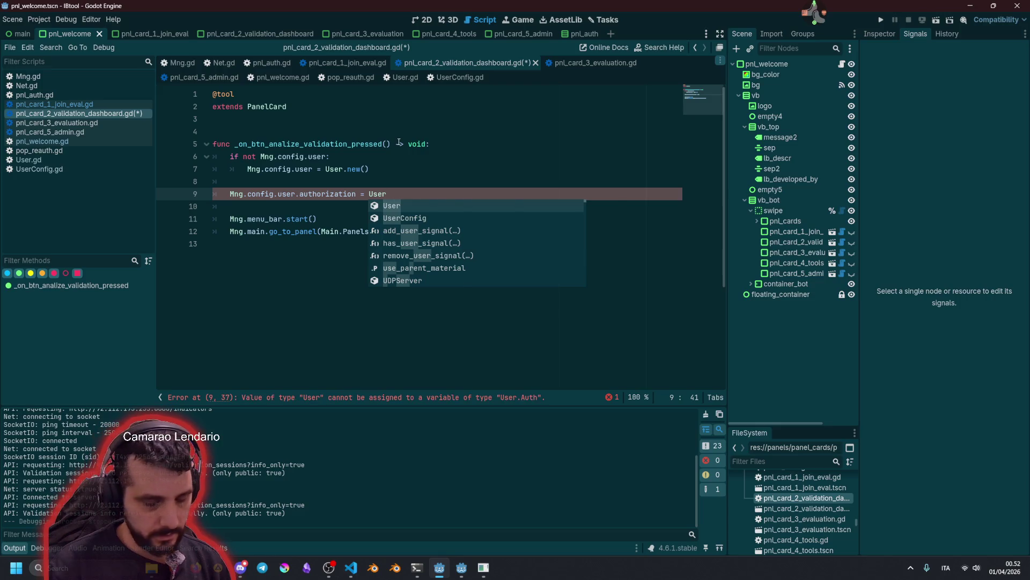
type(".Auth")
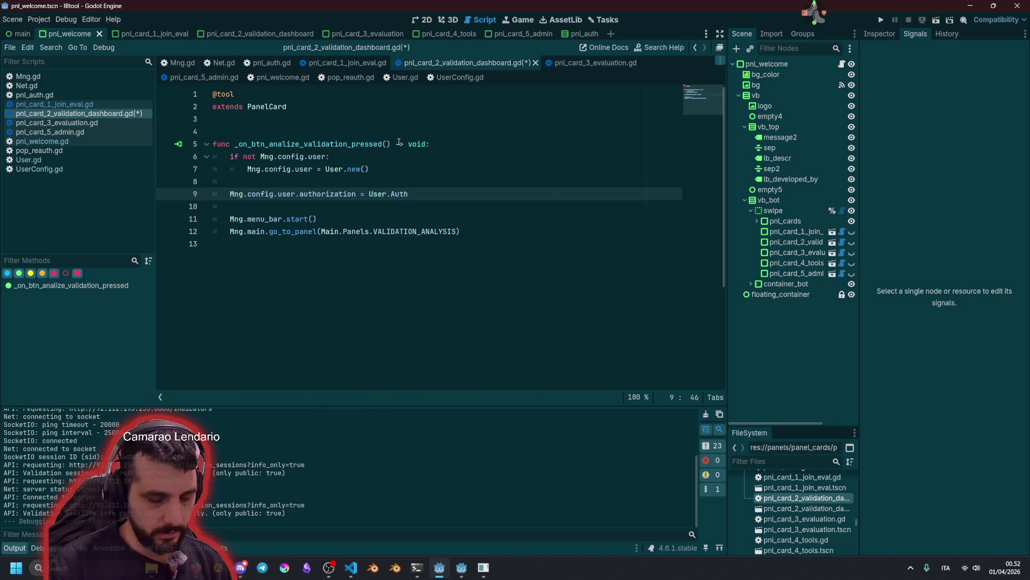
key("Return")
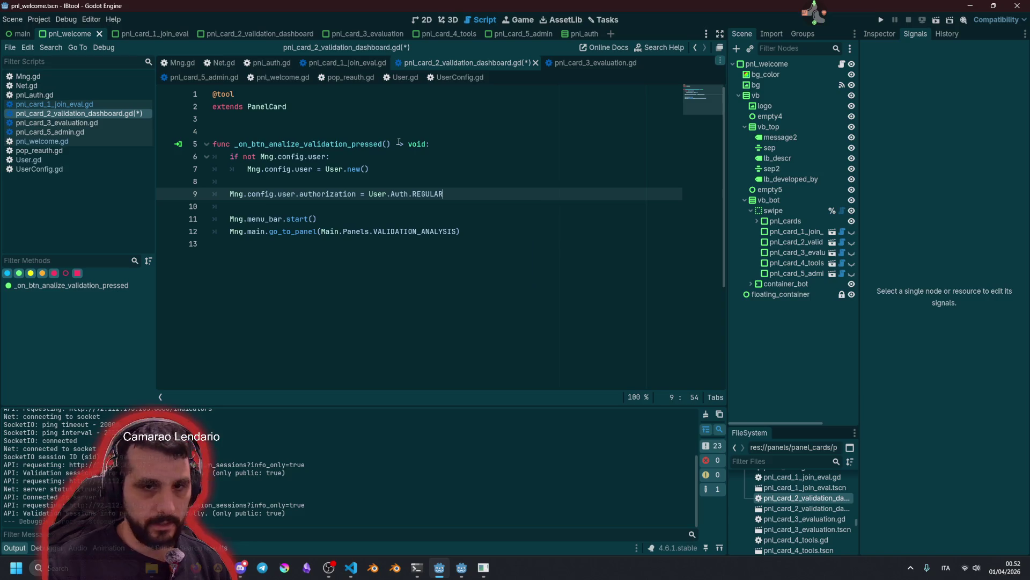
Save the validation dashboard script and run the project with F5
left_click(325, 203)
key("ctrl+s")
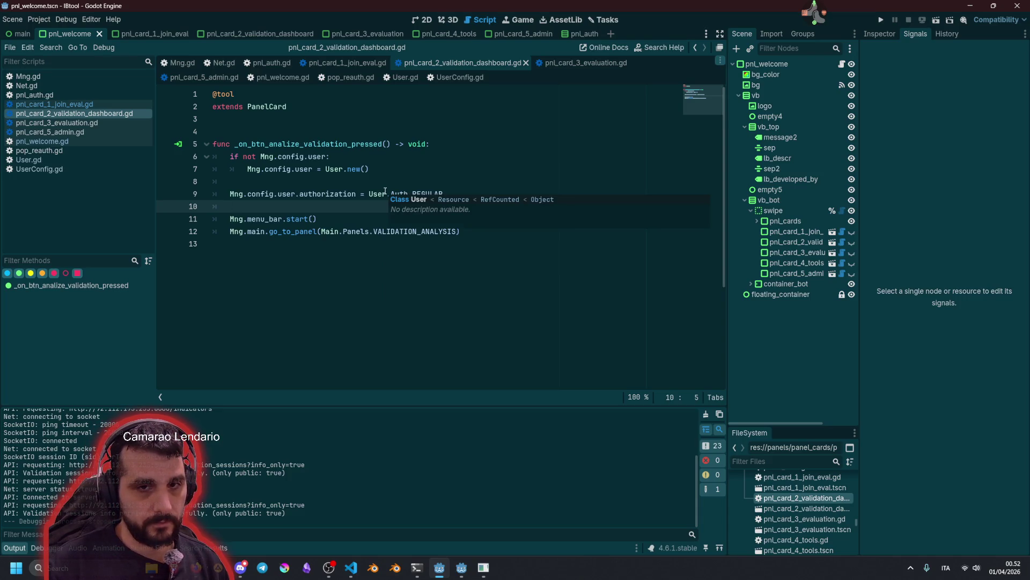
left_click(362, 187)
key("F5")
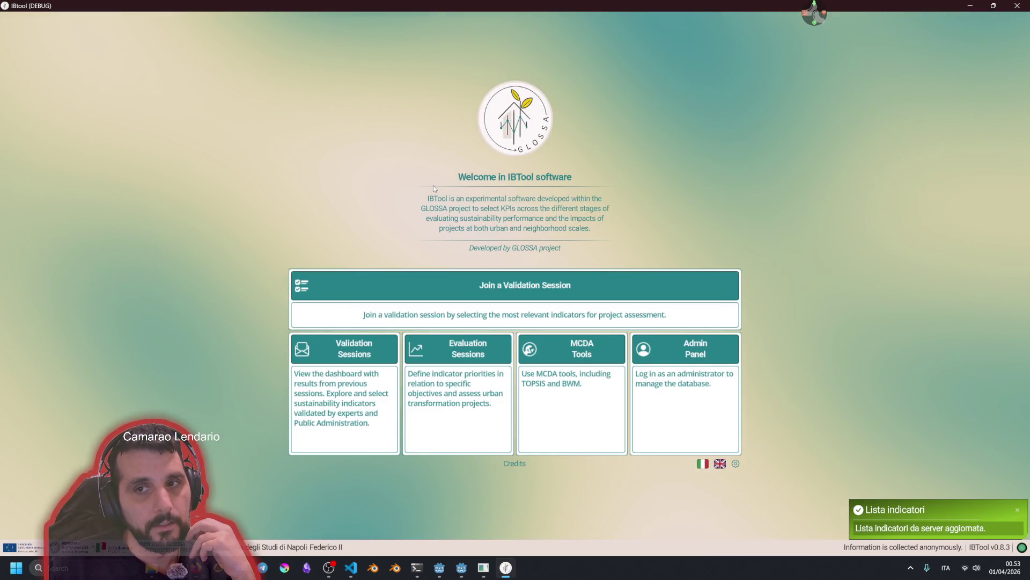
Open the Validation Sessions card, proceed, and select the EEA_Pozzuoli_2026_gruppoC session
left_click(660, 365)
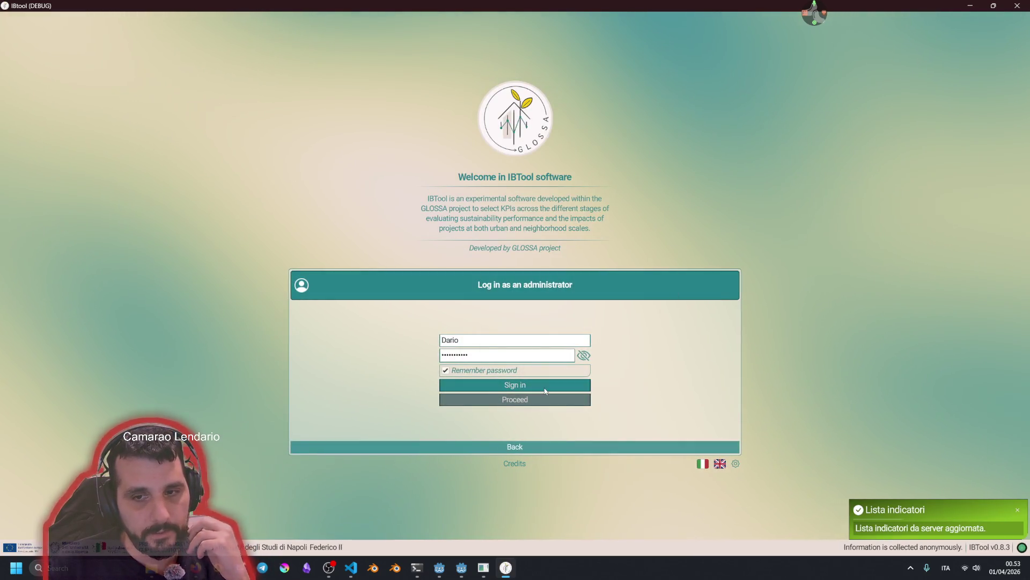
left_click(478, 447)
left_click(384, 427)
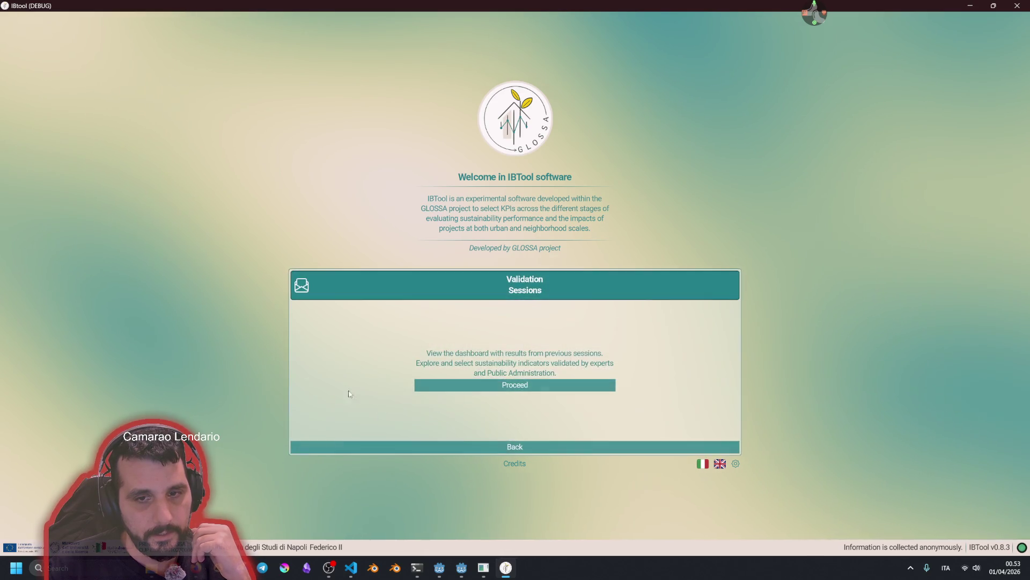
left_click(451, 387)
left_click(542, 34)
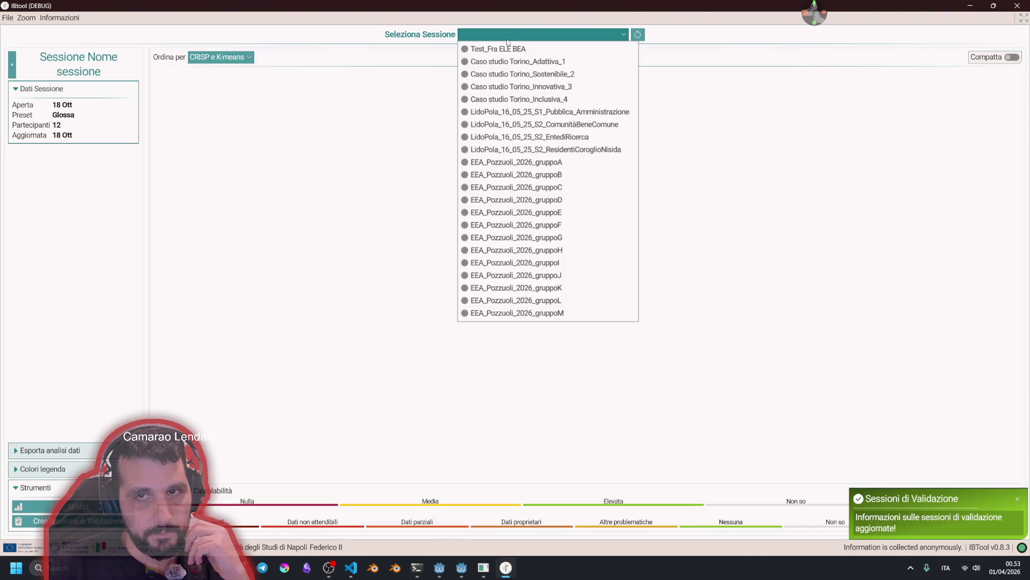
left_click(529, 191)
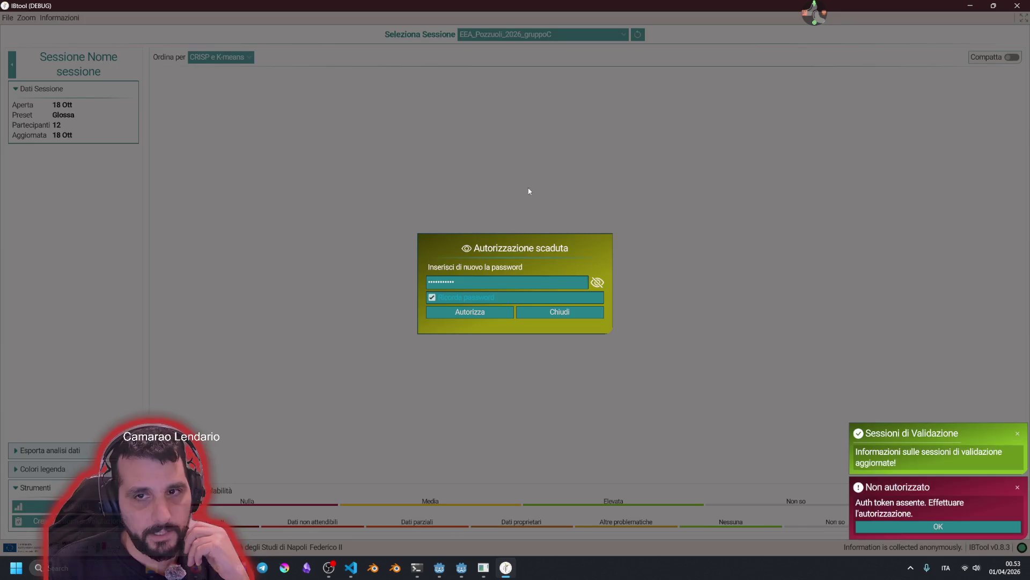
Dismiss the expired-authorization prompt and not-authorized notification, then close the IBTool debug window
left_click(547, 312)
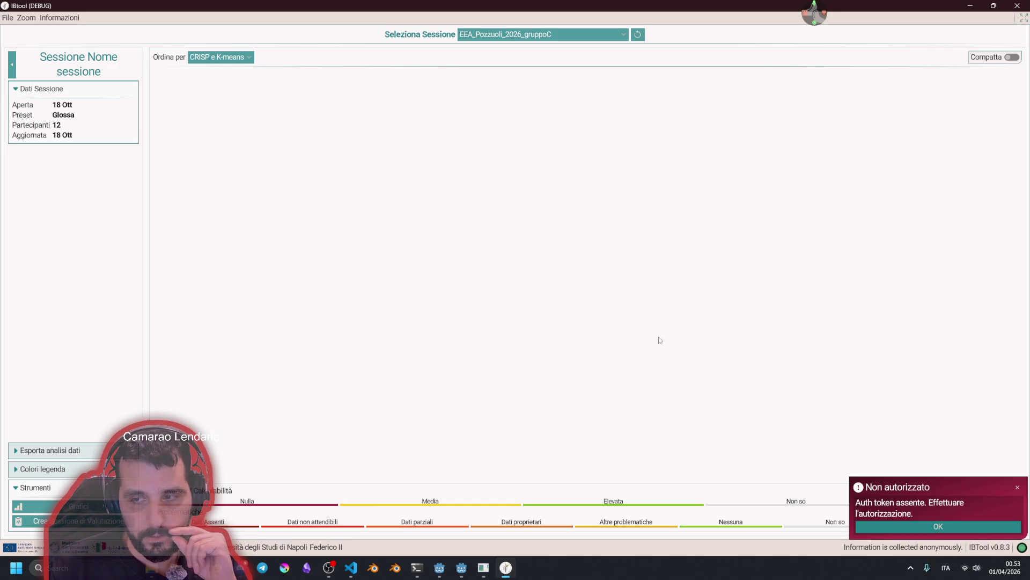
left_click(870, 526)
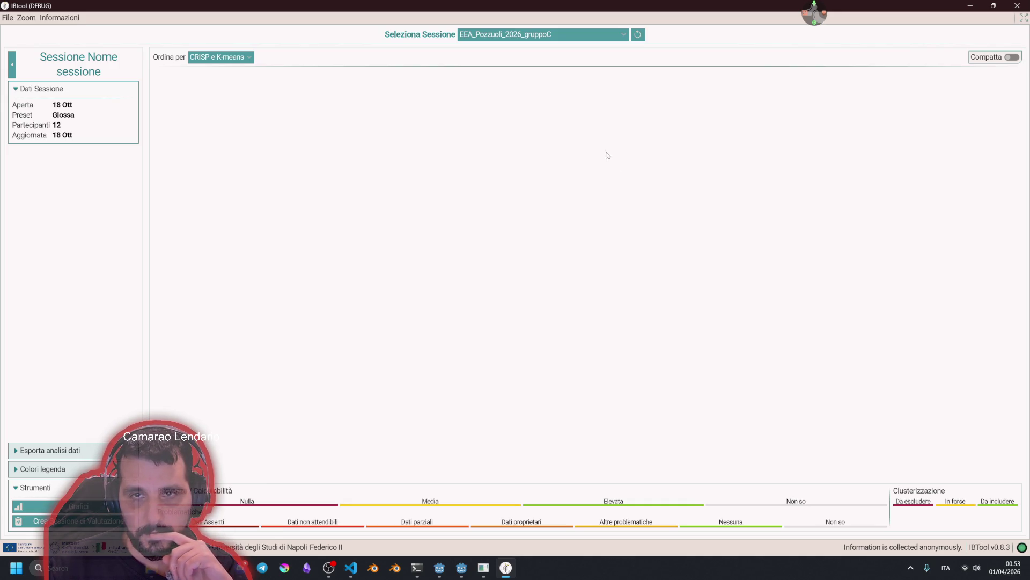
left_click(1018, 7)
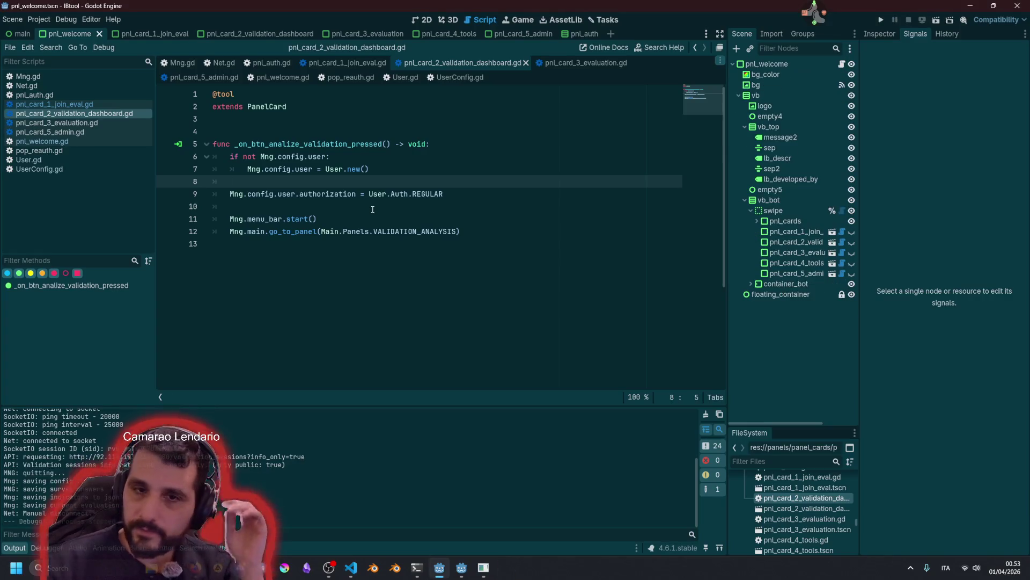
Inspect the User.Auth.REGULAR reference on line 9
left_click(372, 209)
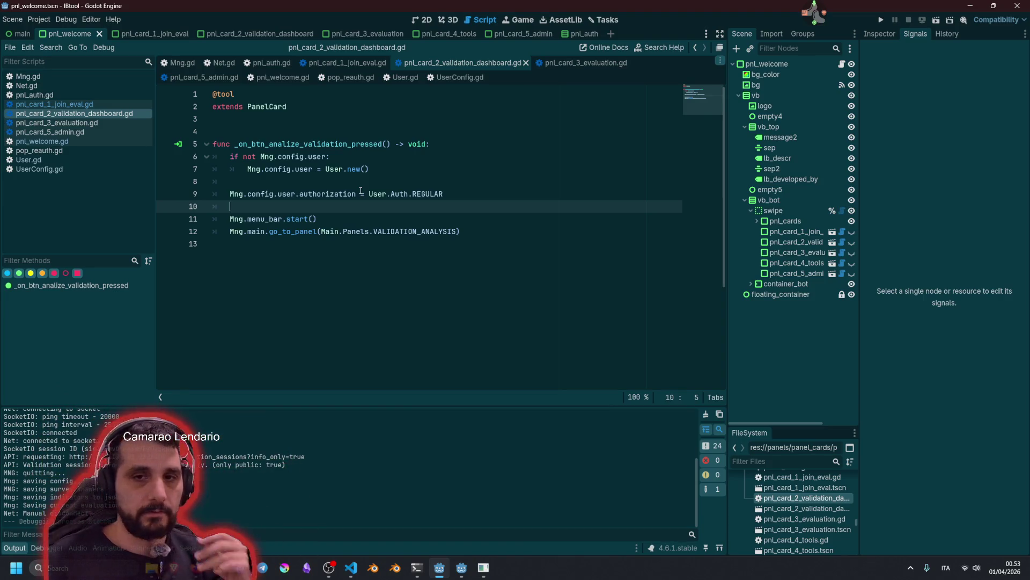
double_click(409, 194)
left_click(422, 194)
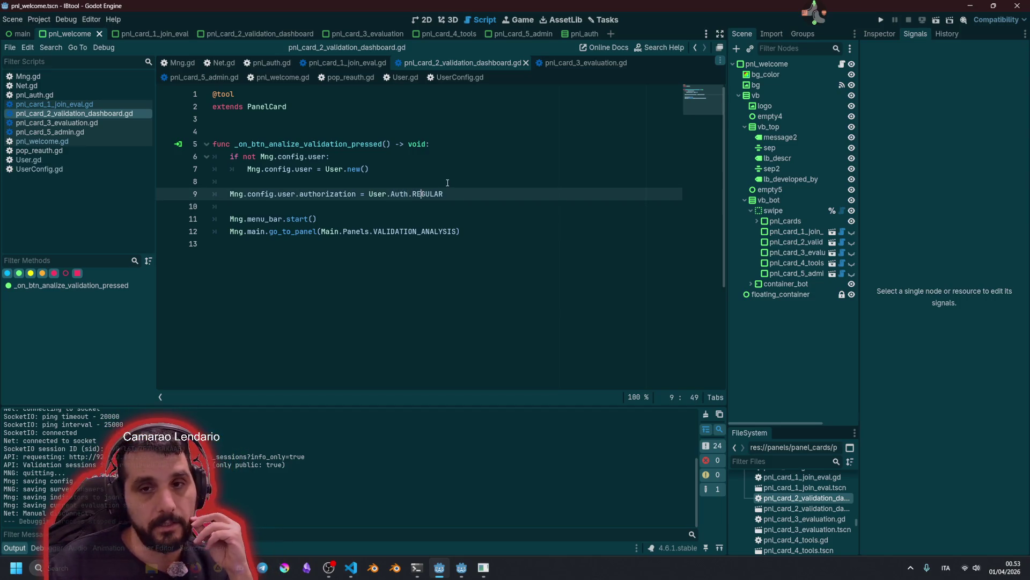
double_click(423, 194)
double_click(401, 195)
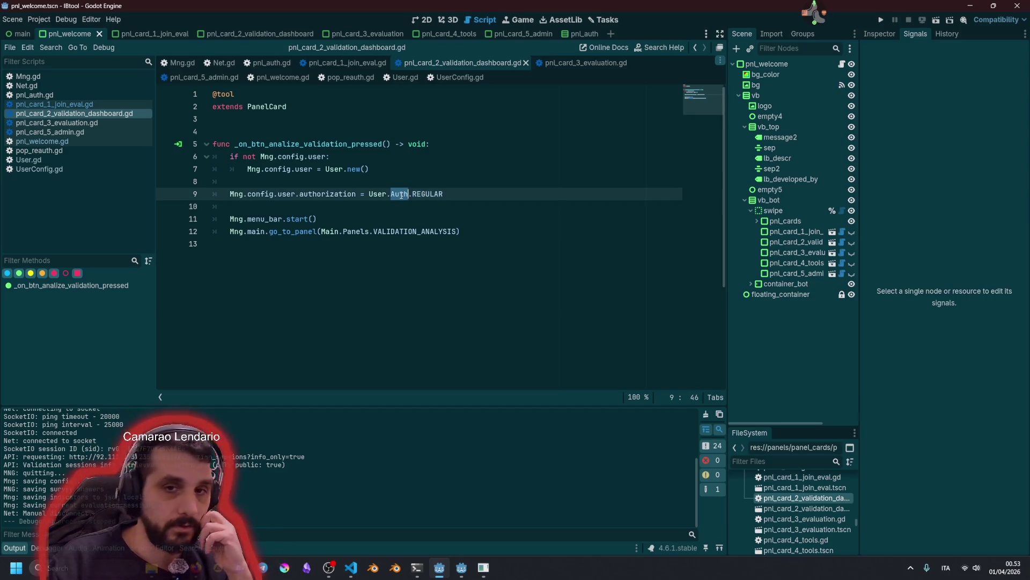
mouse_move(401, 194)
left_click(359, 183)
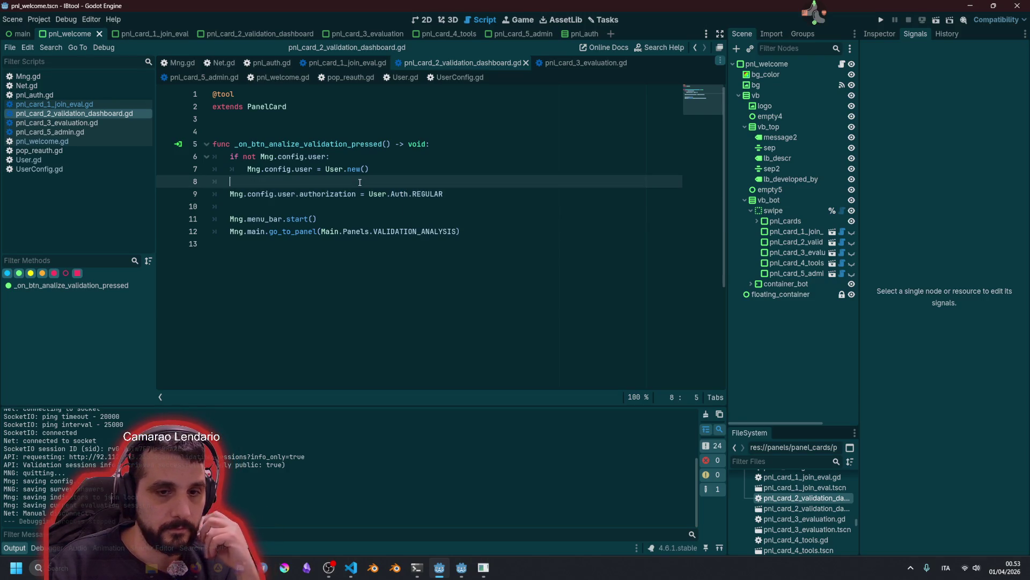
Save the validation dashboard script and open pnl_card_3_evaluation.gd
key("ctrl+s")
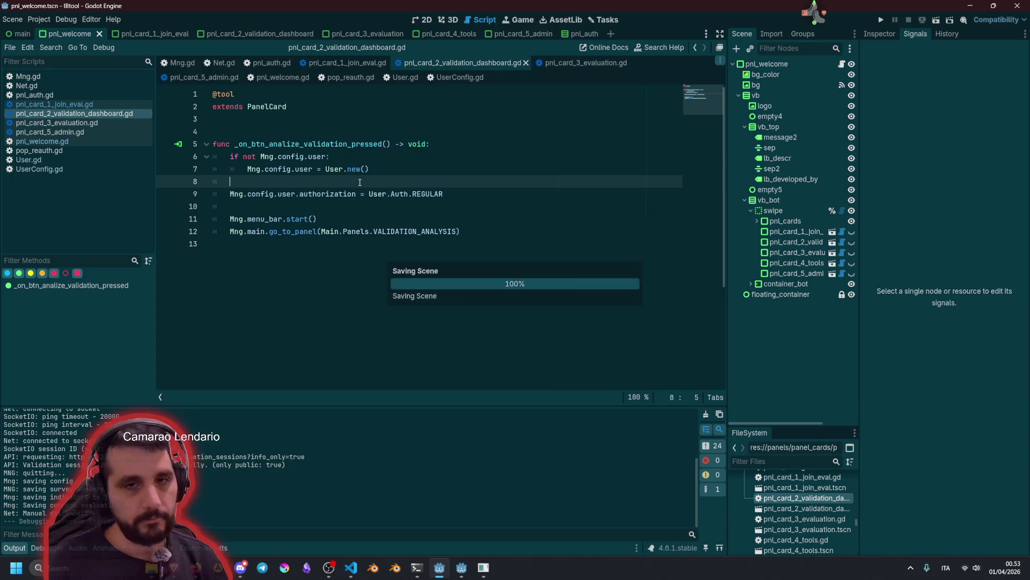
left_click(344, 157)
left_click(95, 121)
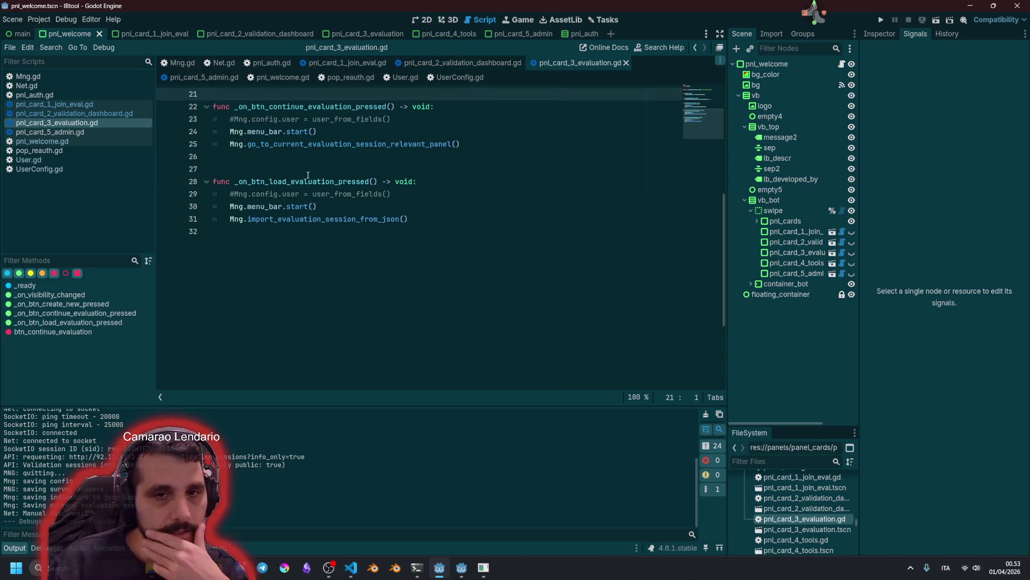
Delete the commented '#Mng.config.user = user_from_fields()' lines from the evaluation handlers
left_click(408, 269)
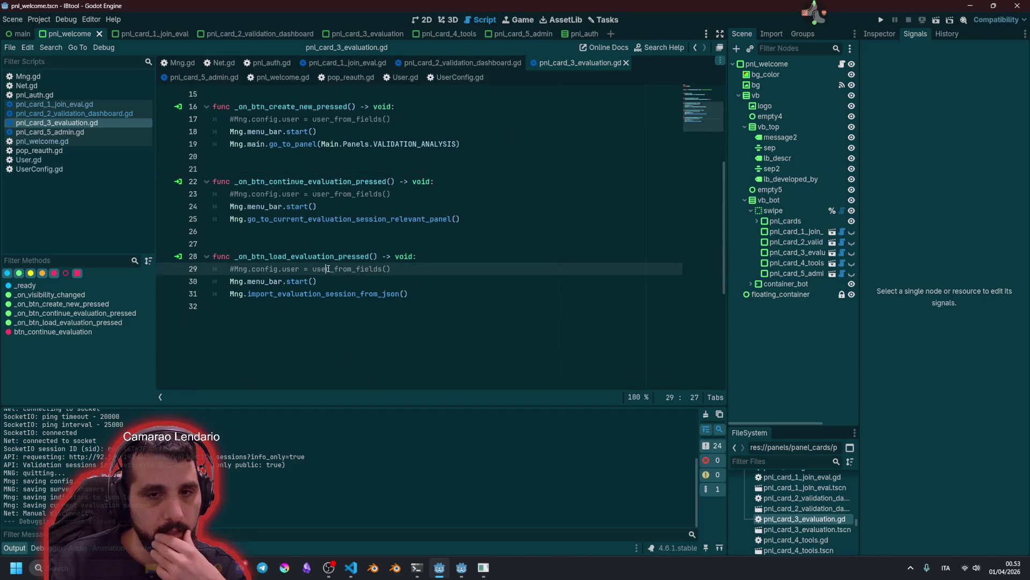
key("shift+Home")
key("shift+Home")
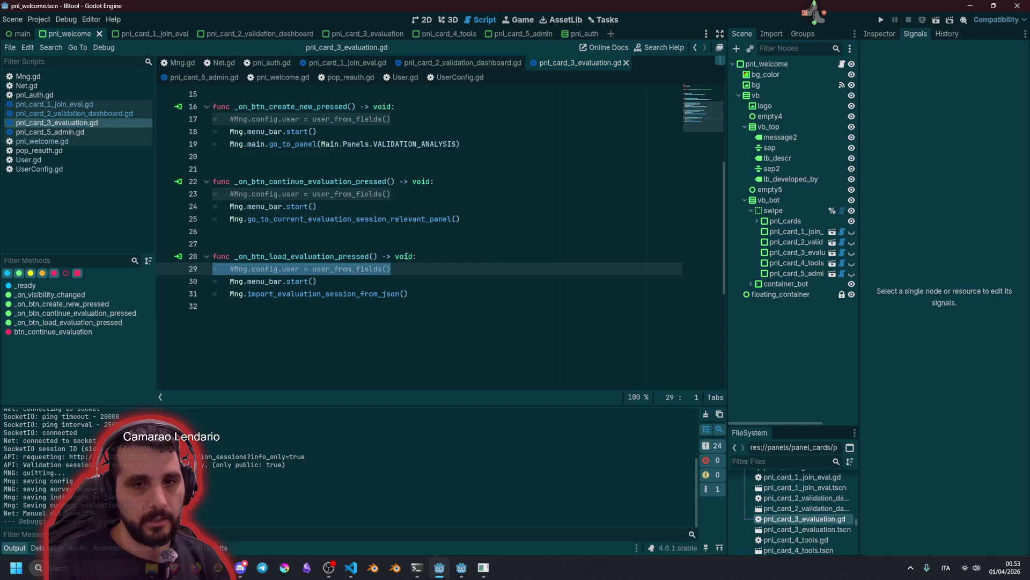
double_click(291, 256)
double_click(290, 268)
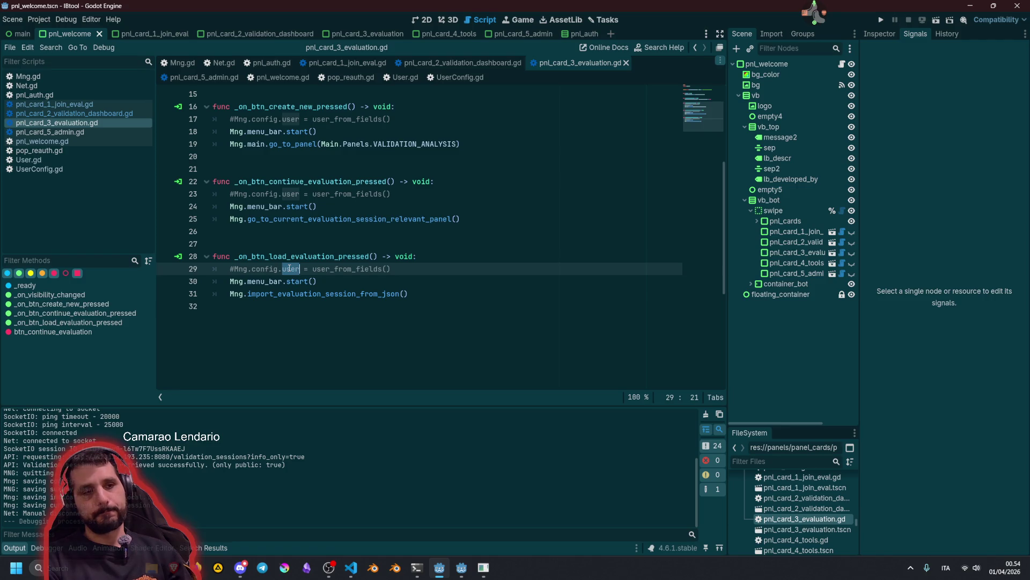
key("End")
key("shift+Home")
key("shift+Home")
key("BackSpace")
key("BackSpace")
key("Up")
key("Up")
key("Up")
key("Up")
key("End")
key("shift+Home")
key("shift+Home")
key("BackSpace")
key("BackSpace")
key("Up")
key("Up")
key("Up")
key("shift+Home")
key("shift+Home")
key("BackSpace")
key("BackSpace")
Save pnl_card_3_evaluation.gd and open pnl_card_5_admin.gd
scroll(287, 273, "up", 4)
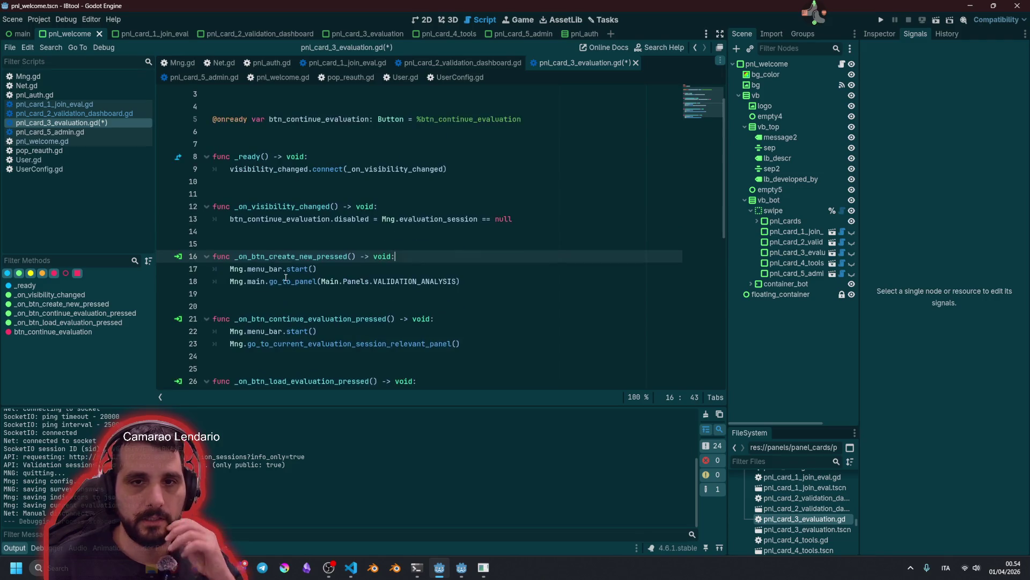
scroll(285, 277, "up", 1)
left_click(323, 180)
key("ctrl+s")
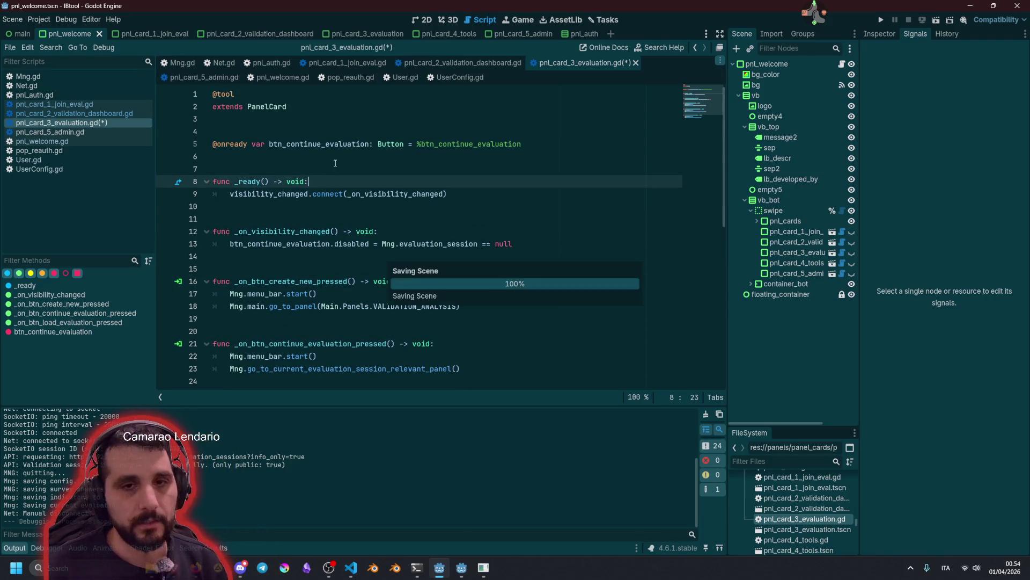
left_click(99, 132)
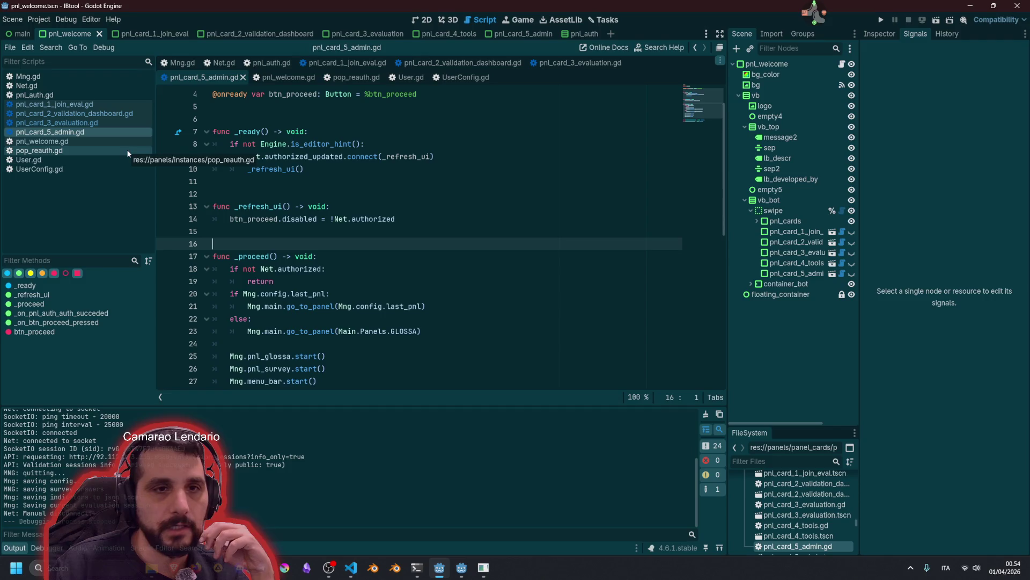
Open the pnl_card_4_tools scene's script and rename VBoxContainer to vb
left_click(427, 32)
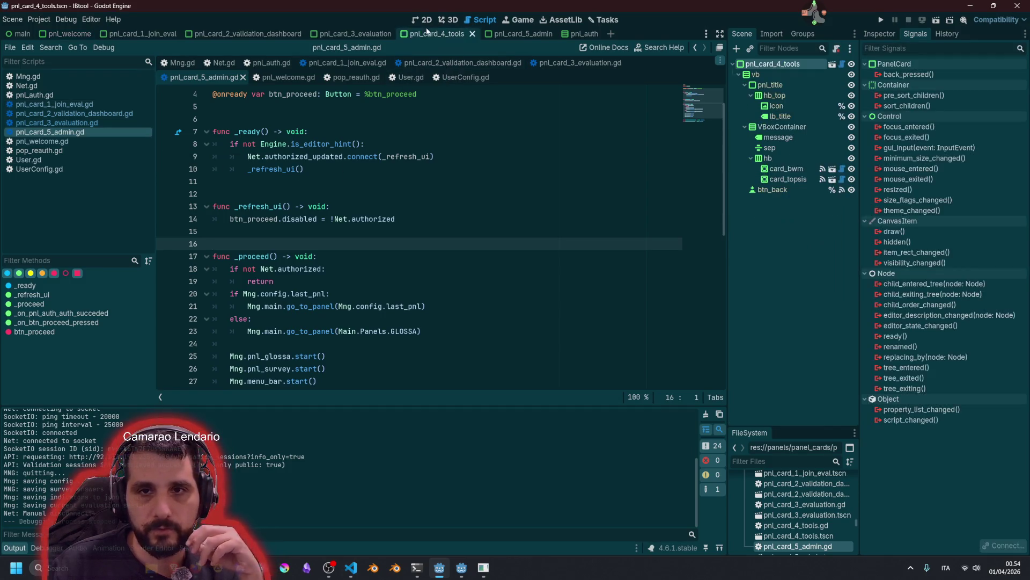
left_click(842, 65)
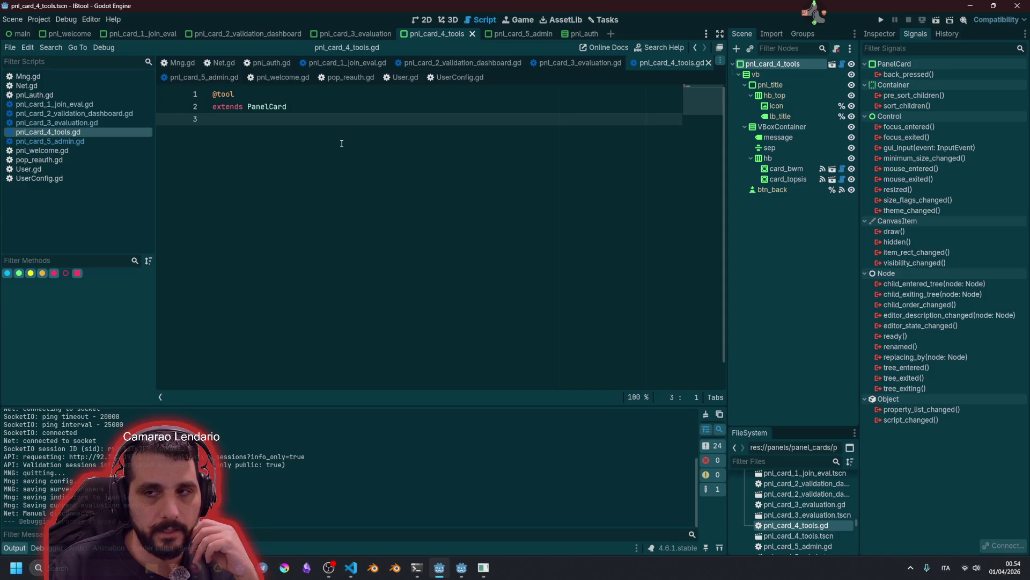
left_click(784, 127)
left_click(785, 127)
type("vb")
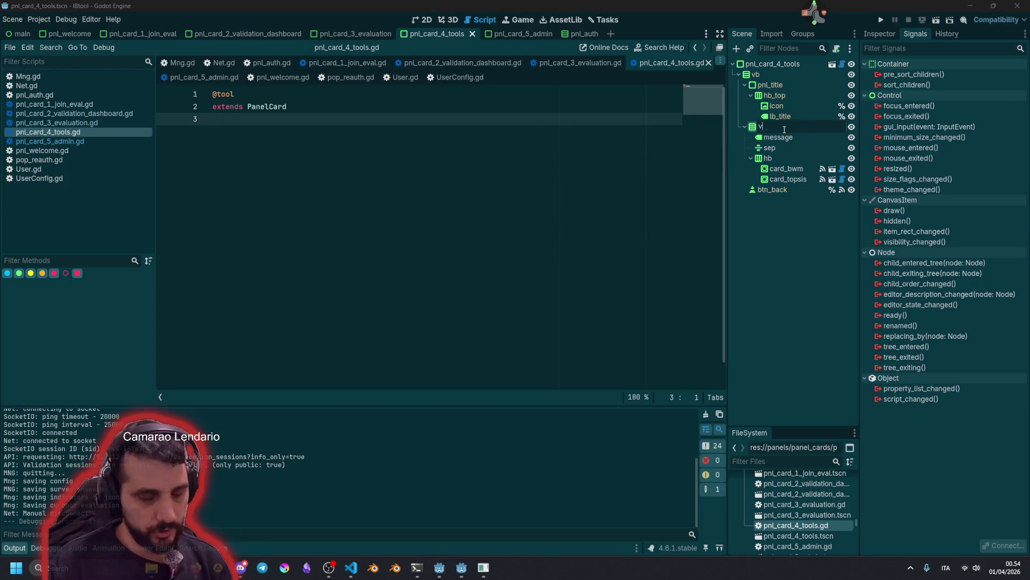
key("Return")
Connect card_bwm's pressed signal to a new _on_card_bwm_pressed handler
left_click(422, 19)
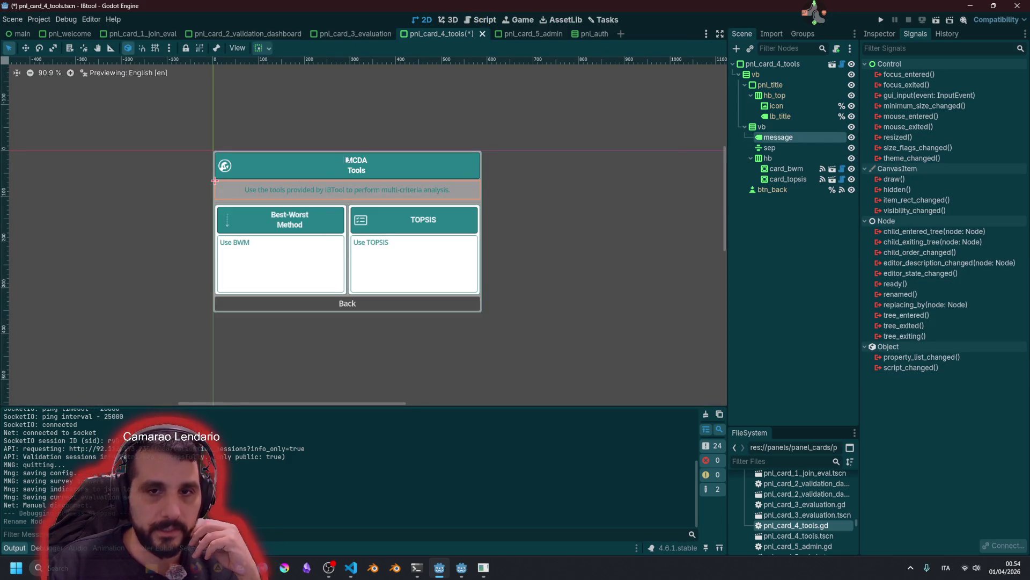
left_click(269, 217)
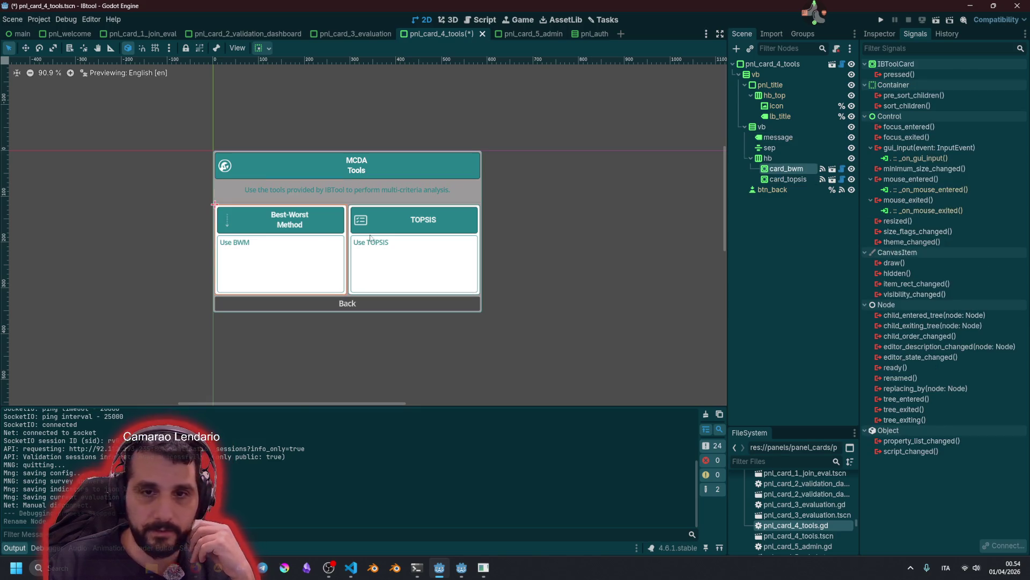
left_click(369, 241)
left_click(334, 242)
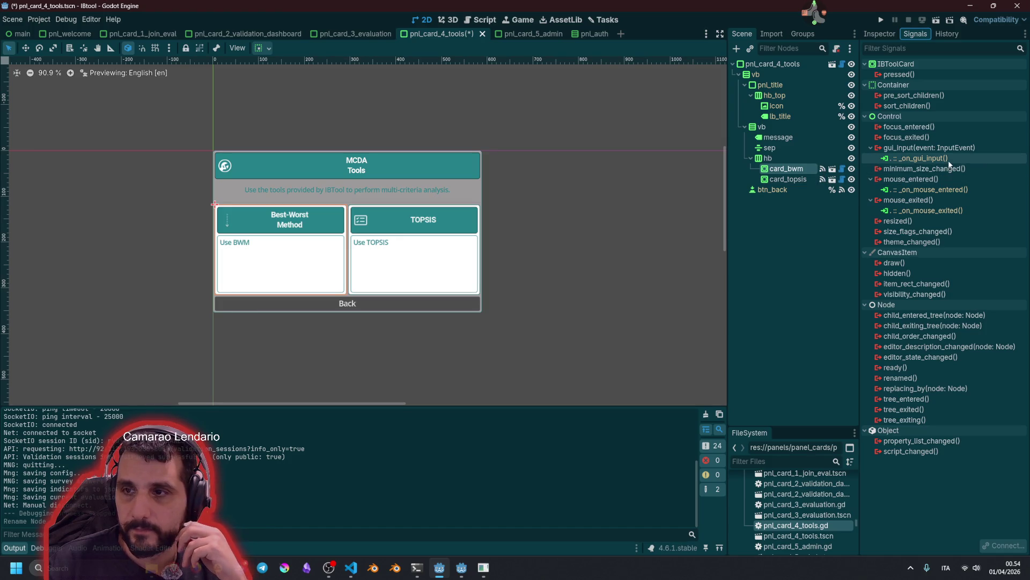
left_click(906, 75)
double_click(907, 76)
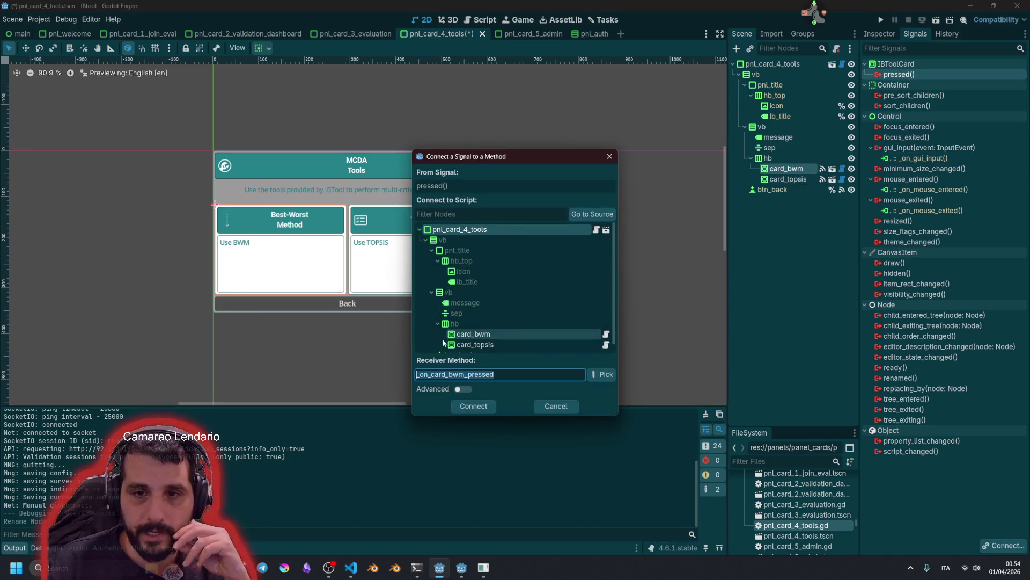
left_click(483, 407)
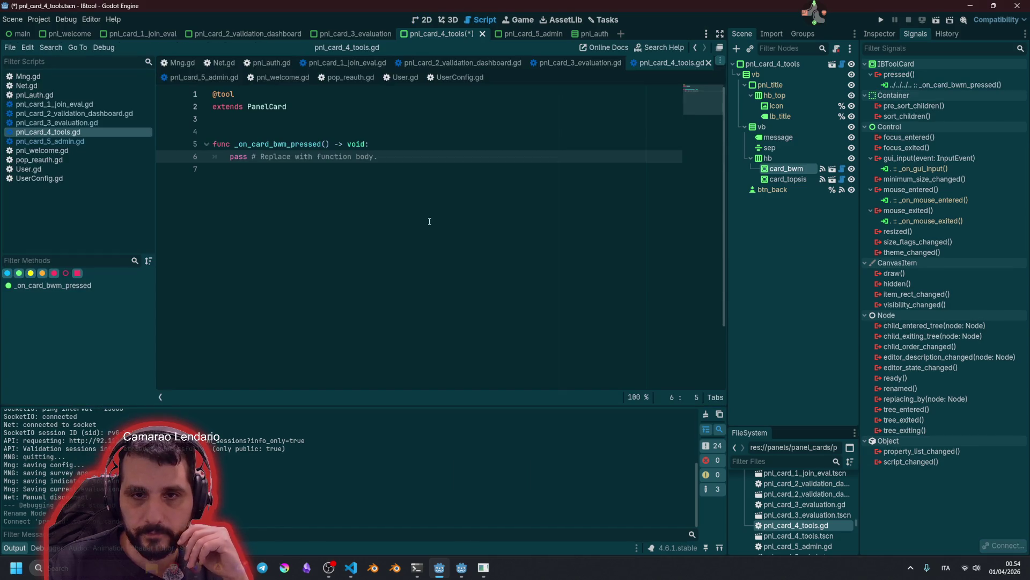
Connect card_topsis's pressed signal to a new _on_card_topsis_pressed handler
left_click(787, 180)
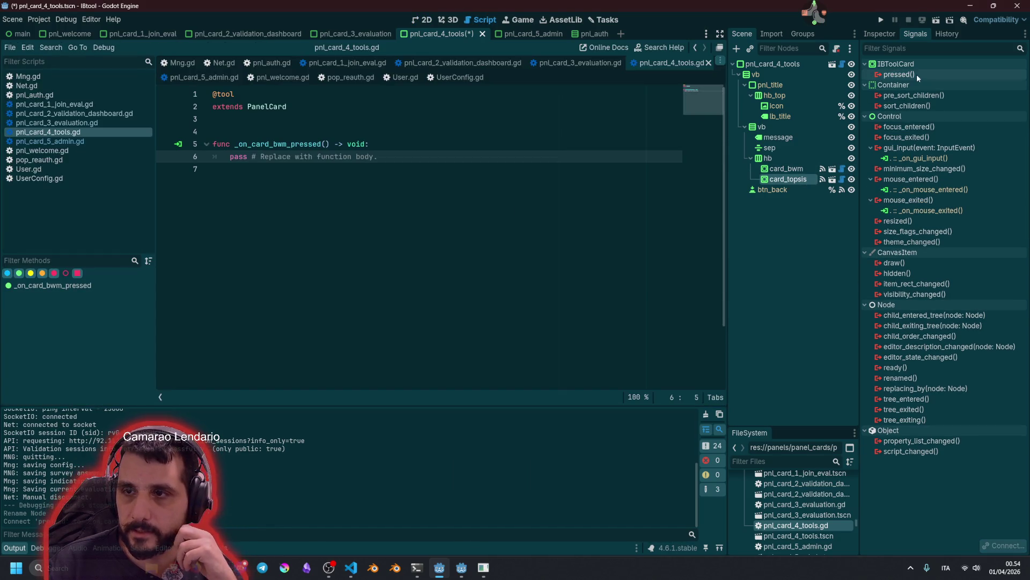
double_click(899, 74)
left_click(474, 406)
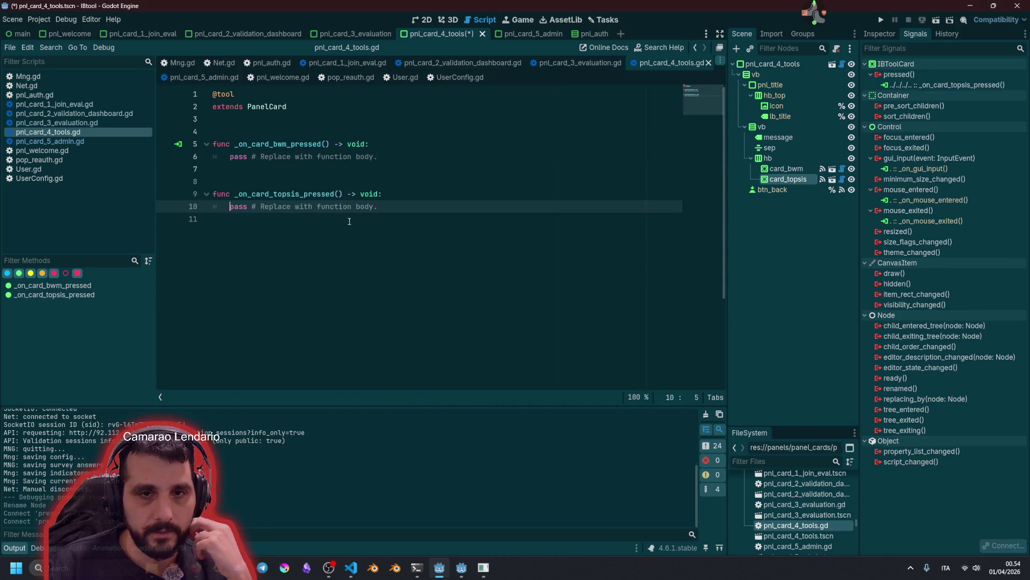
left_click(406, 157)
Replace the bwm handler's pass with a Mng.toast.pop_info call taking two empty string arguments
key("shift+Home")
type("Mng.toast.")
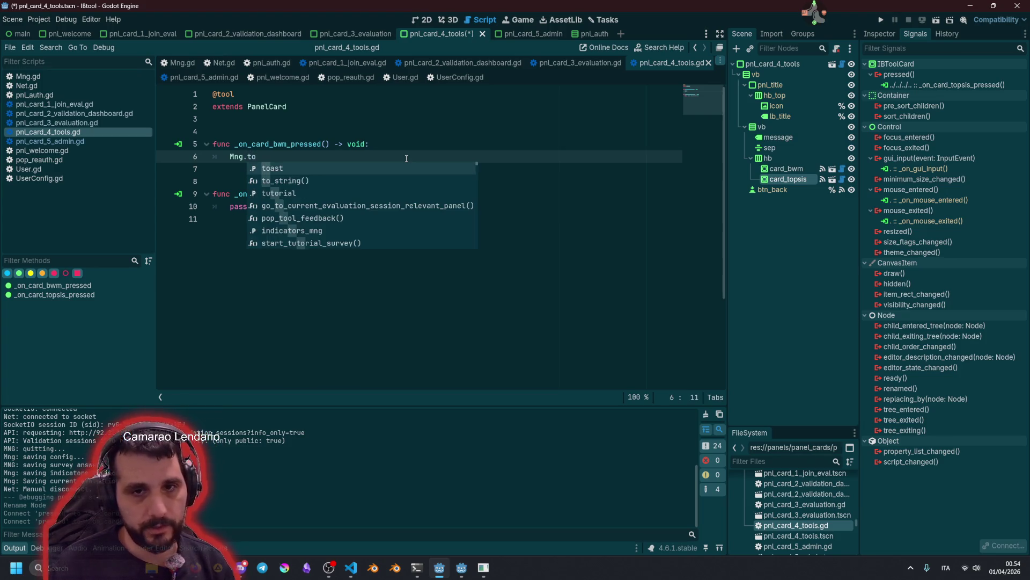
type("p")
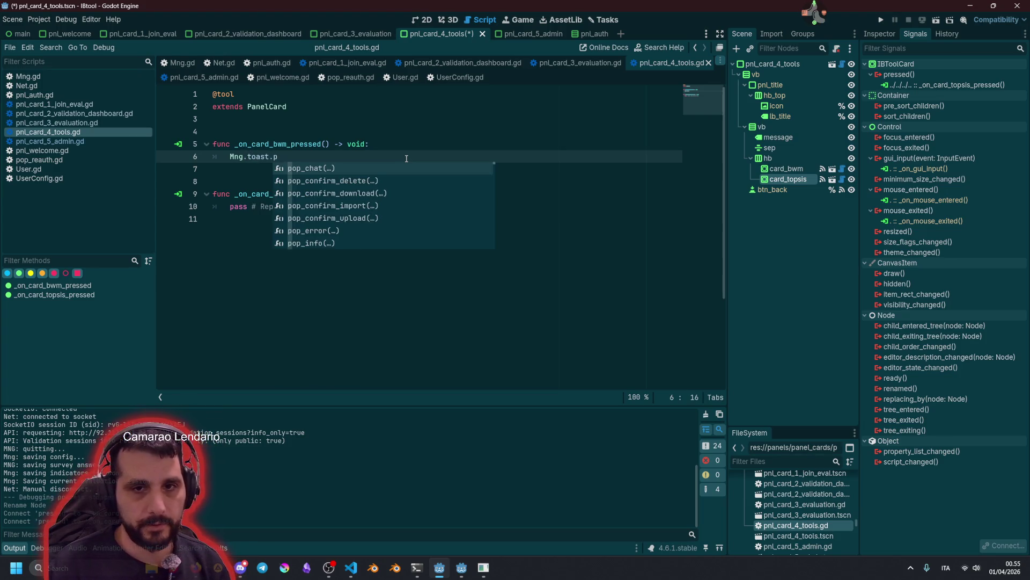
key("Down")
key("Down")
key("Down")
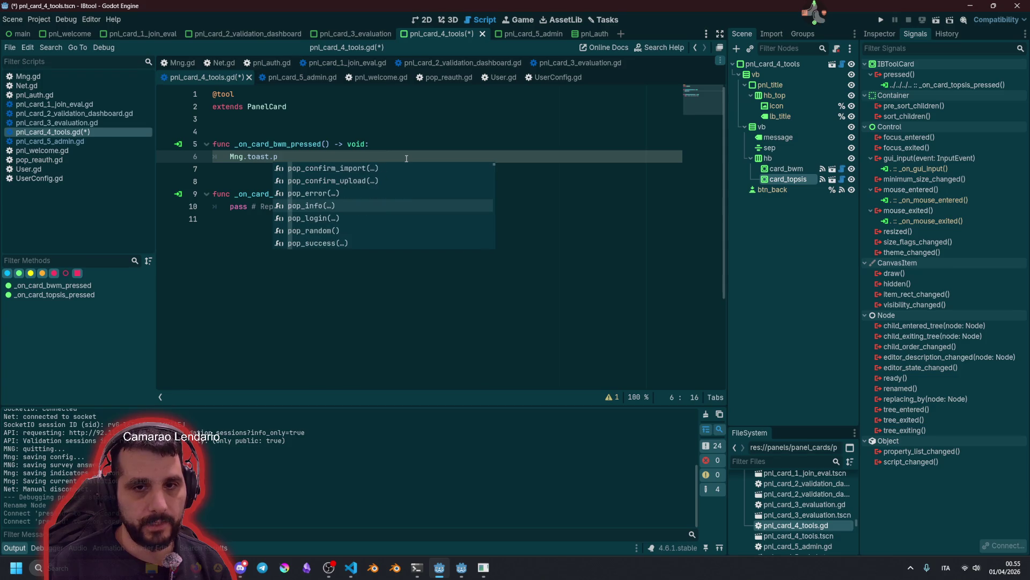
key("Return")
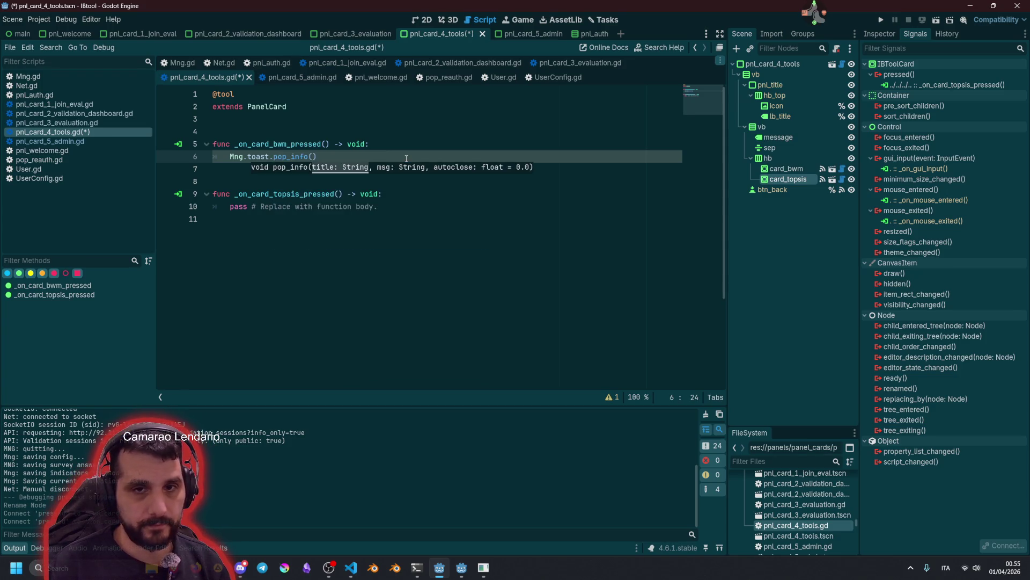
key("Return")
type("\"\",")
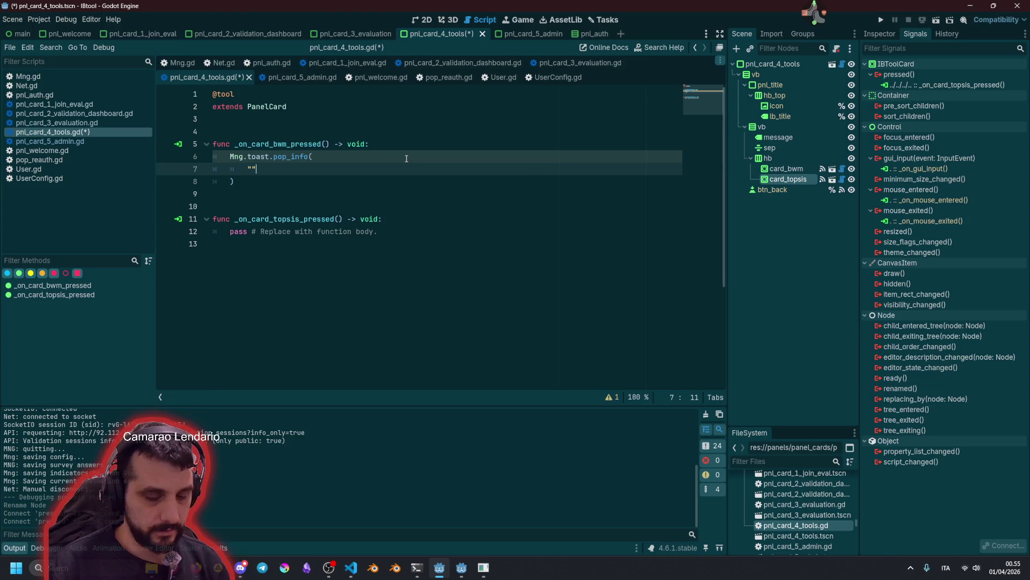
key("Return")
type("\"\"")
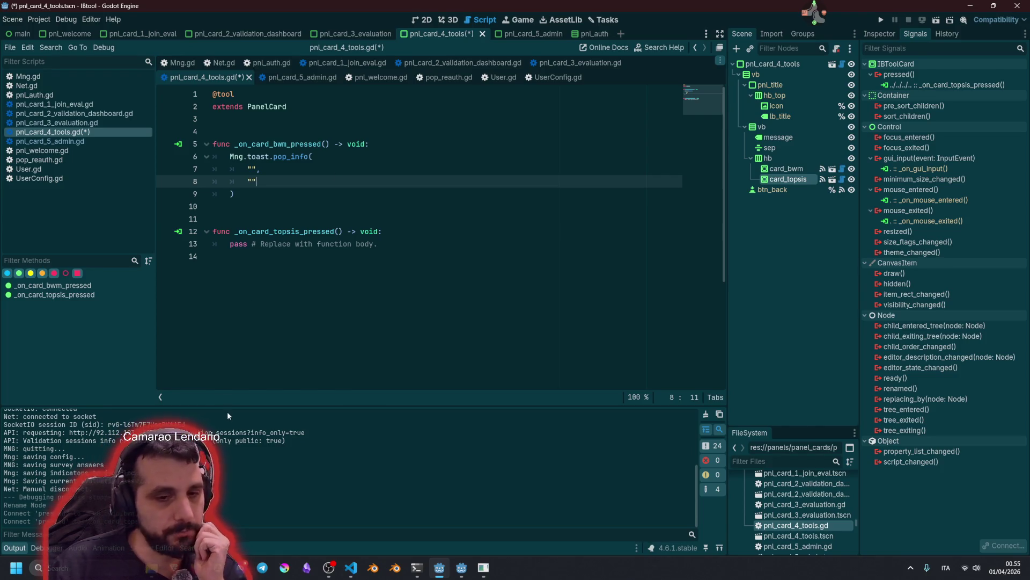
Fill the arguments with TOAST_MISSING_FEATURE_TITLE and TOAST_MISSING_FEATURE_MESSAGE keys
left_click(311, 192)
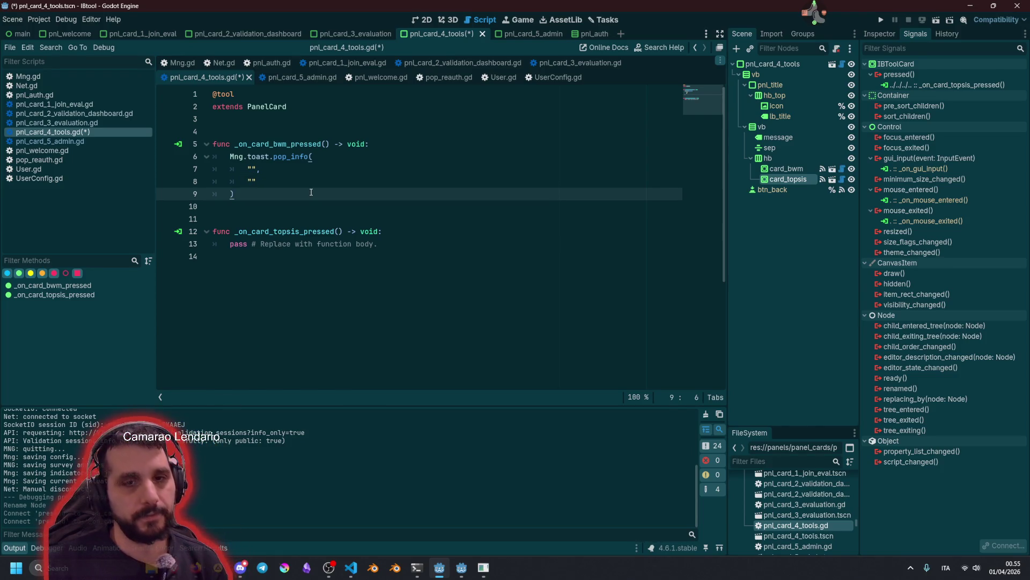
key("Up")
key("Up")
key("Right")
key("Right")
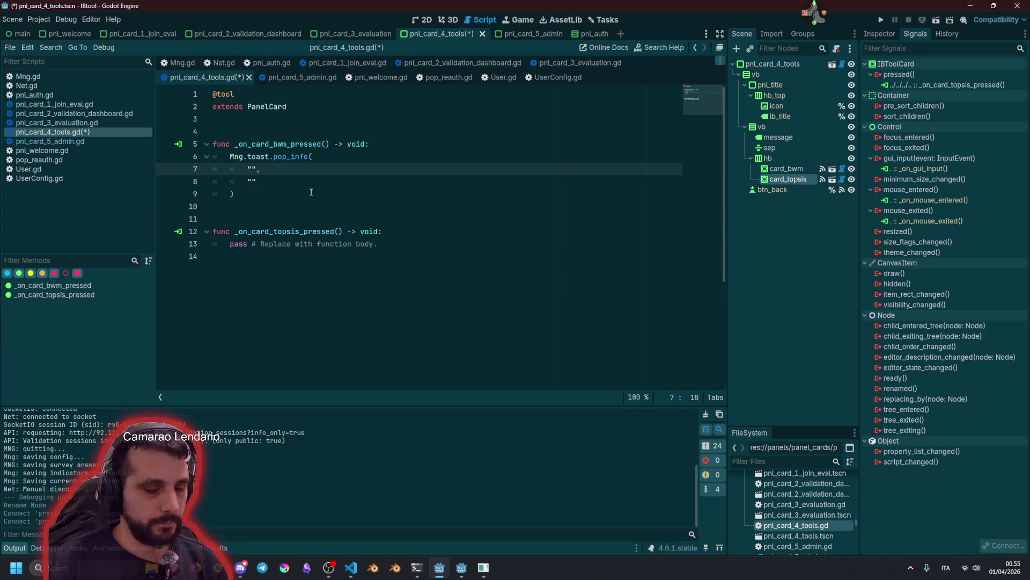
type("TOAST_")
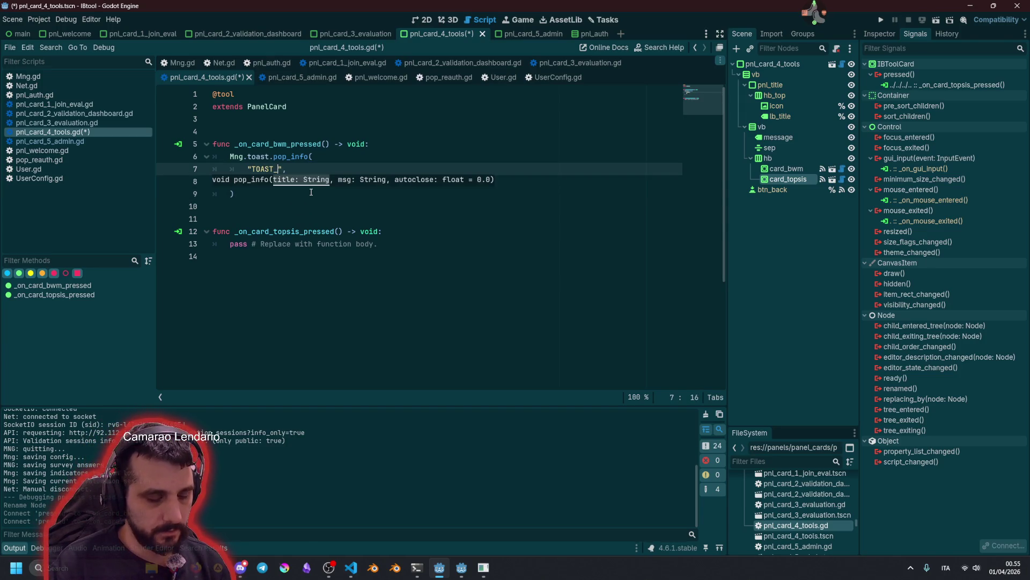
type("MISSI")
type("NG_")
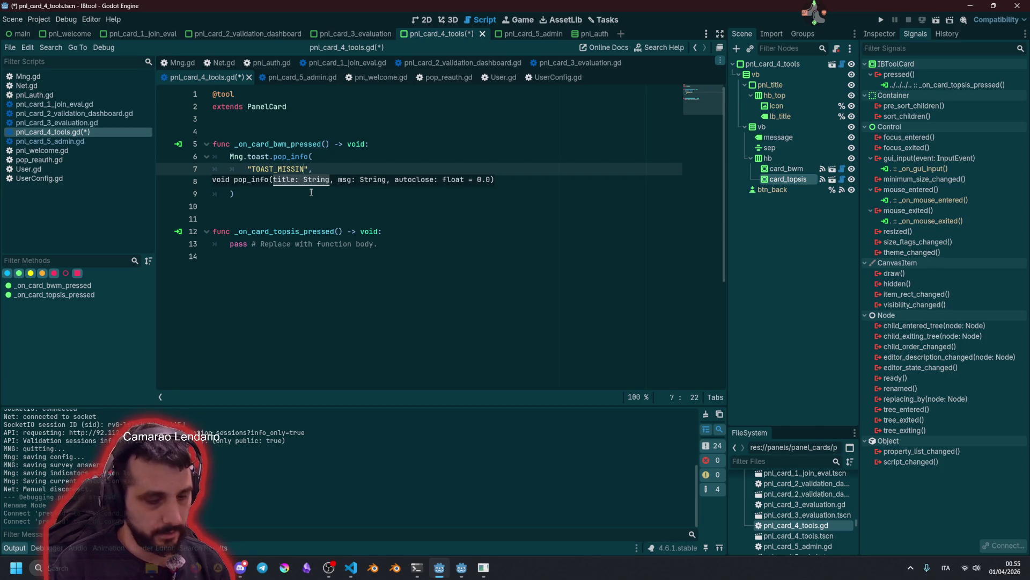
type("FEATURE")
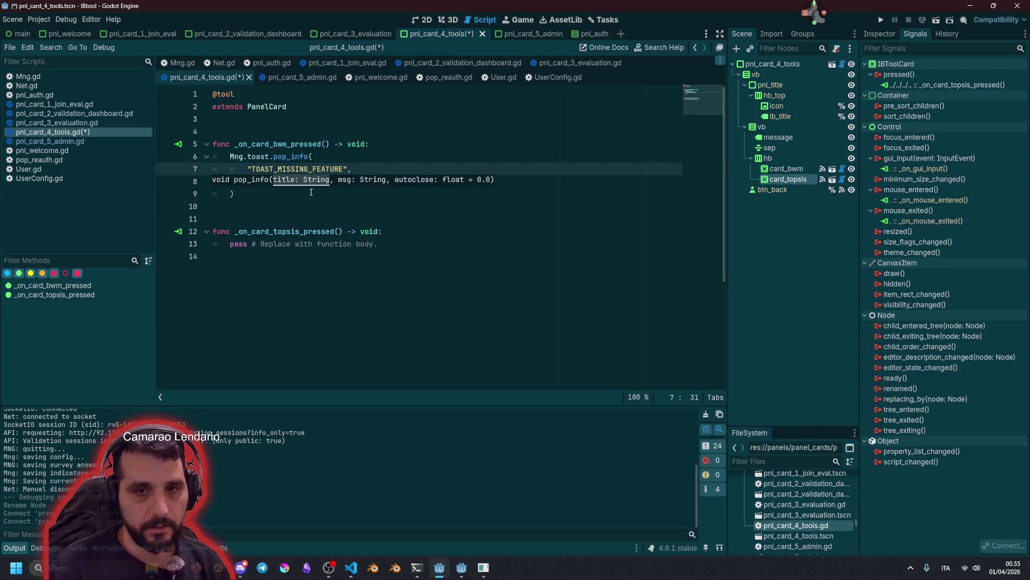
type("_TITLE")
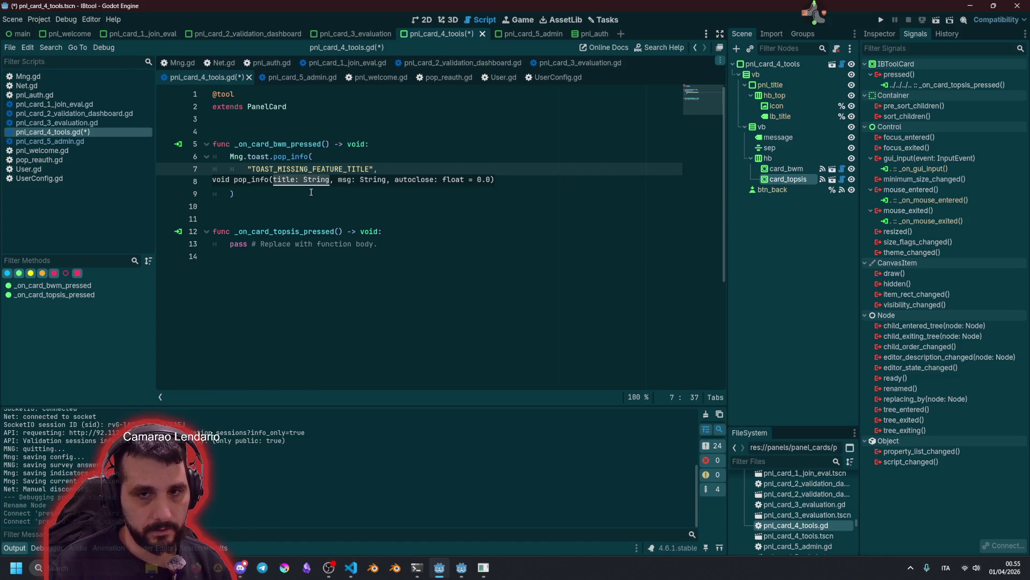
key("End")
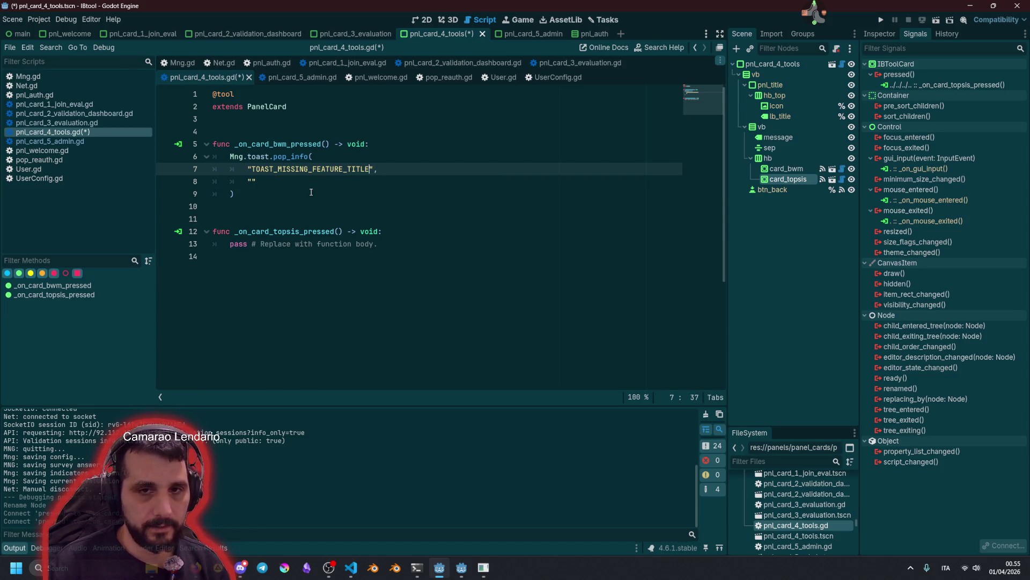
key("Left")
key("ctrl+shift+Left")
key("ctrl+c")
key("Down")
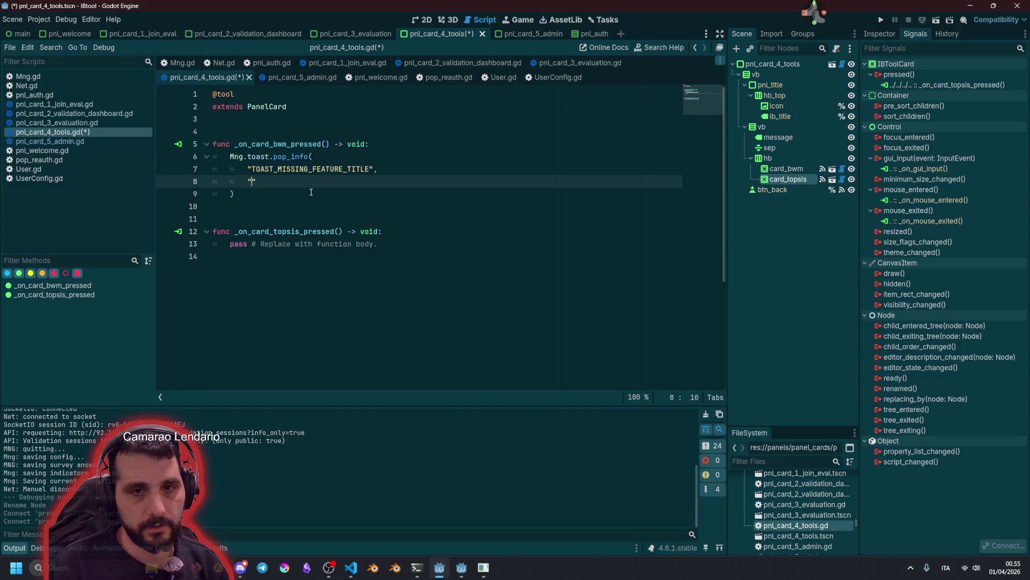
key("ctrl+v")
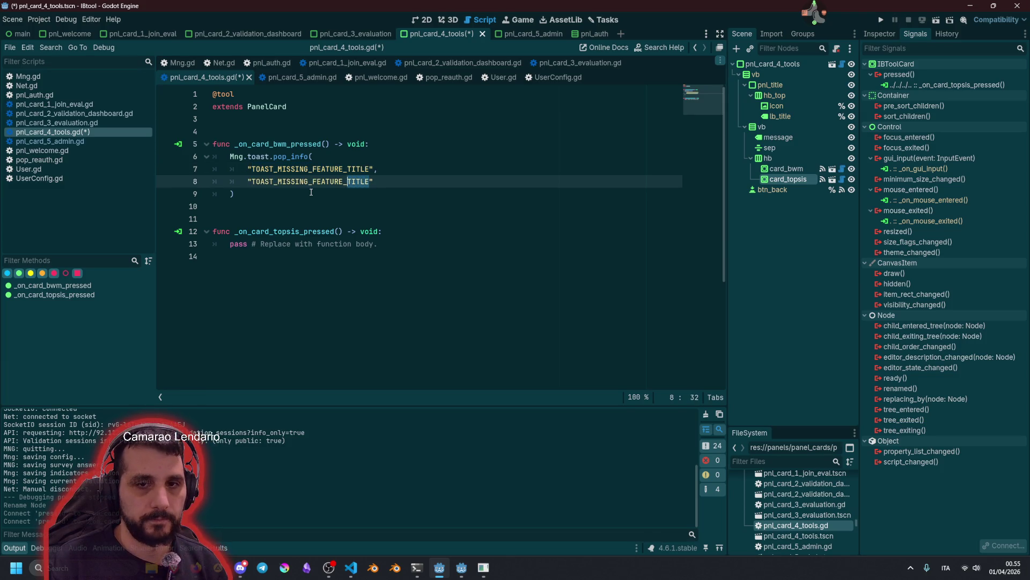
type("MESSAG")
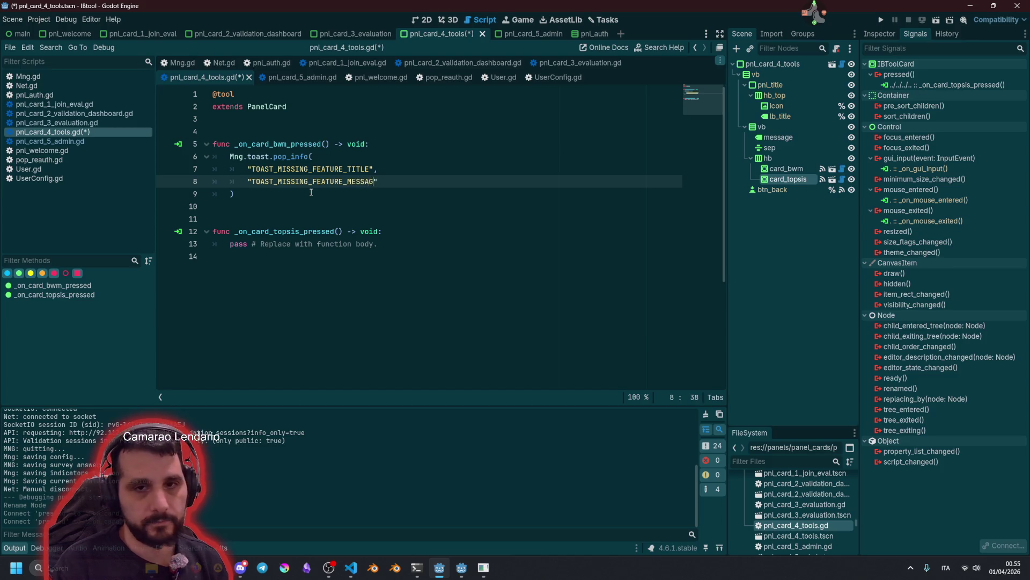
key("Down")
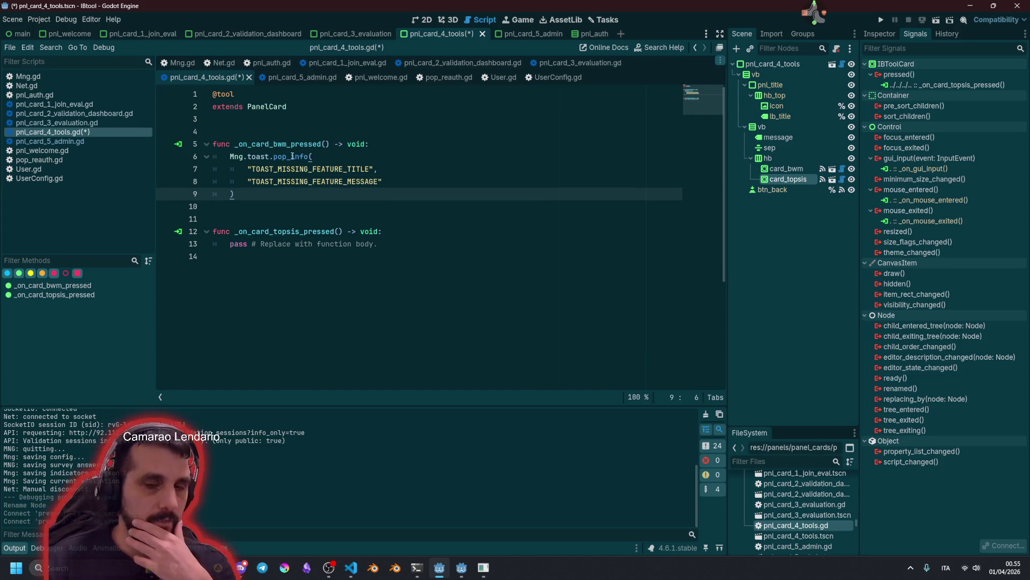
Retype the pop_info function name via autocomplete
double_click(293, 157)
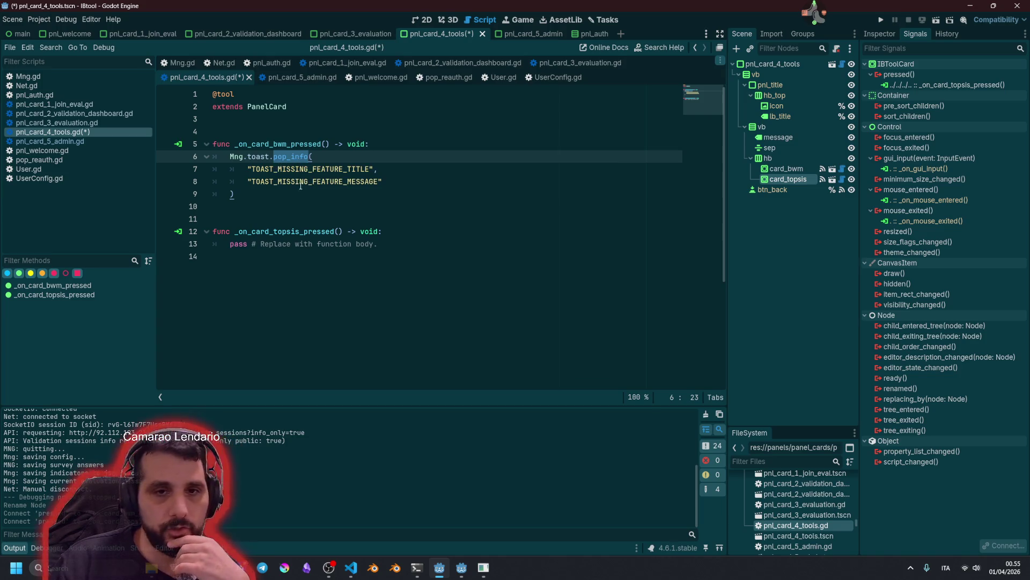
left_click(393, 187)
type(",")
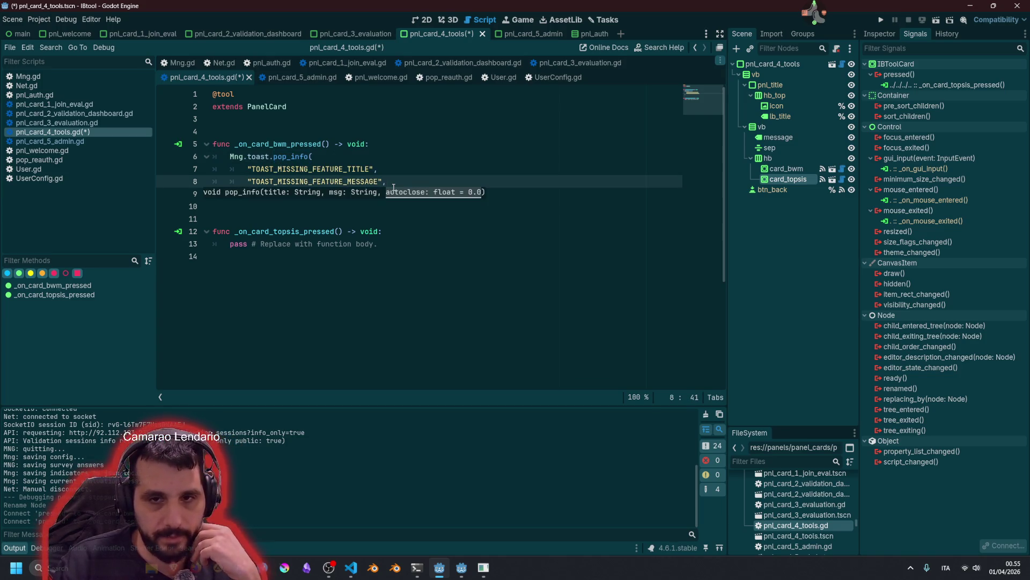
key("Return")
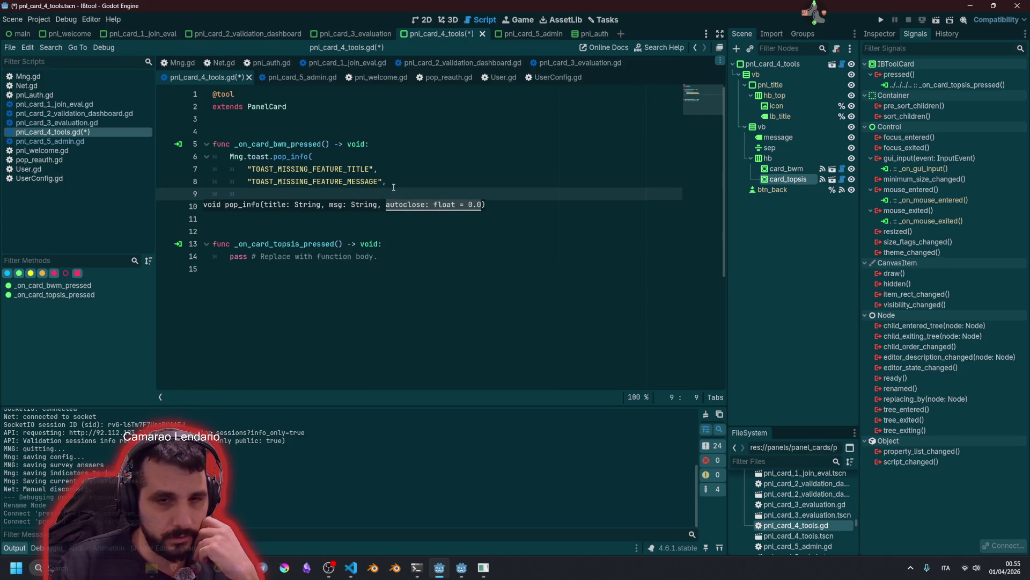
double_click(279, 156)
type("po")
type("_")
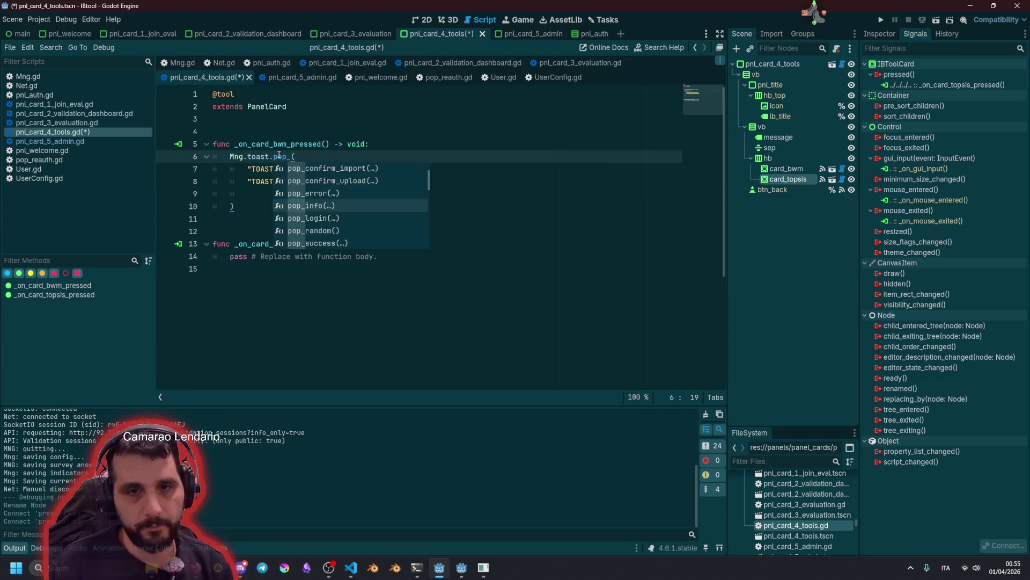
key("Down")
key("Down")
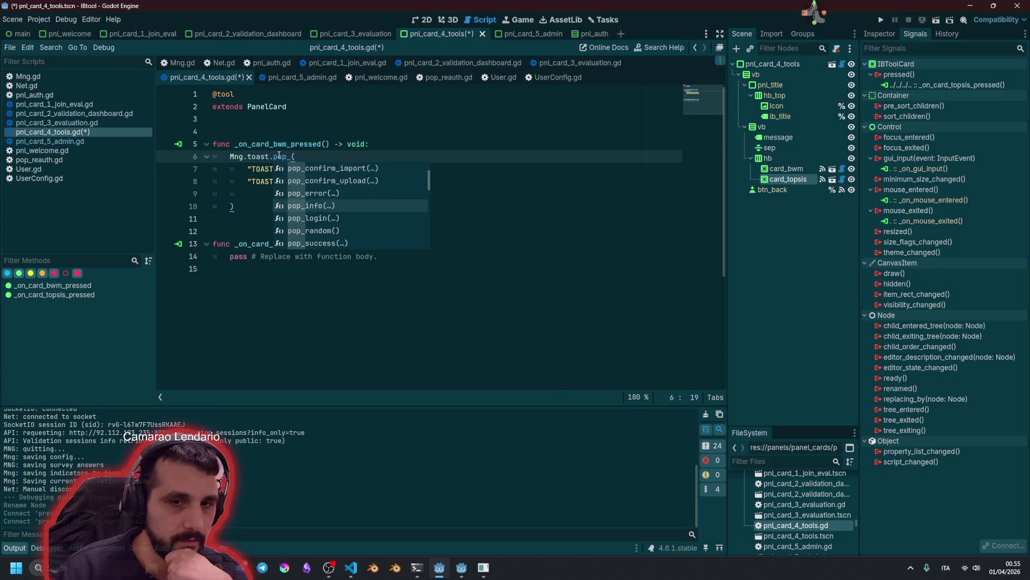
key("Down")
key("Down")
key("Down")
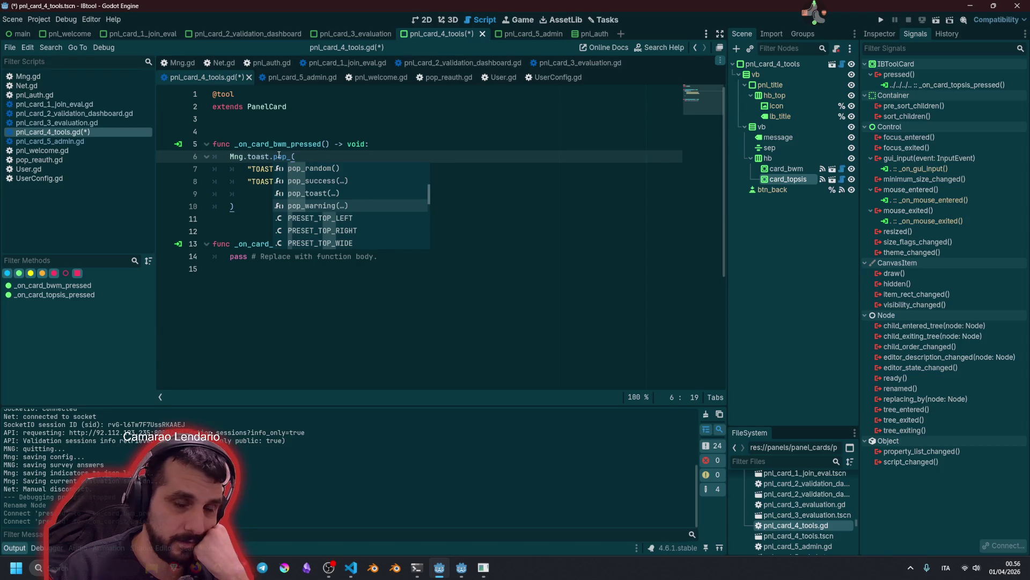
key("Up")
key("Up")
key("Up")
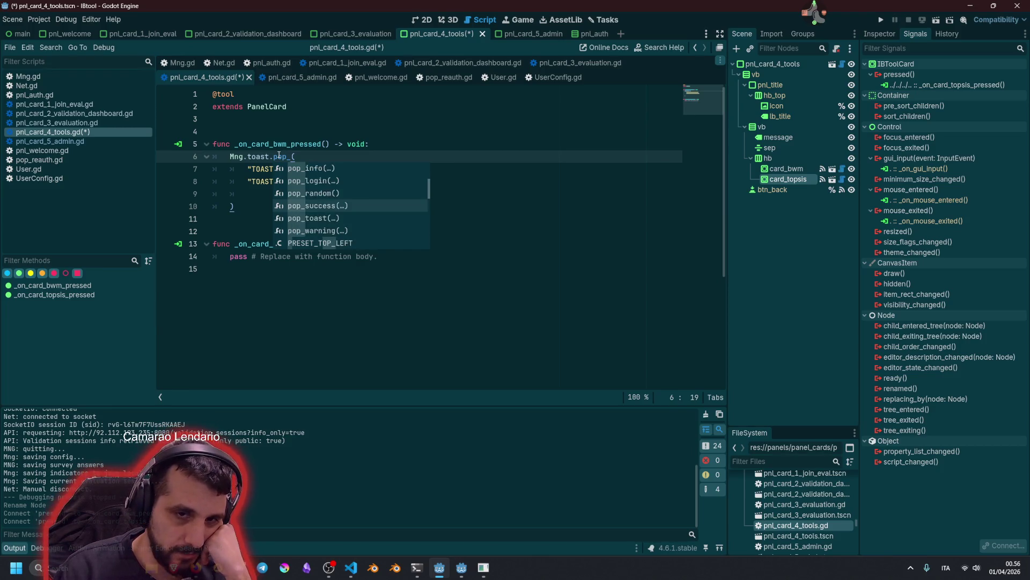
key("Up")
key("Return")
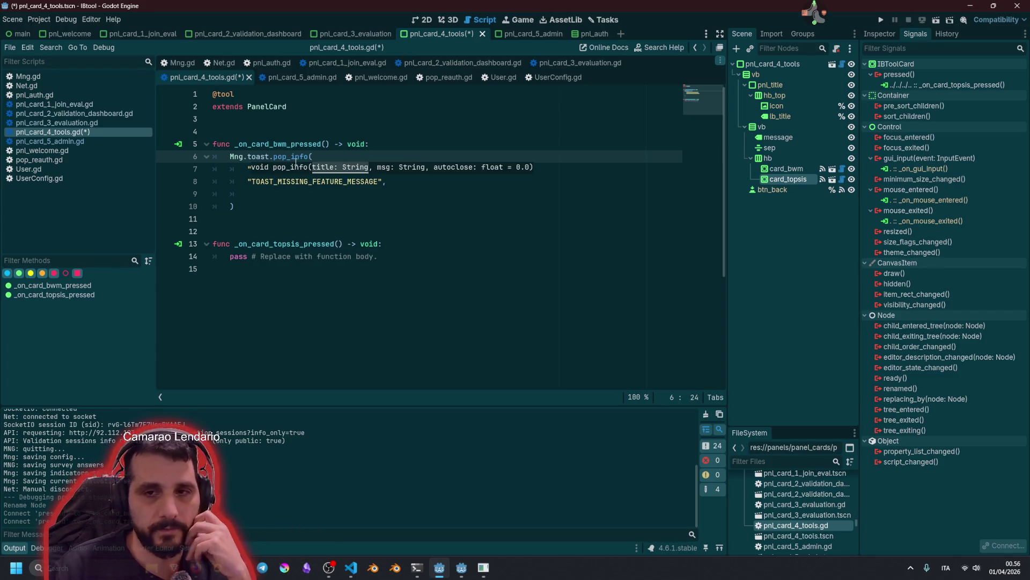
Add 5.5 as the third pop_info argument after the message key
left_click(272, 197)
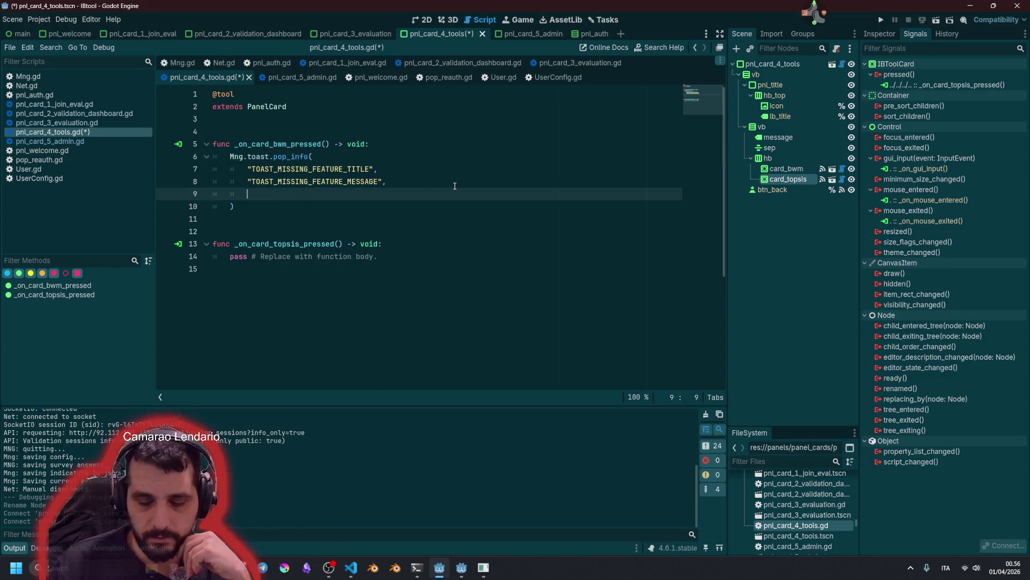
type("5.5")
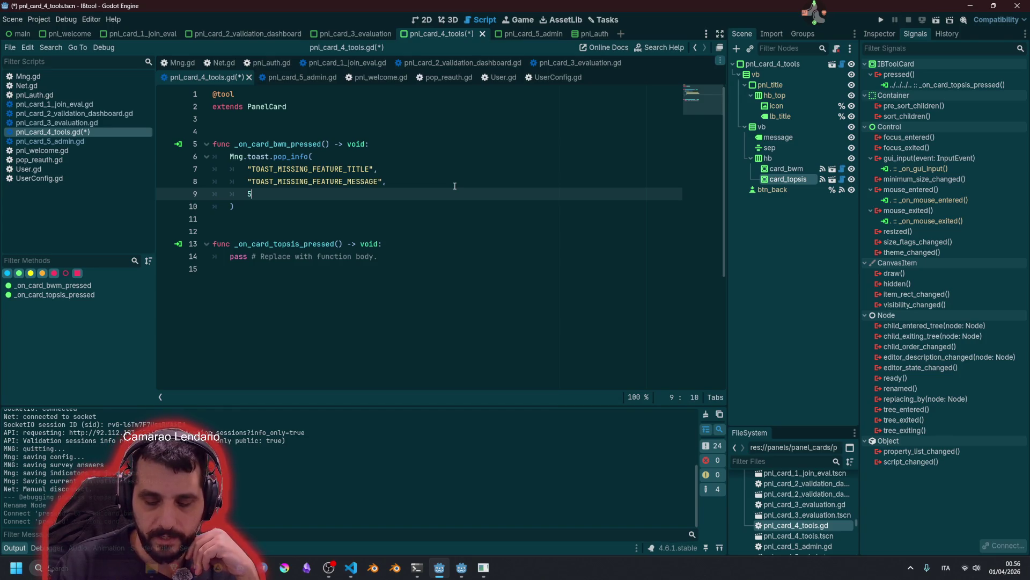
key("Escape")
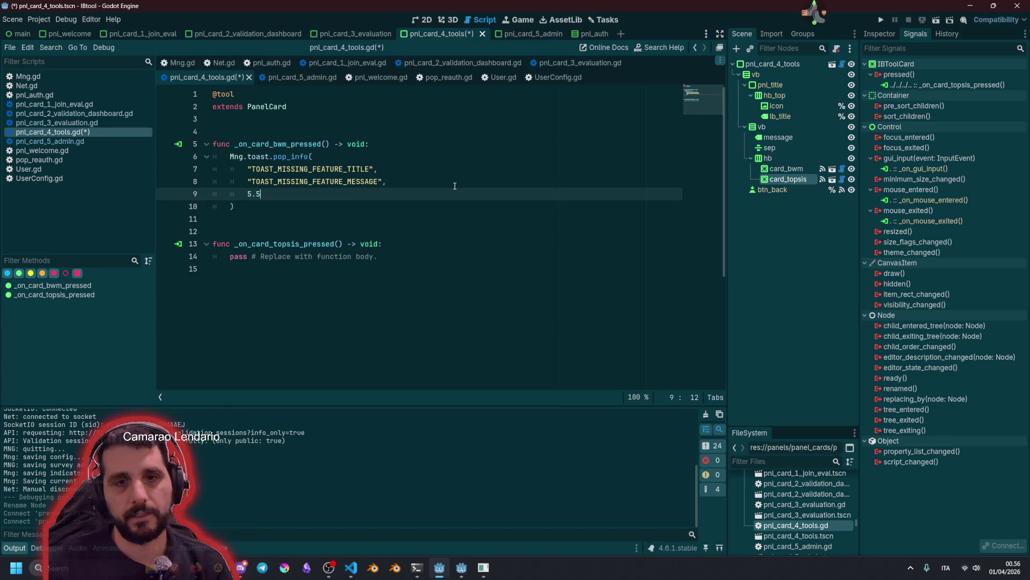
key("Down")
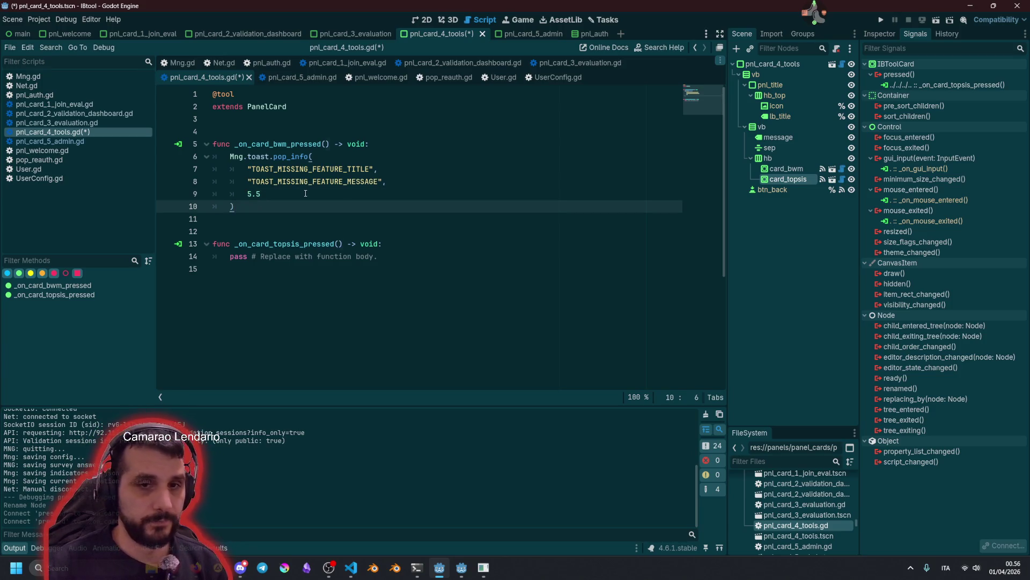
key("Up")
key("Up")
key("Up")
key("Down")
key("Down")
key("Down")
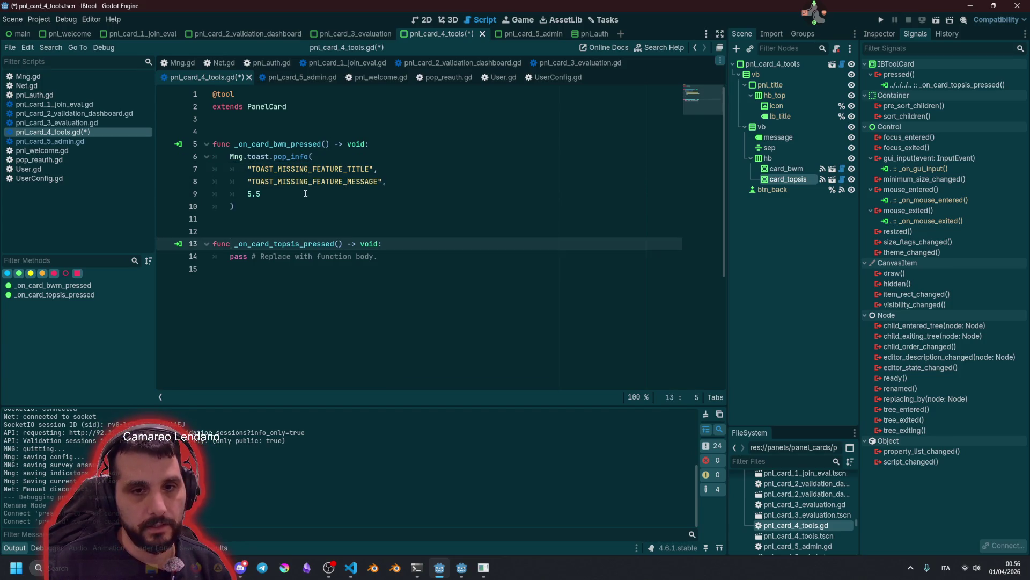
Paste the toast call over the pass line in _on_card_topsis_pressed and save
key("Down")
key("shift+End")
type("Mng.toast.pop_info( \t\t\"TOAST_MISSING_FEATURE_TITLE\", \t\t\"TOAST_MISSING_FEATURE_MESSAGE\", \t\t5.5 \t)")
key("Up")
key("Up")
key("Up")
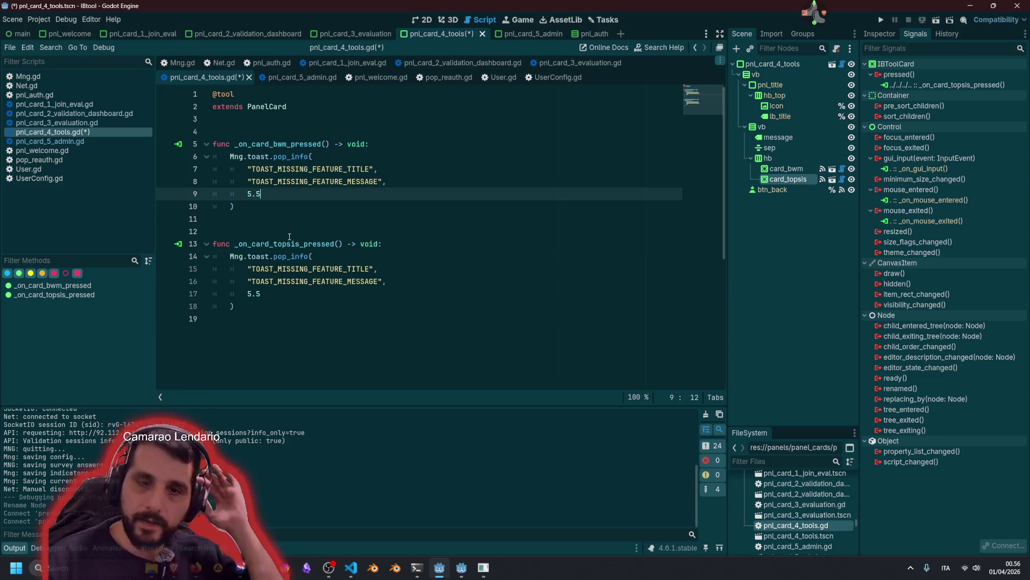
key("Down")
key("Down")
key("Down")
key("ctrl+shift+Right")
key("Up")
key("Up")
key("Up")
key("ctrl+s")
Bring up the IBTool - localization spreadsheet in the browser
left_click(333, 181)
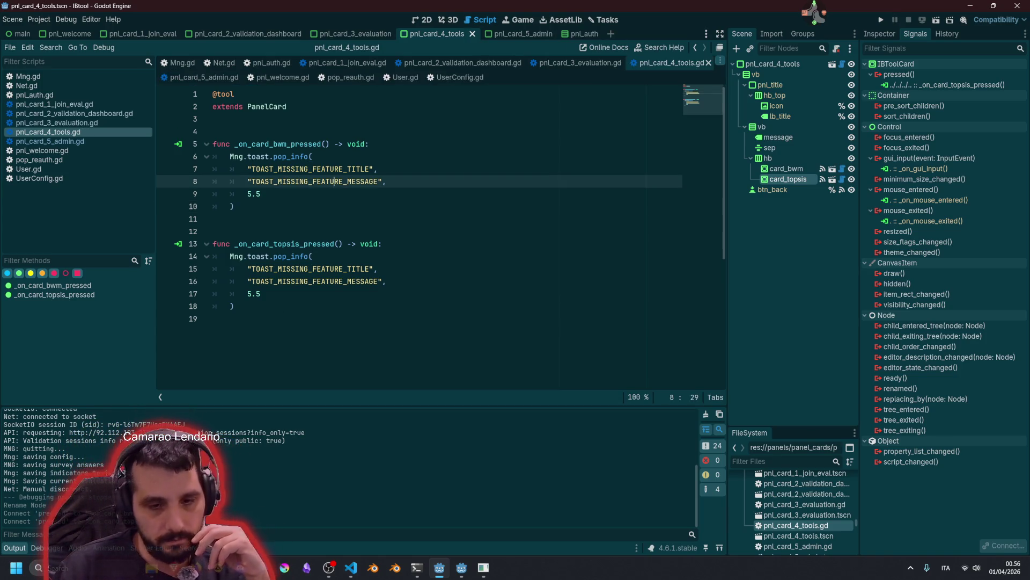
key("alt+Tab")
left_click(65, 10)
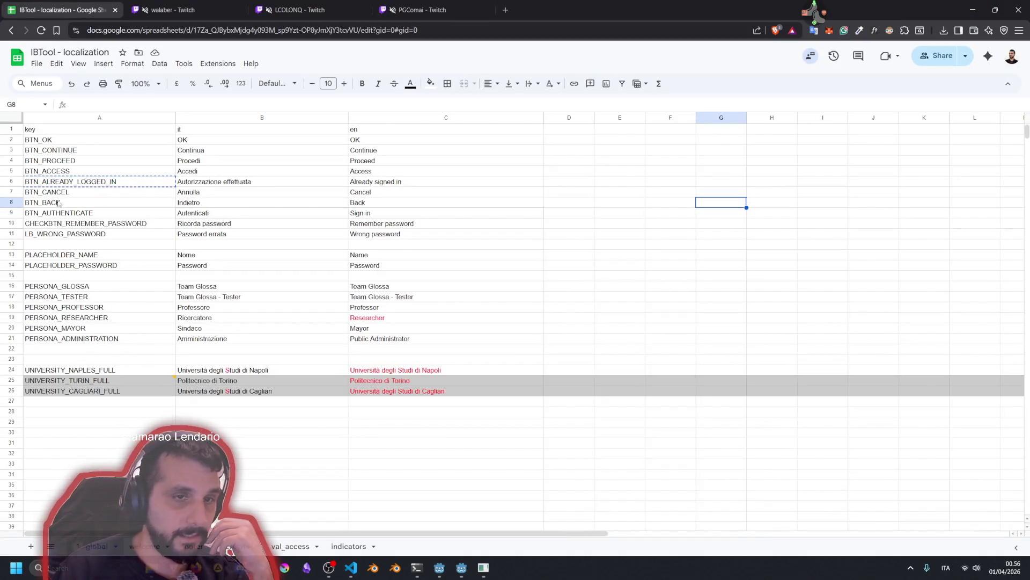
Copy the two toast key names from Godot and paste them into A28:A29
left_click(132, 409)
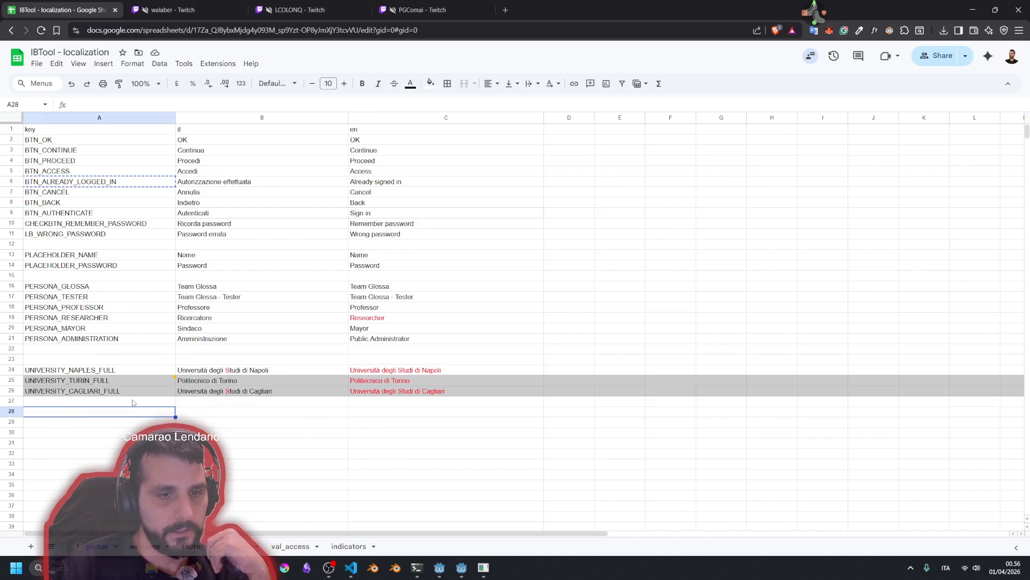
left_click(440, 569)
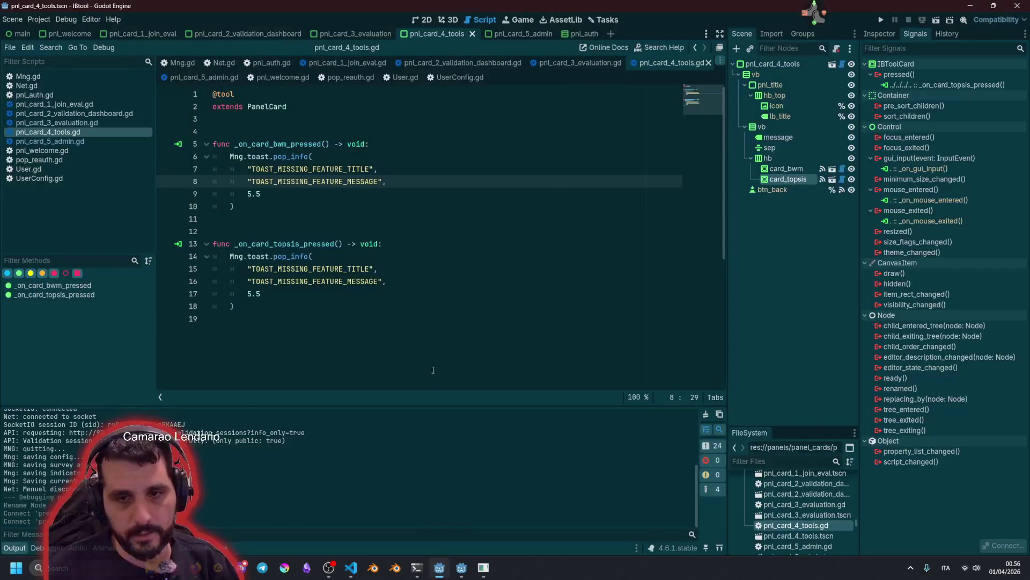
left_click(254, 266)
key("shift+alt+Down")
key("ctrl+shift+Right")
key("ctrl+c")
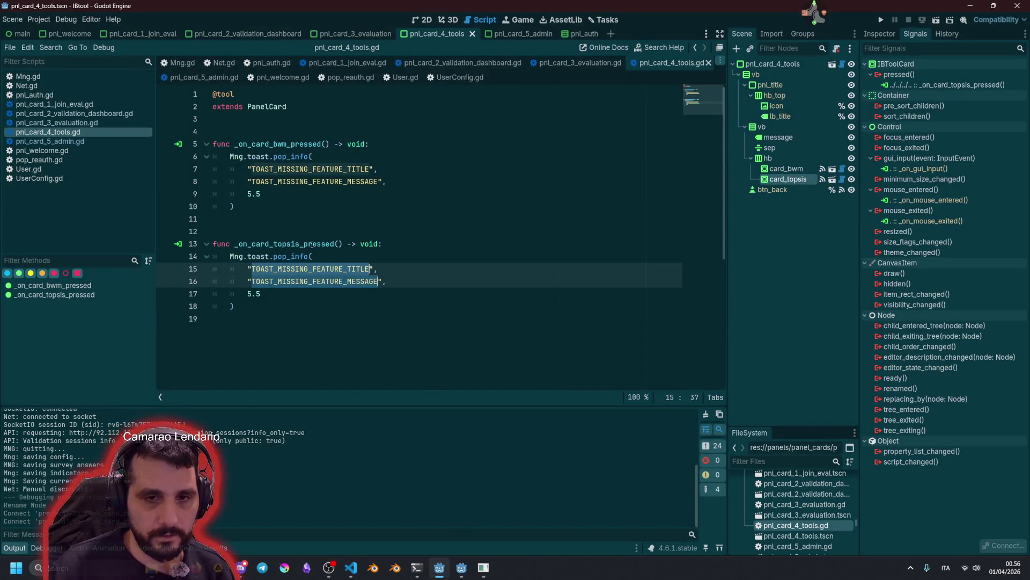
left_click(483, 568)
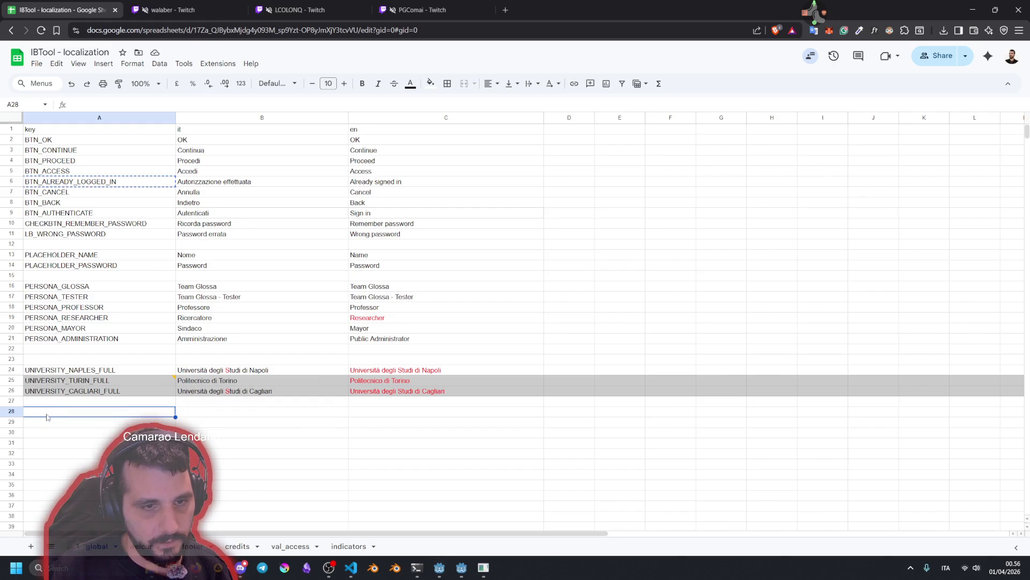
key("ctrl+v")
Check the pasted keys and move to B28 for the Italian translation
left_click(169, 415)
key("Down")
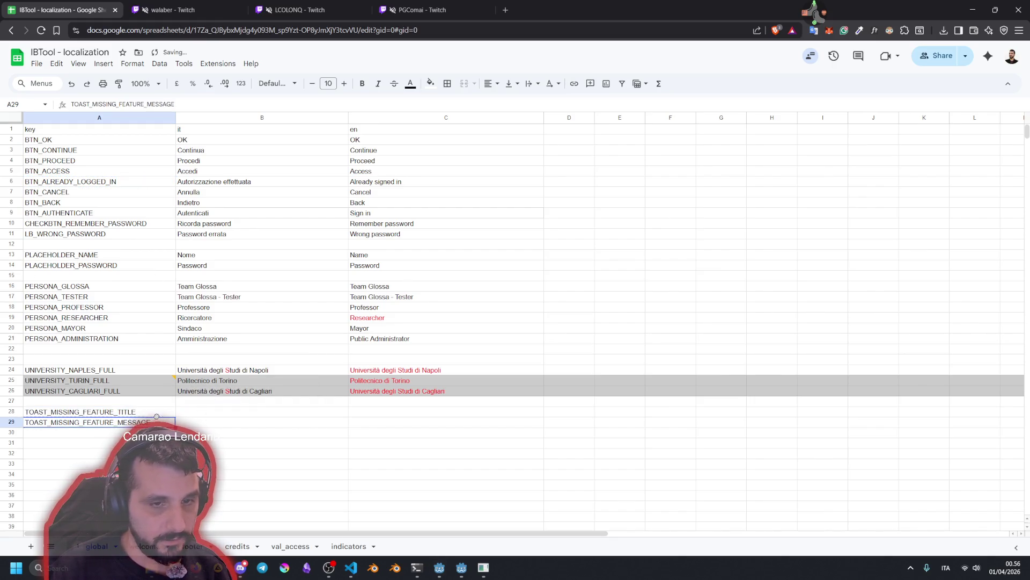
key("Up")
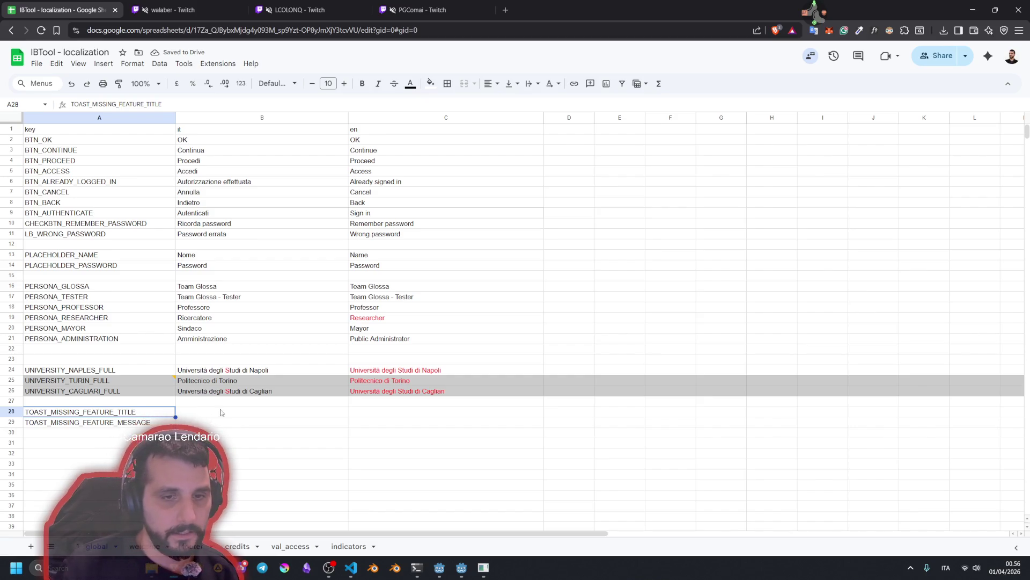
key("Right")
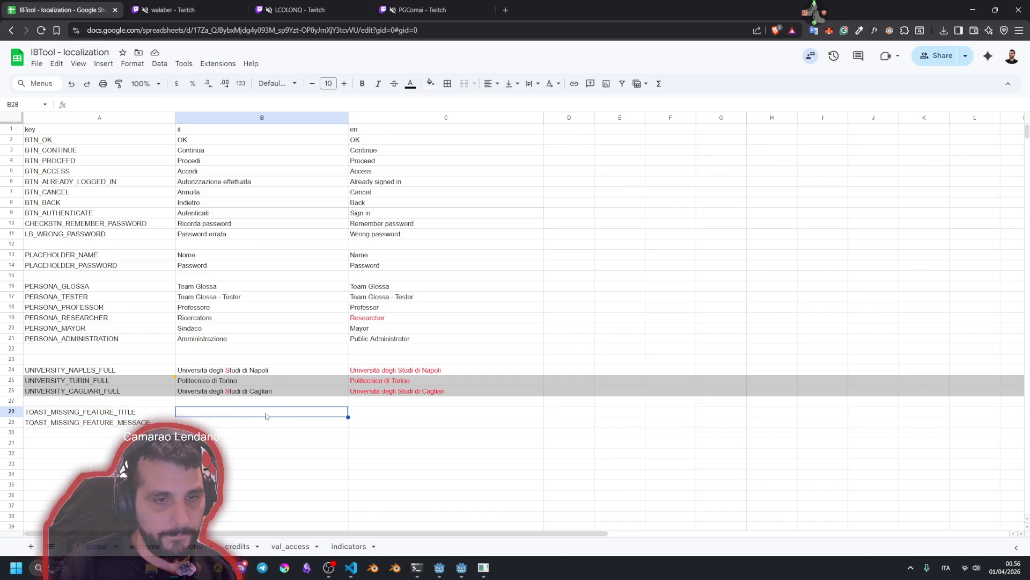
scroll(171, 387, "down", 3)
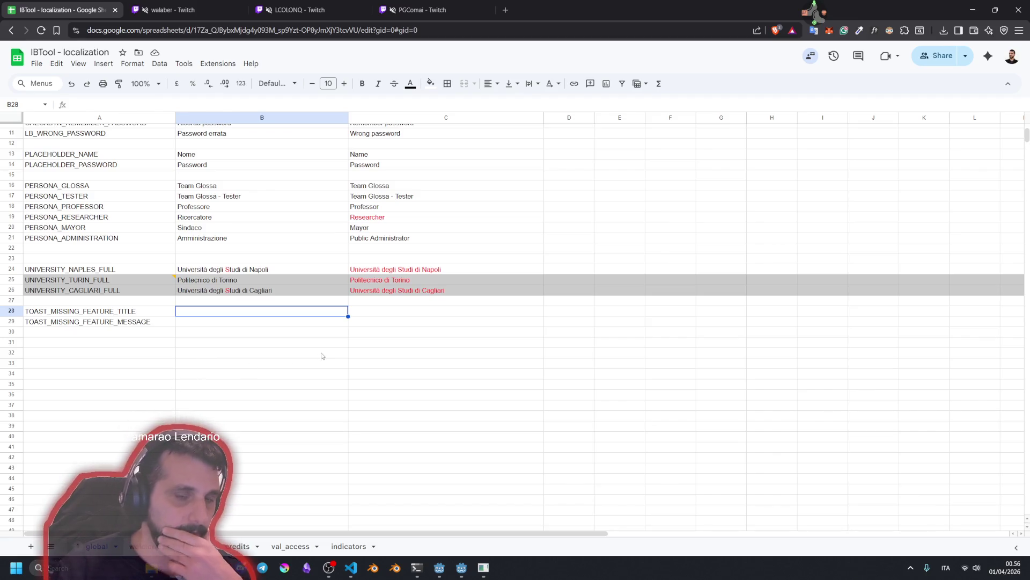
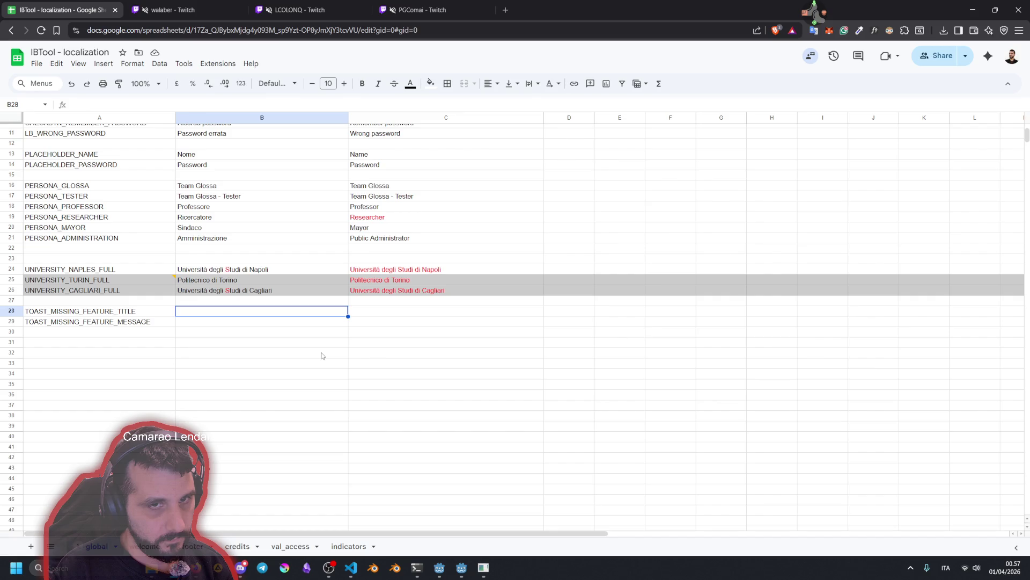
Enter 'Funzionalità' in B28 and 'In fase di sviluppo: funzionalità non ancora implementata nell'IBTool.' in B29
type("Fu")
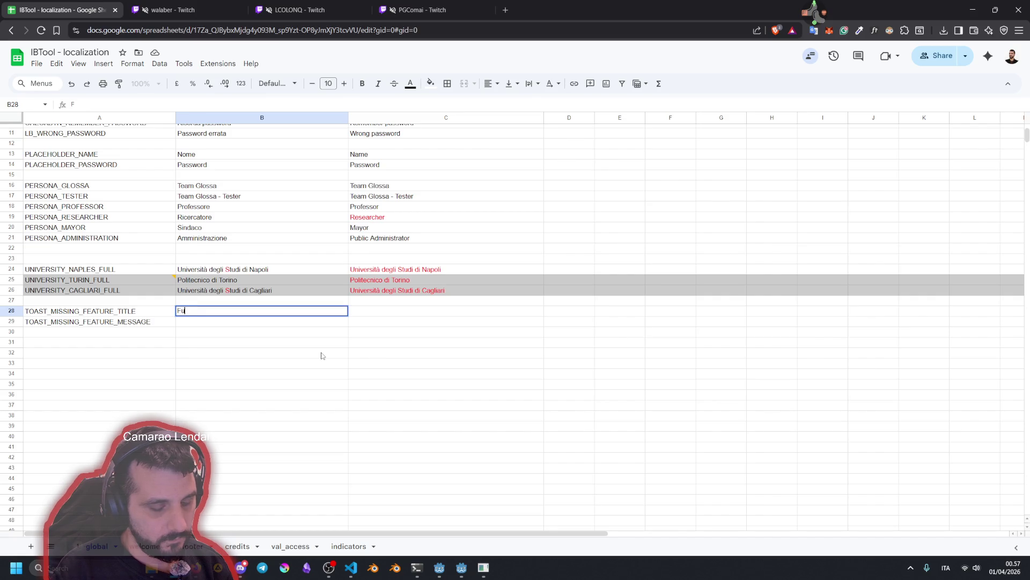
type("nzionalità")
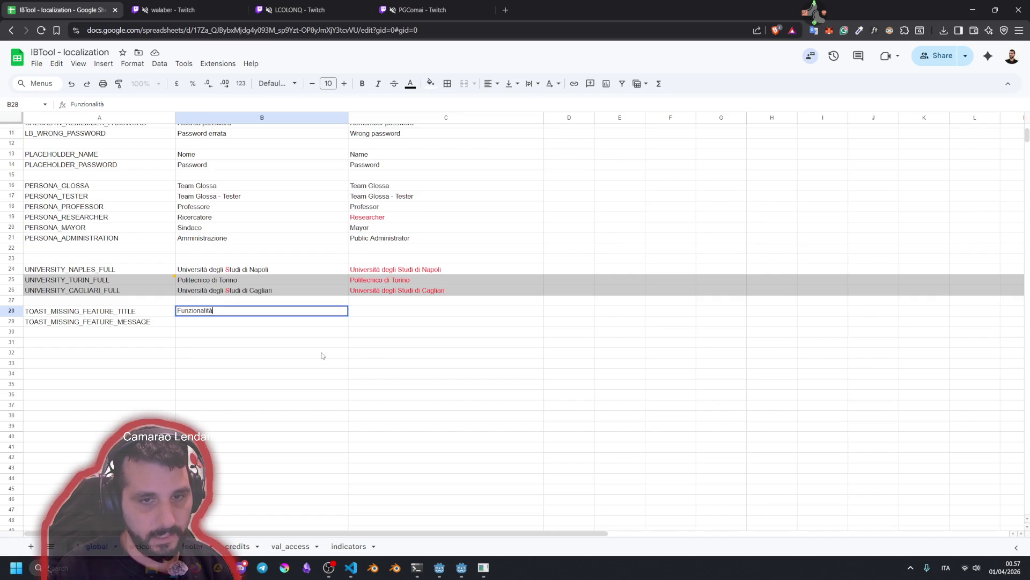
key("Return")
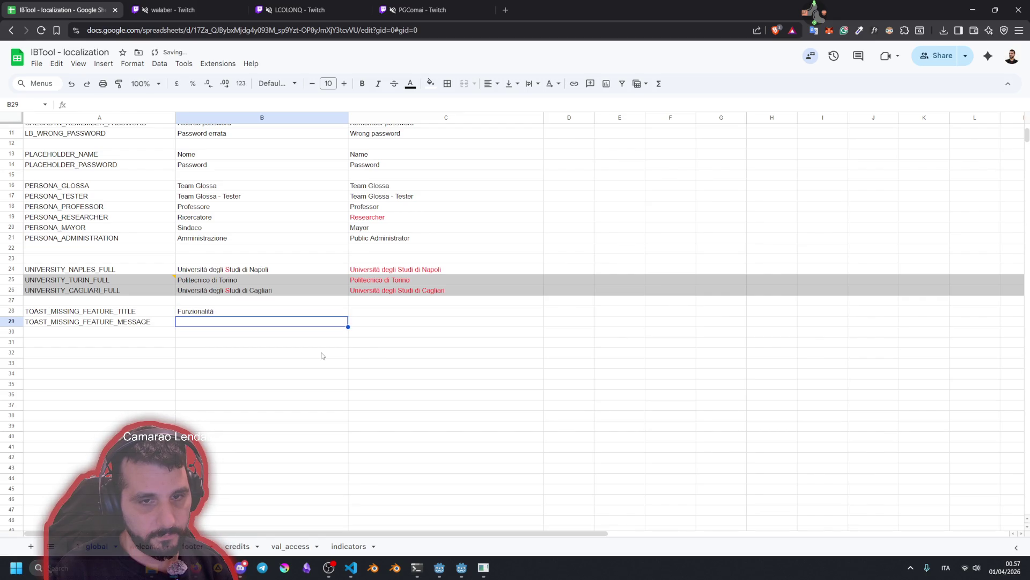
type("Non ancora imp")
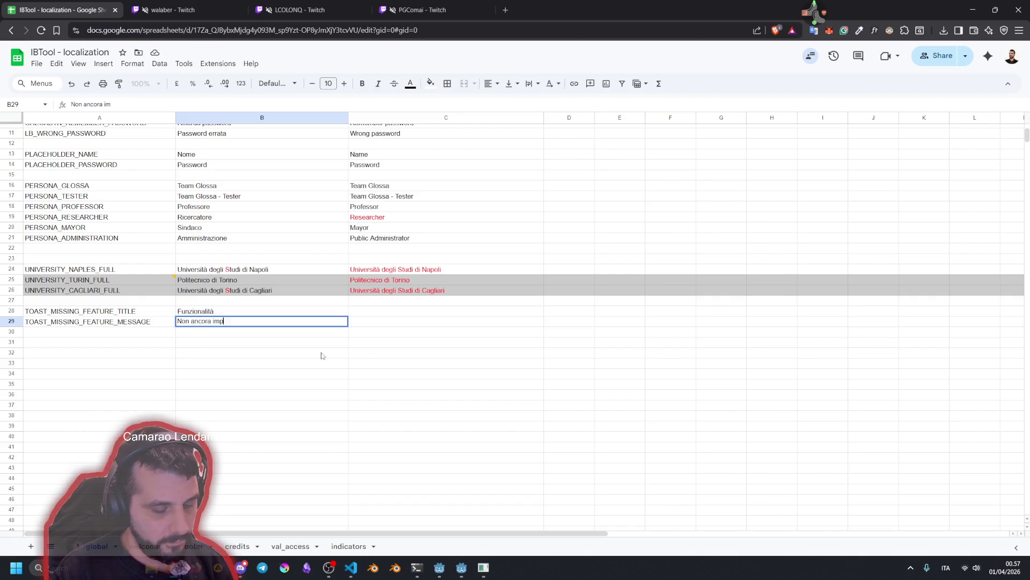
type("lementata nell'IBT")
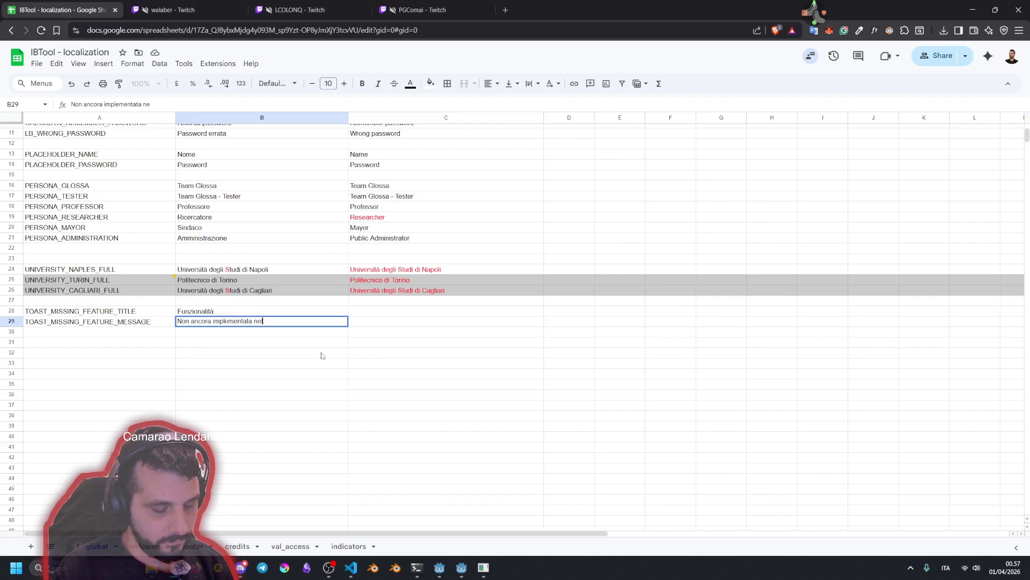
type("ool.")
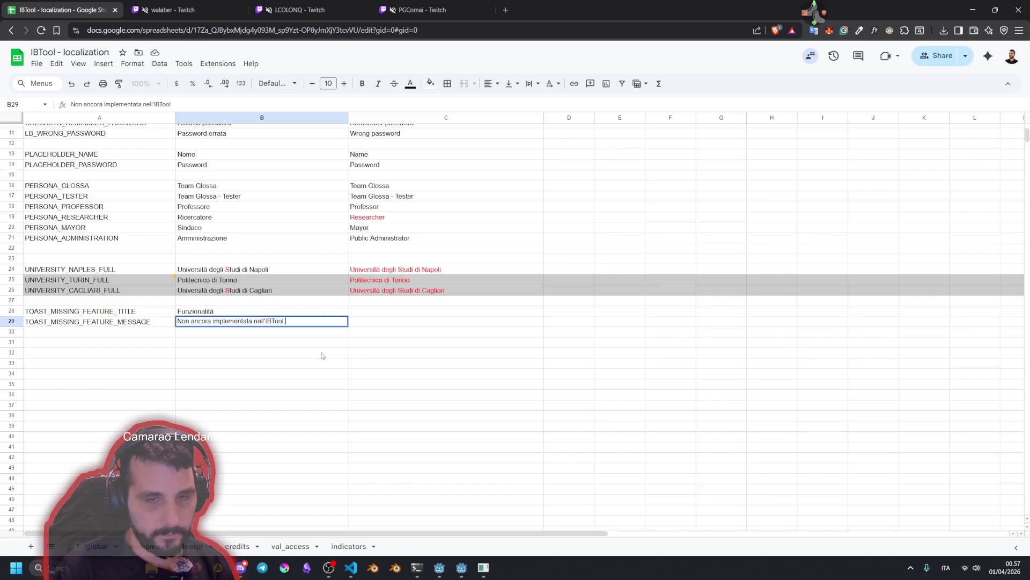
key("Home")
type("Funzionalità")
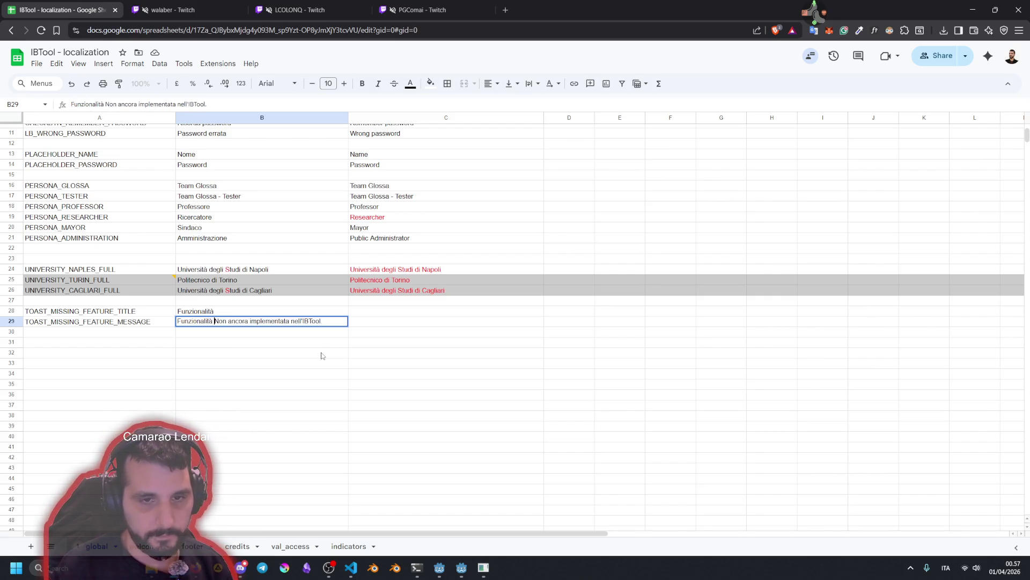
key("Delete")
type("n")
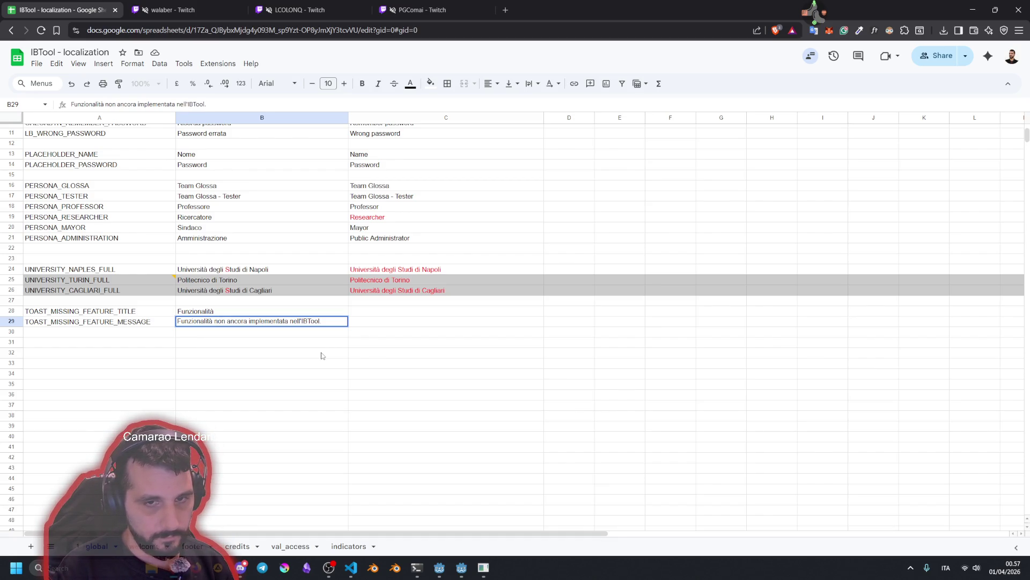
type("In fase di s")
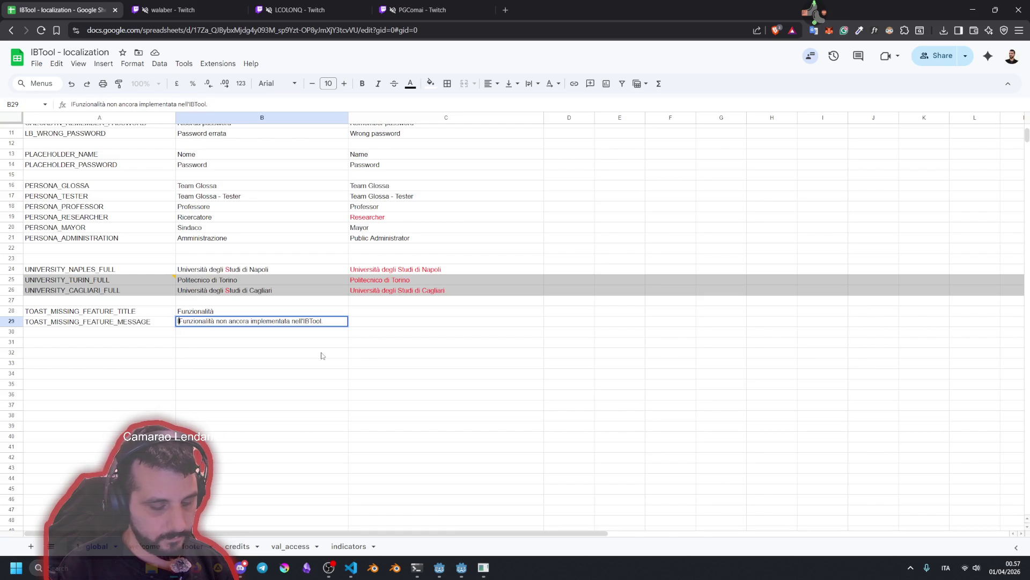
type("viluppo:")
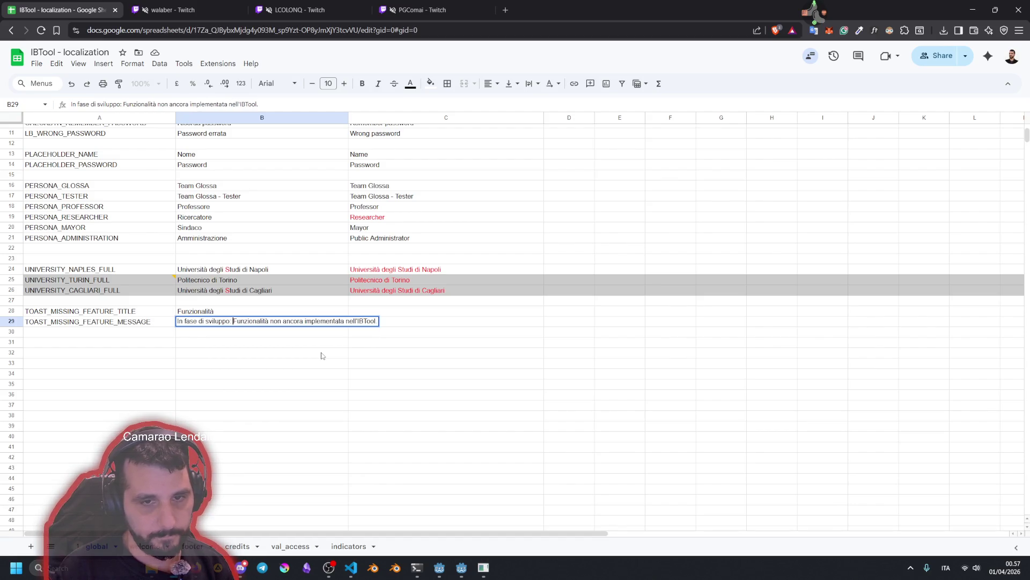
key("Delete")
type("f")
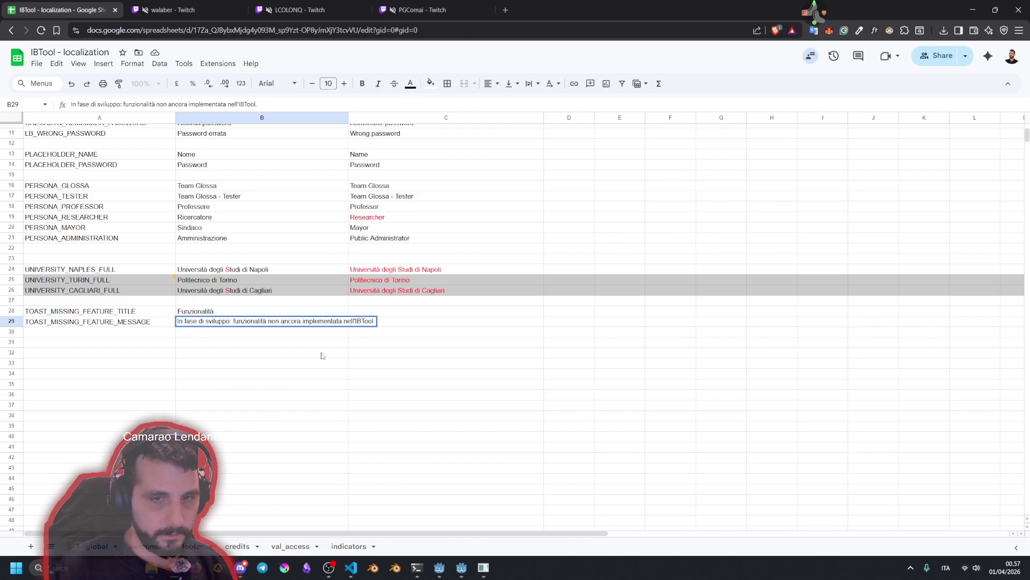
key("Return")
key("Up")
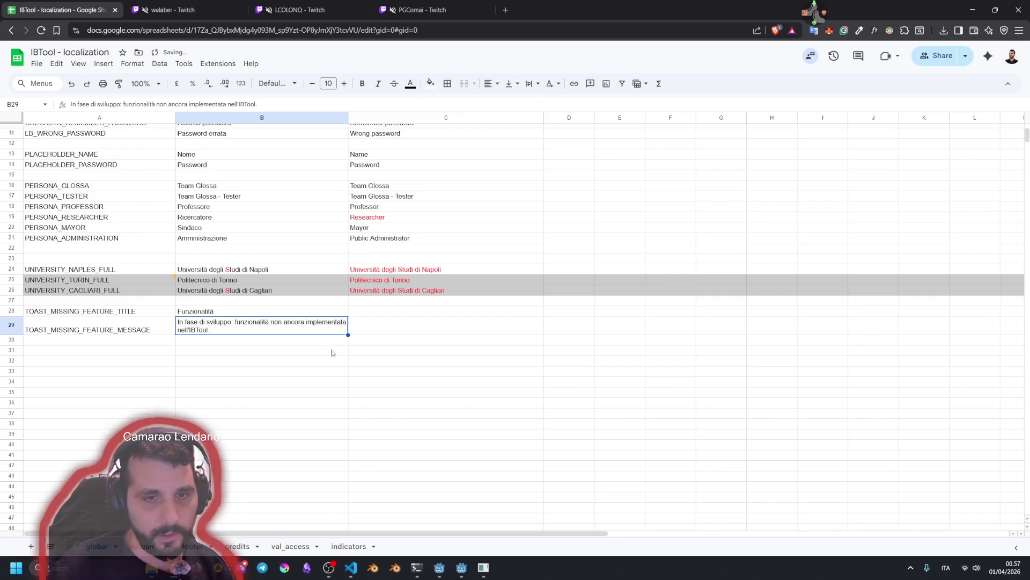
left_click(379, 314)
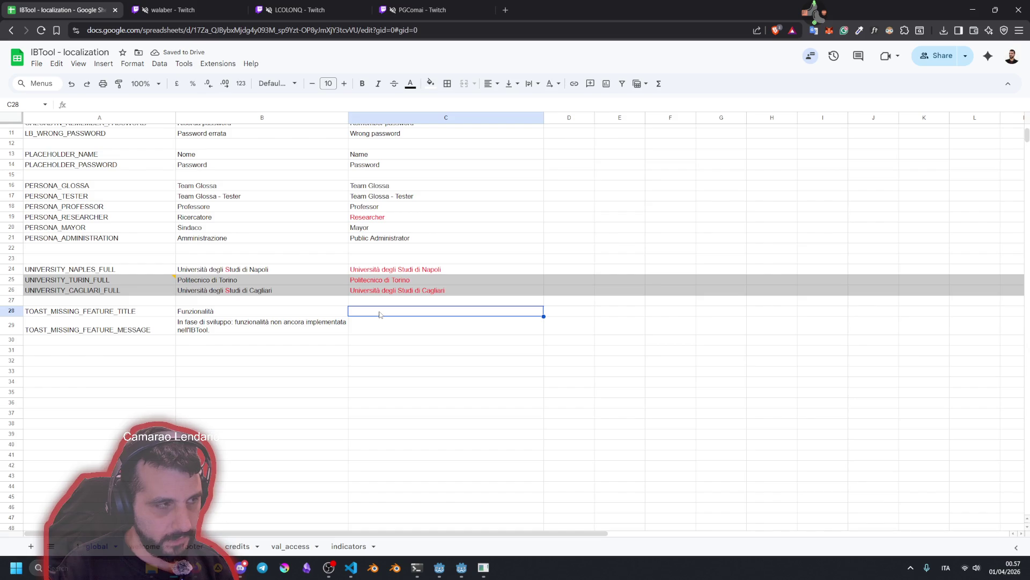
Enter the English title 'Feature' in C28 and the message 'In development: this feature hasn't been implemented ye' in C29
type("Fea")
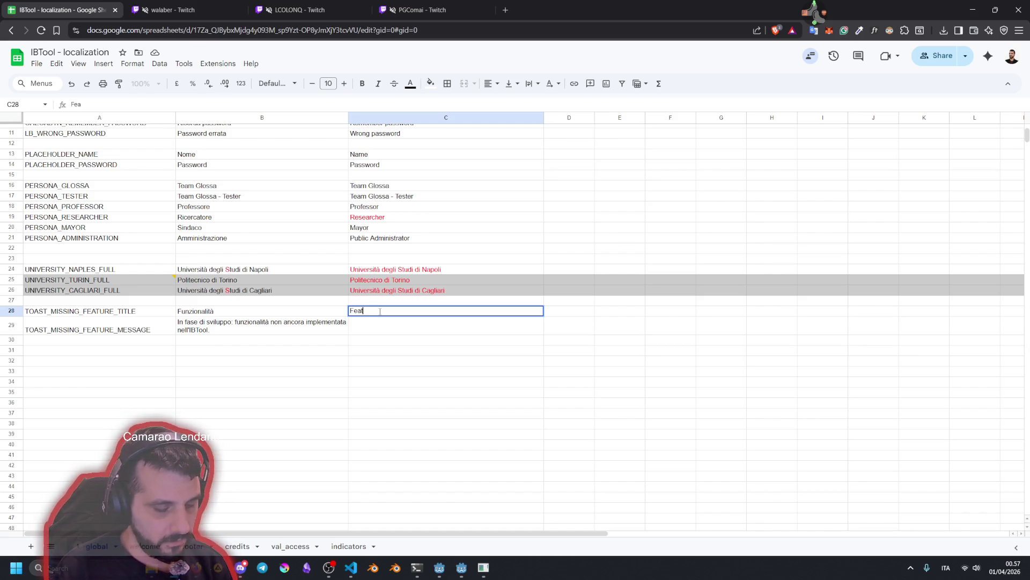
type("ture")
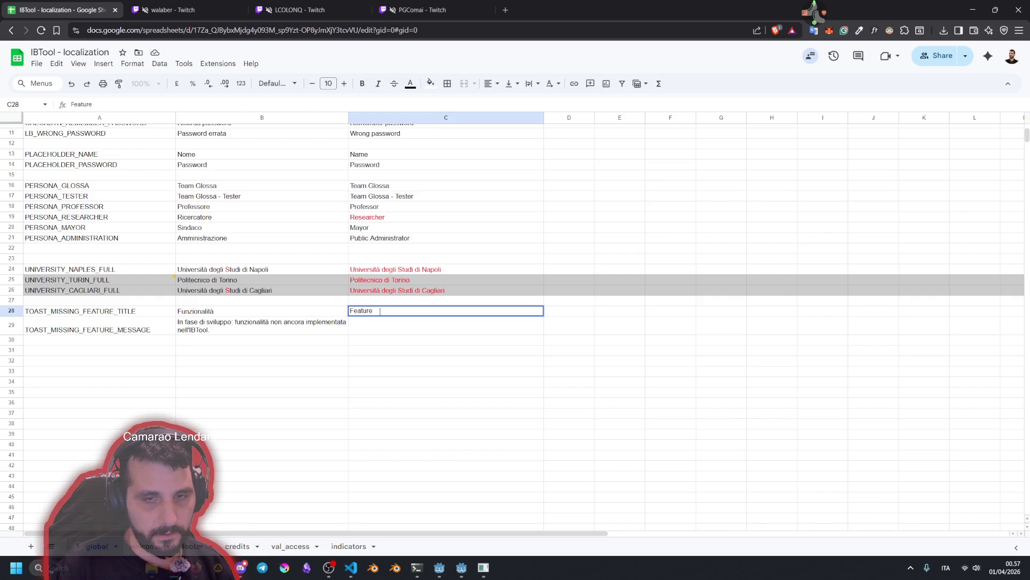
key("Return")
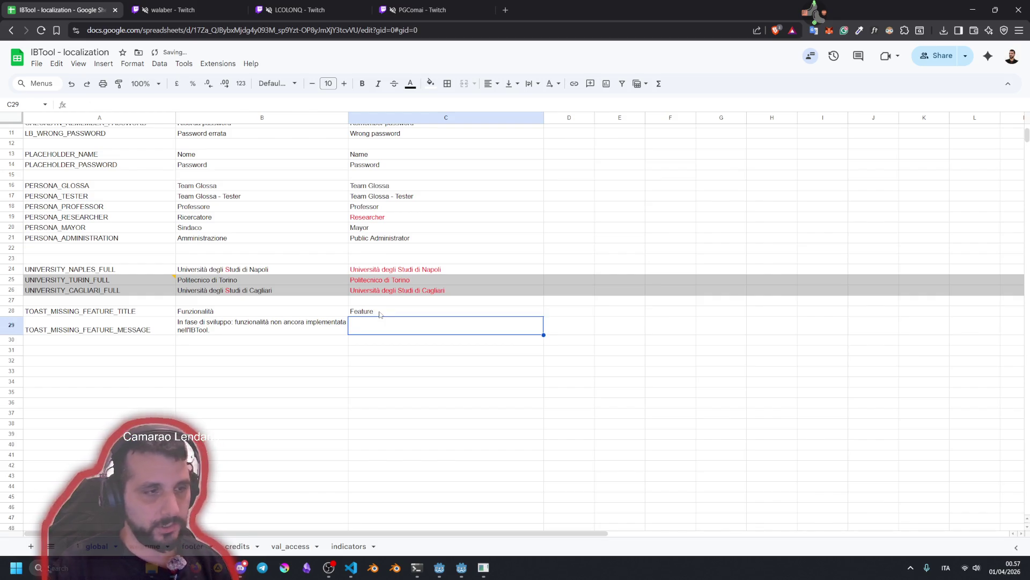
type("In developmen")
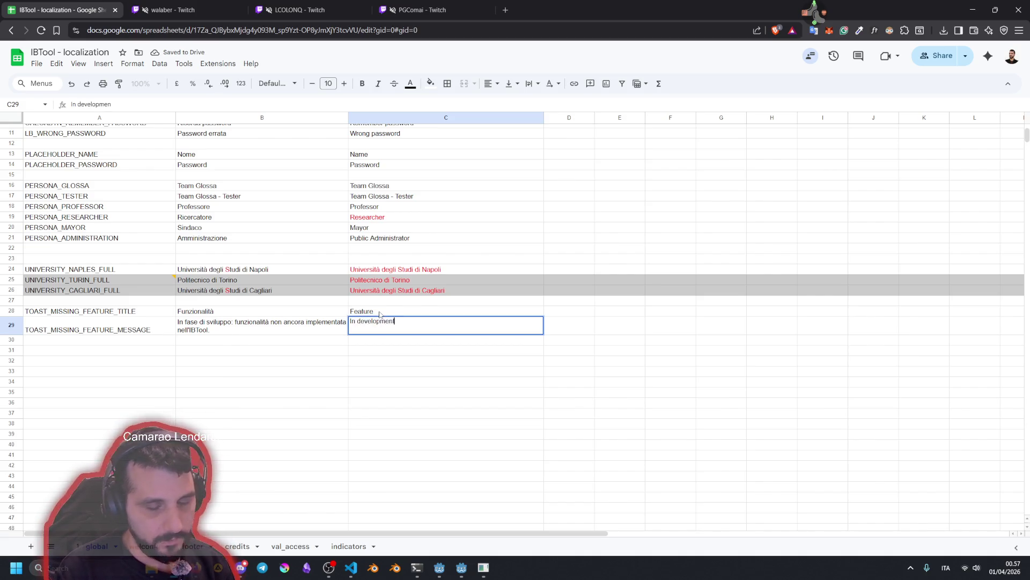
type("t:")
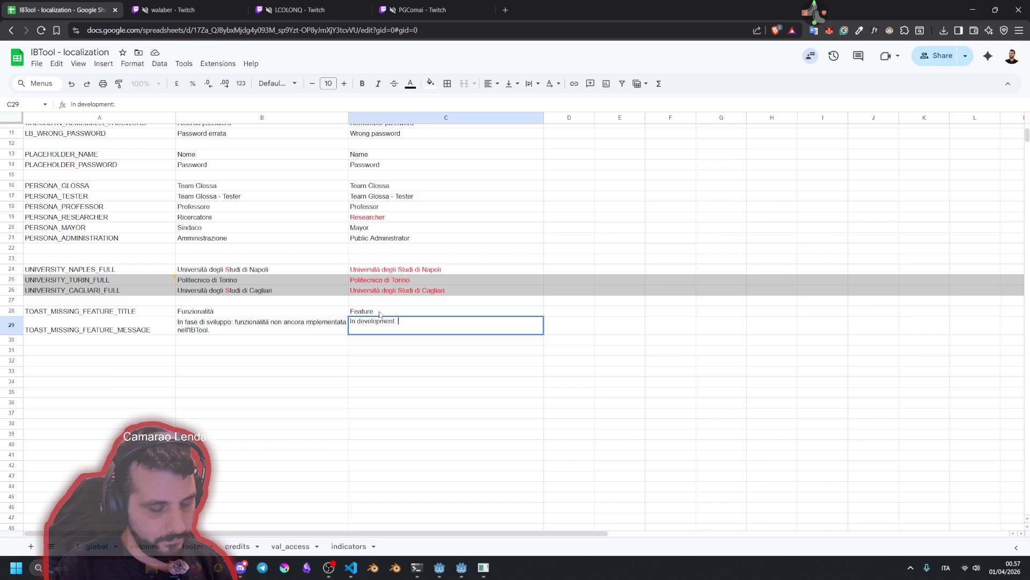
type(" this feature ")
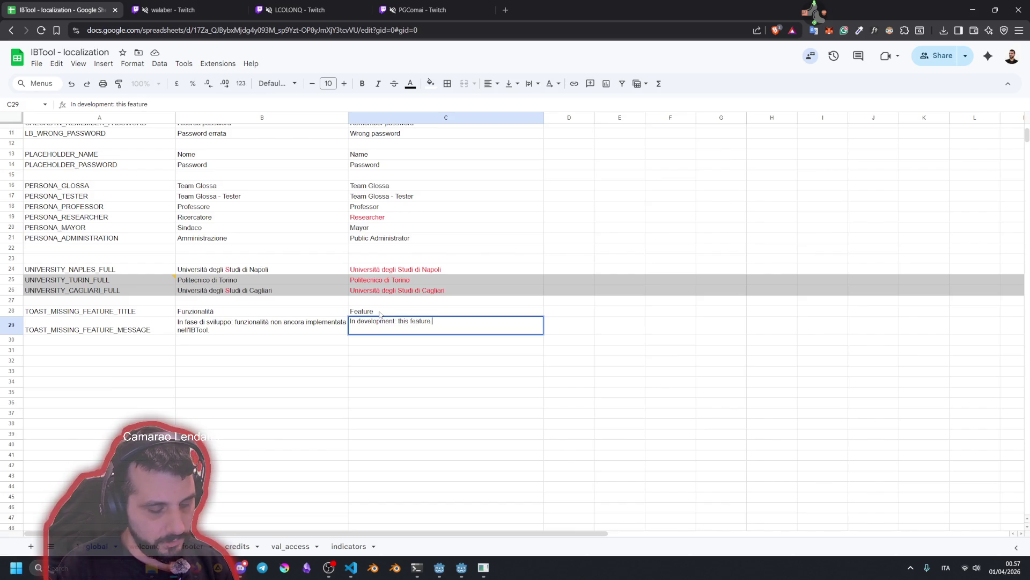
type("is no")
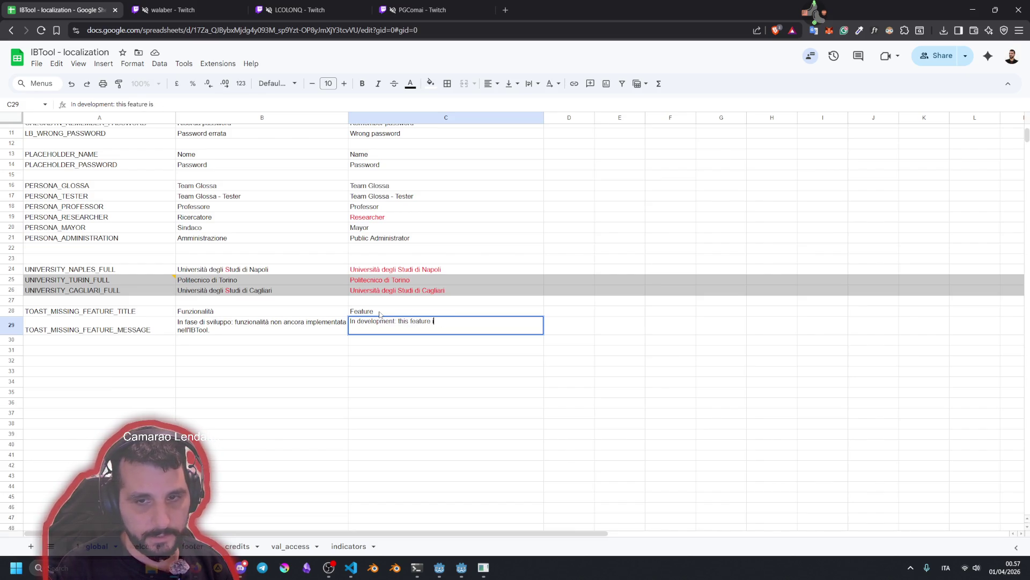
key("BackSpace")
type("hasn't been implemented yet")
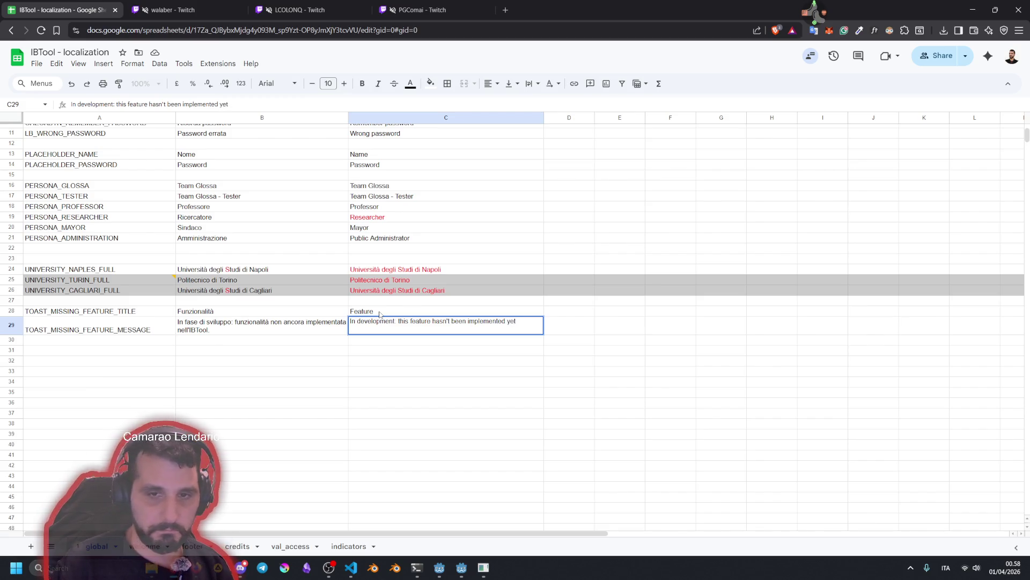
left_click(379, 313)
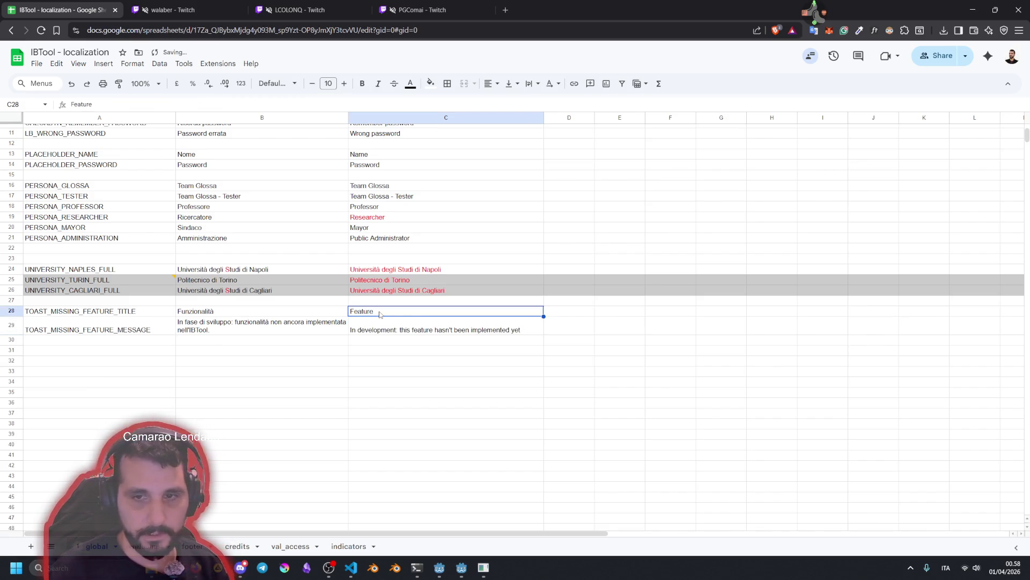
Finish the English message with 'yet.' and select the Italian message cell B29
left_click(420, 332)
double_click(422, 332)
type(".")
left_click(450, 376)
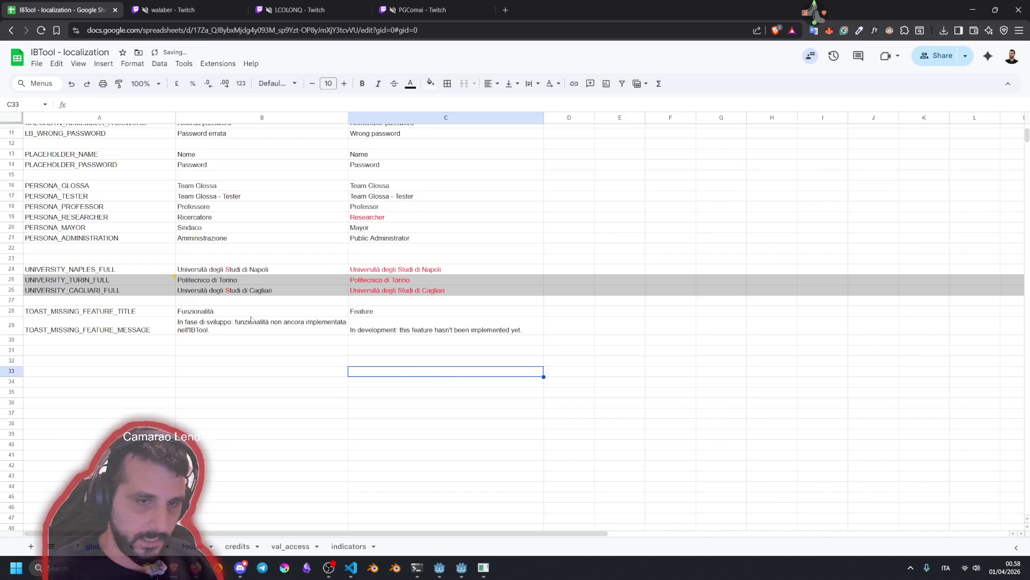
left_click(135, 325)
key("Right")
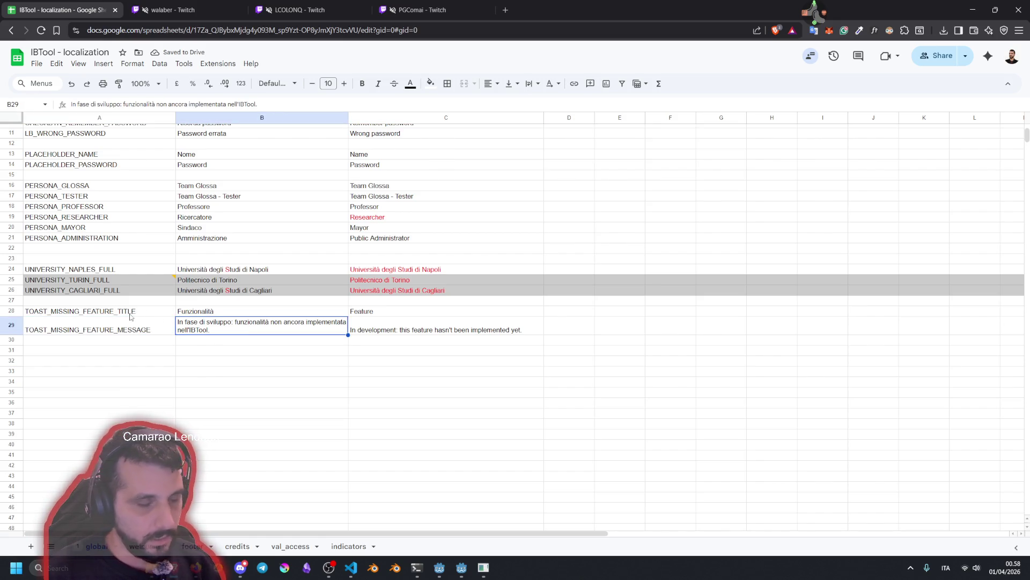
Download the sheet as CSV, overwriting 'IBTool - localization - global.csv' in the localization folder
left_click(57, 63)
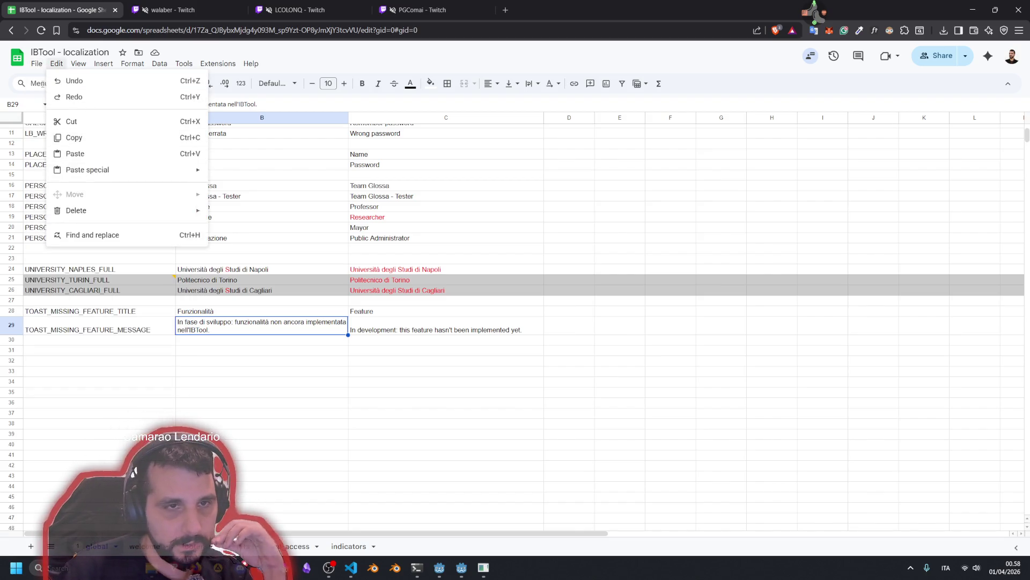
left_click(37, 63)
mouse_move(91, 186)
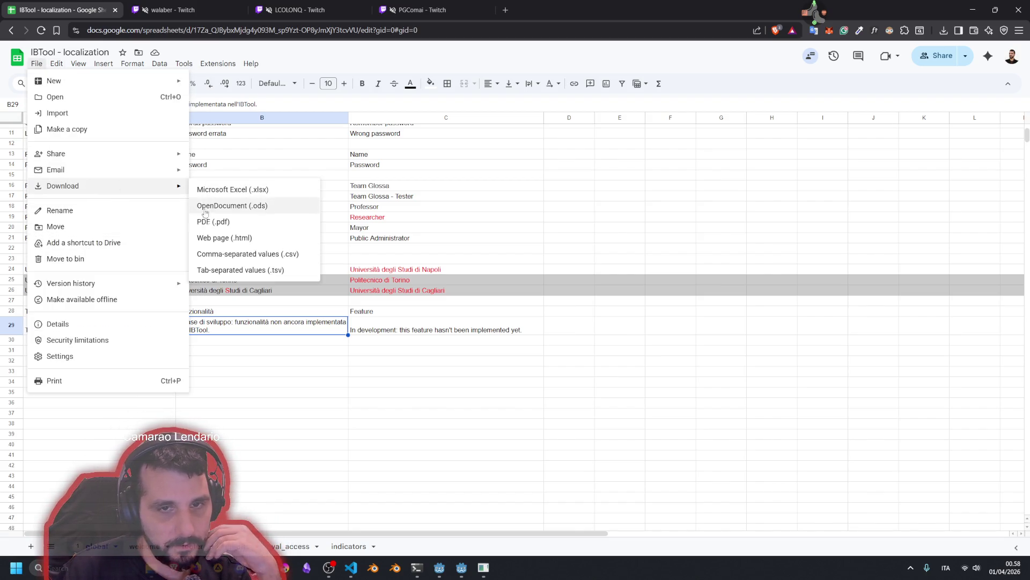
left_click(263, 256)
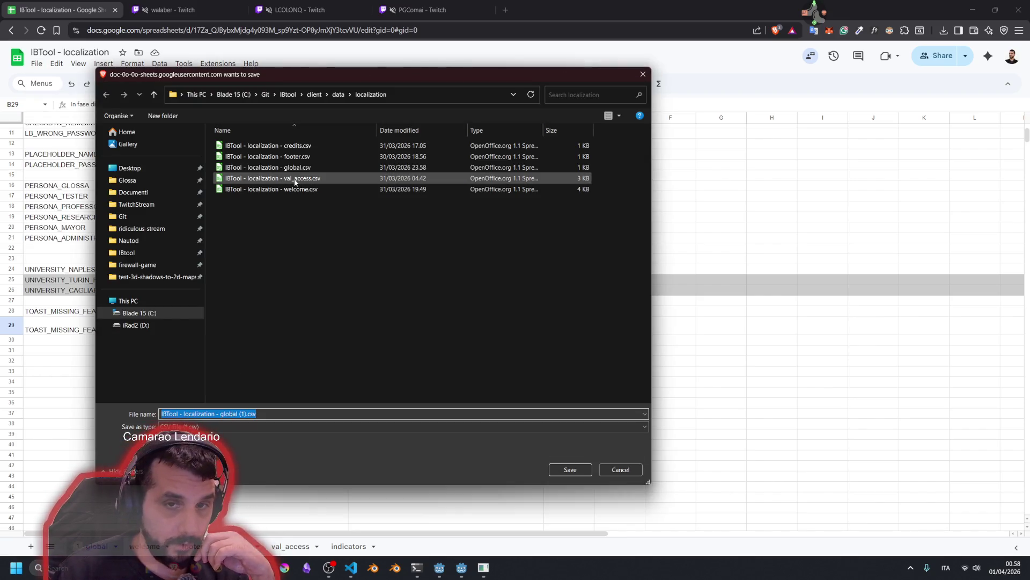
left_click(294, 167)
left_click(570, 469)
left_click(538, 284)
left_click(468, 281)
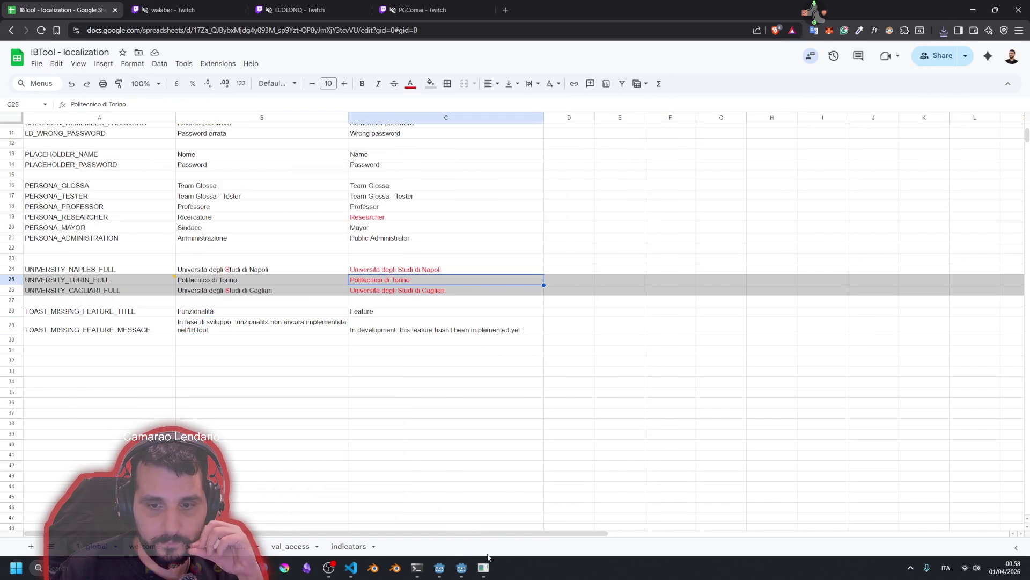
In Godot, review the Mng.toast.pop_info calls in pnl_card_4_tools.gd, then run the project with F5
left_click(439, 568)
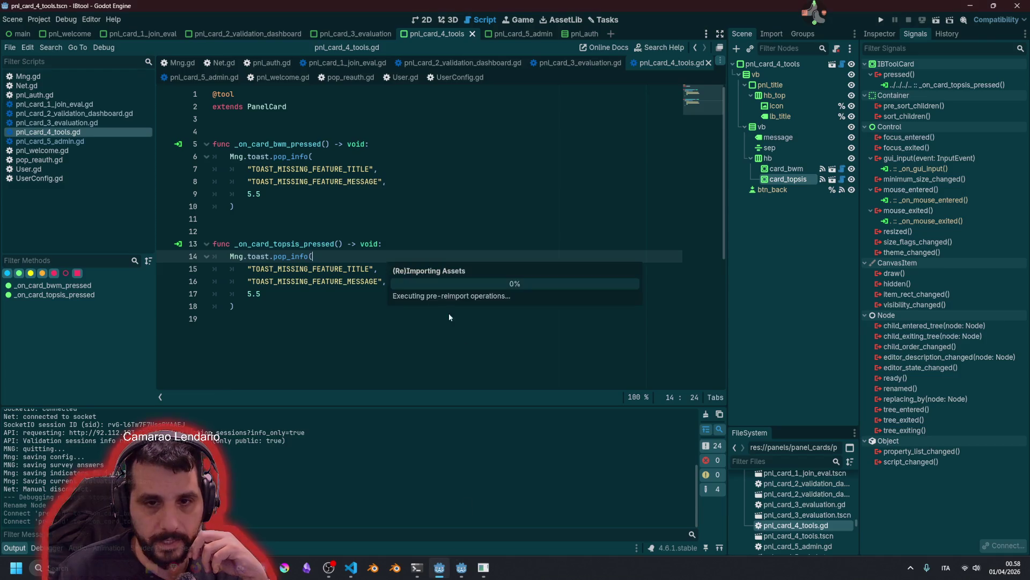
left_click(376, 281)
left_click_drag(230, 156, 263, 195)
left_click(253, 206)
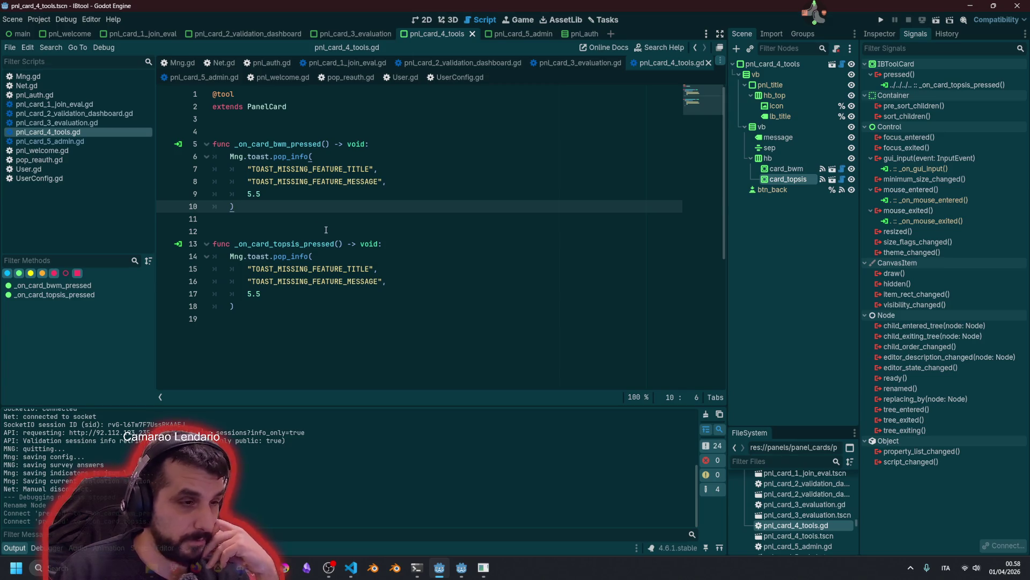
key("Down")
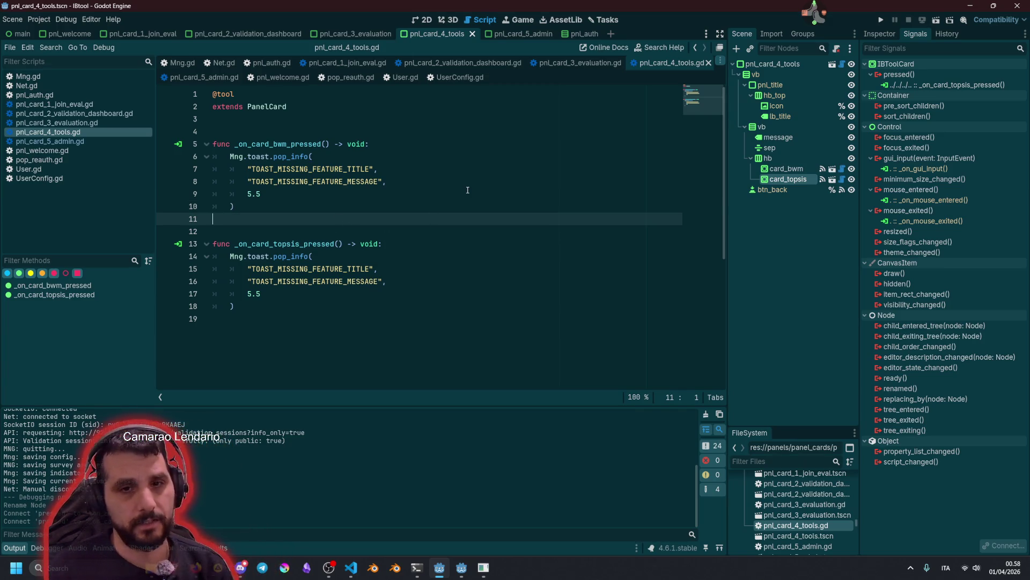
left_click(467, 190)
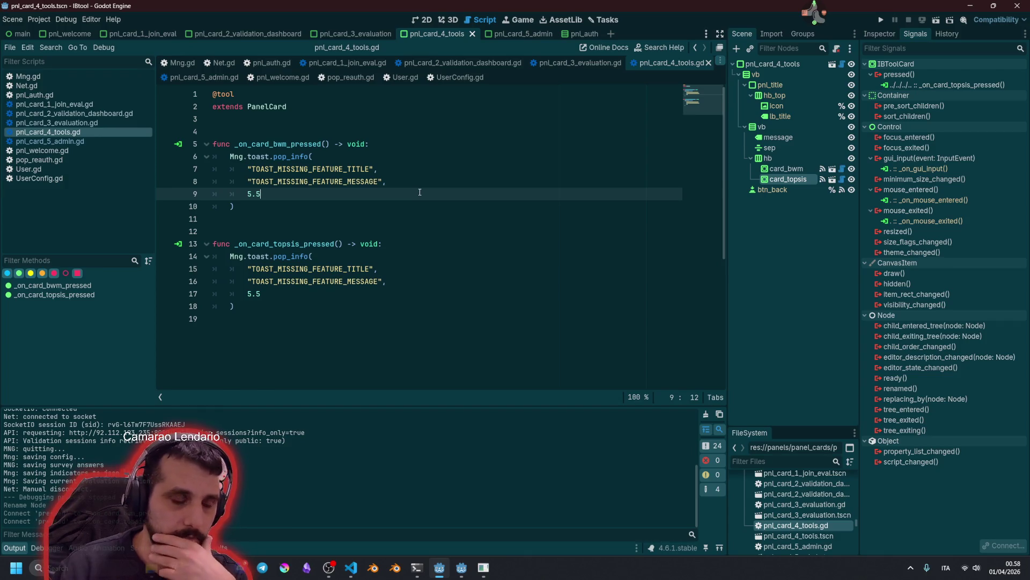
key("F5")
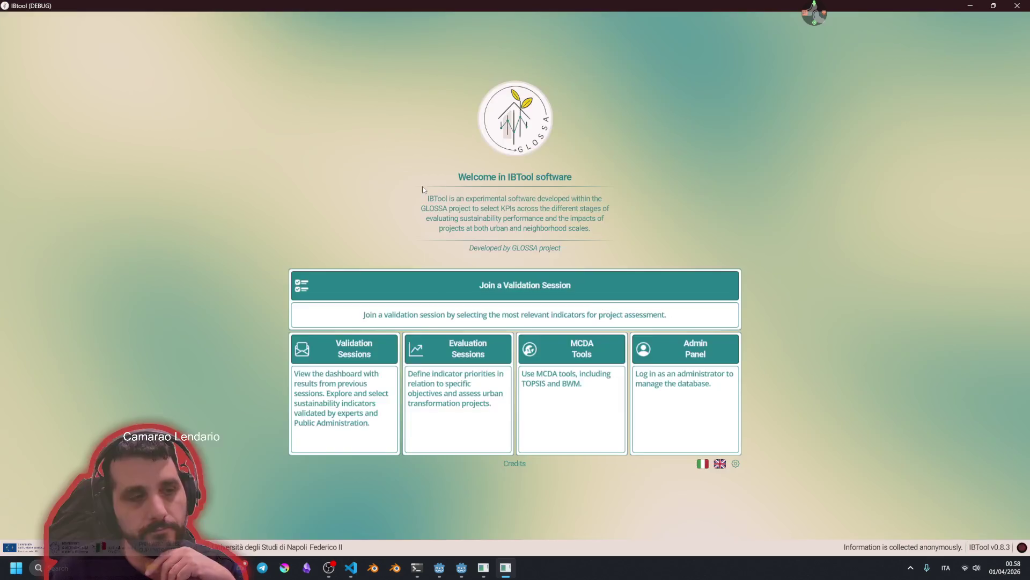
Open MCDA Tools, trigger the Feature toast from Best-Worst Method and TOPSIS, and dismiss both toasts
left_click(610, 388)
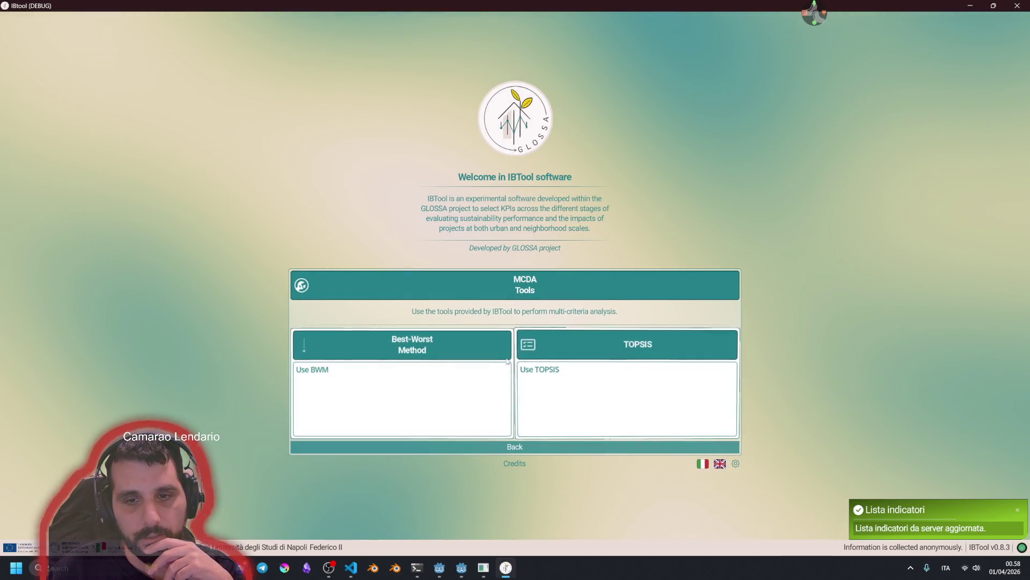
left_click(391, 378)
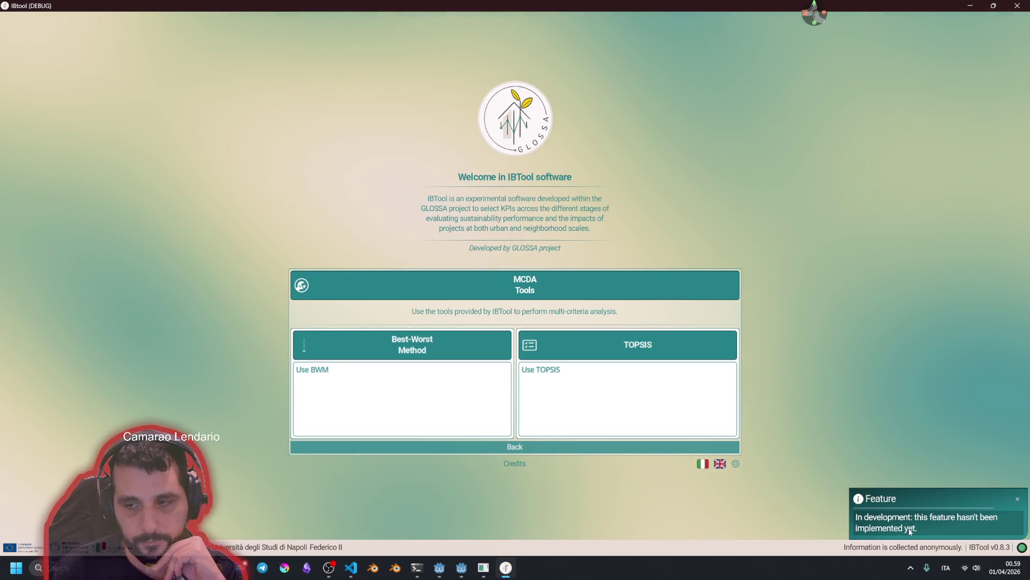
left_click(616, 375)
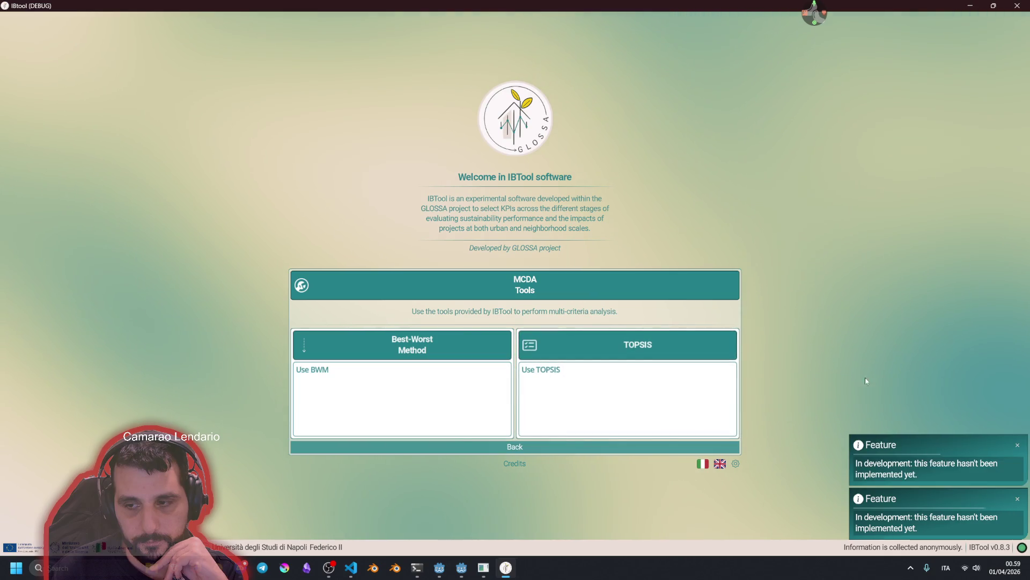
left_click(1017, 445)
left_click(1017, 498)
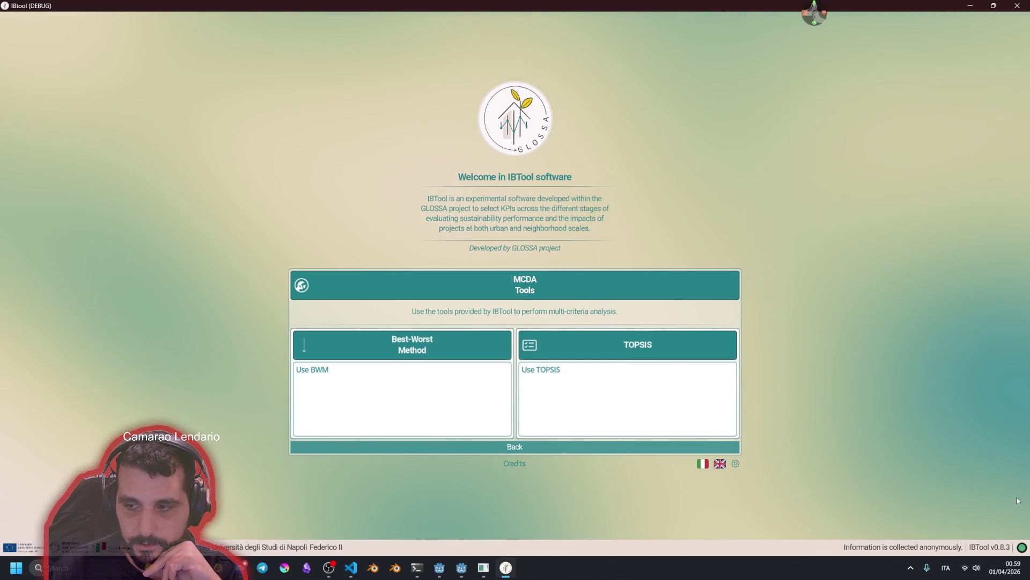
Trigger the Feature toast repeatedly from Best-Worst Method and TOPSIS to stack several
left_click(427, 365)
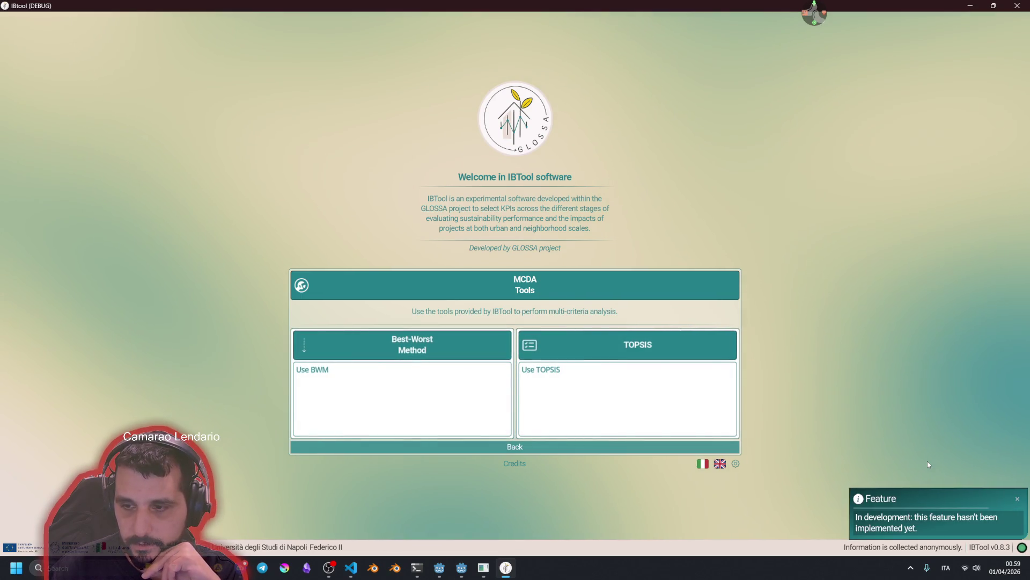
left_click(640, 390)
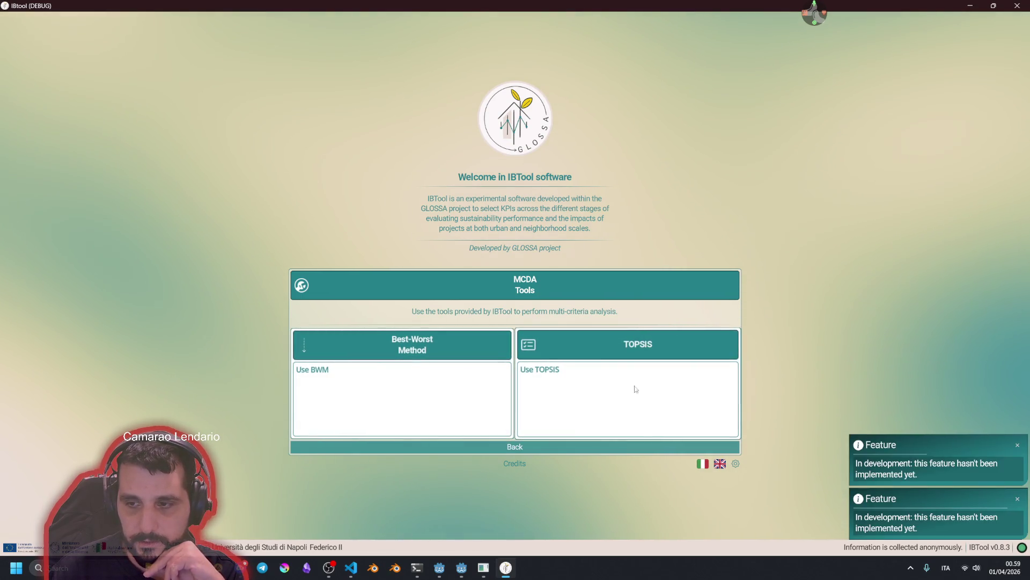
left_click(445, 391)
left_click(445, 391)
left_click(445, 391)
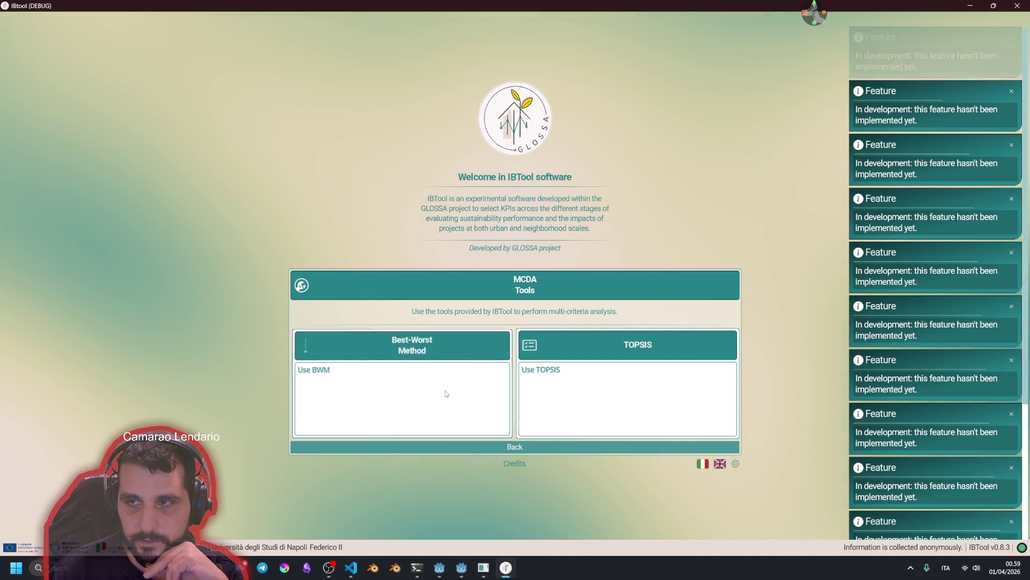
left_click(445, 391)
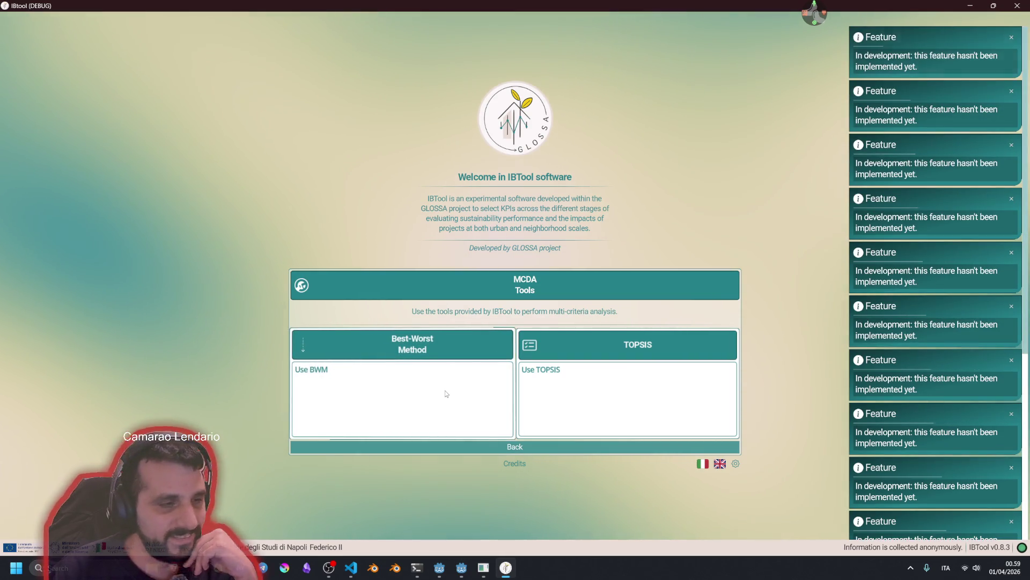